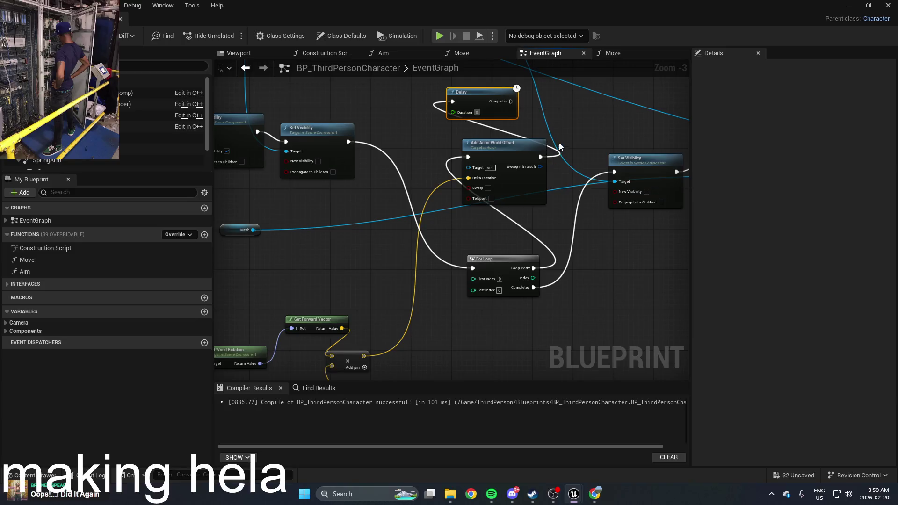
Play-test the level from the editor, then frame the view on the cylinder platform
click(868, 6)
click(304, 50)
click(231, 35)
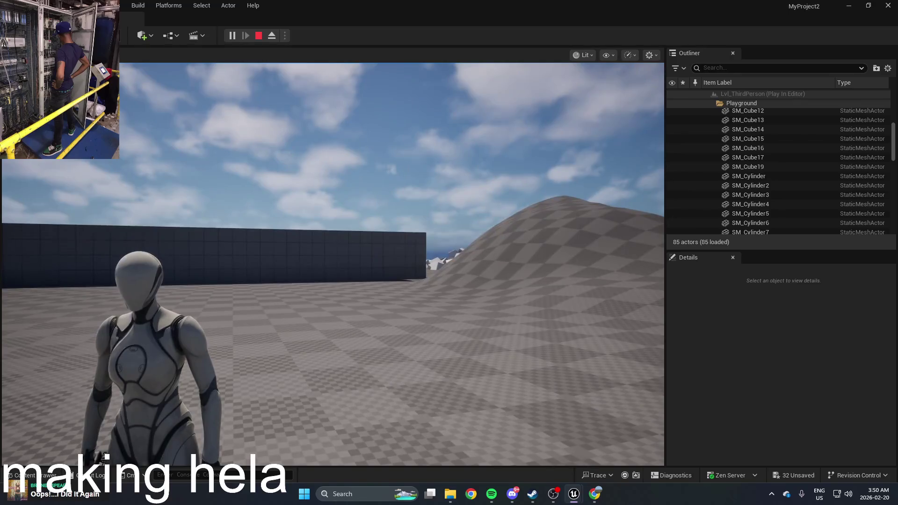
key(Escape)
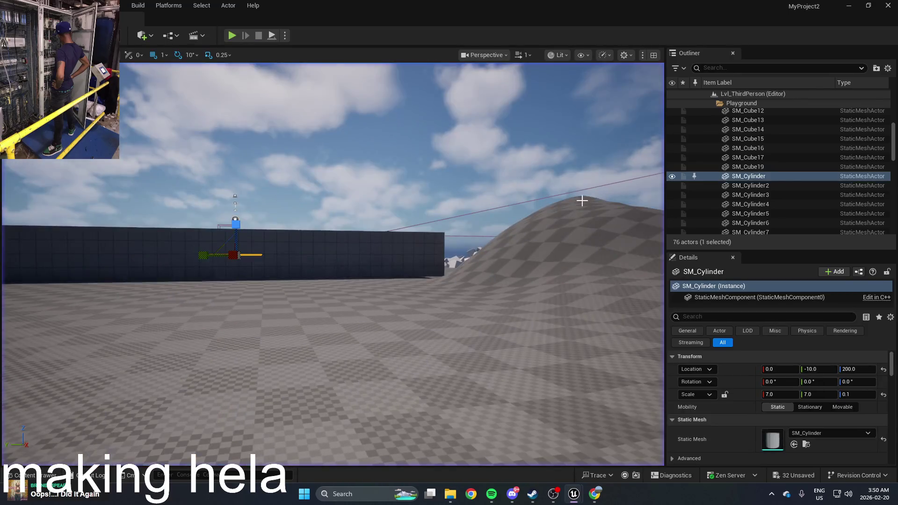
key(f)
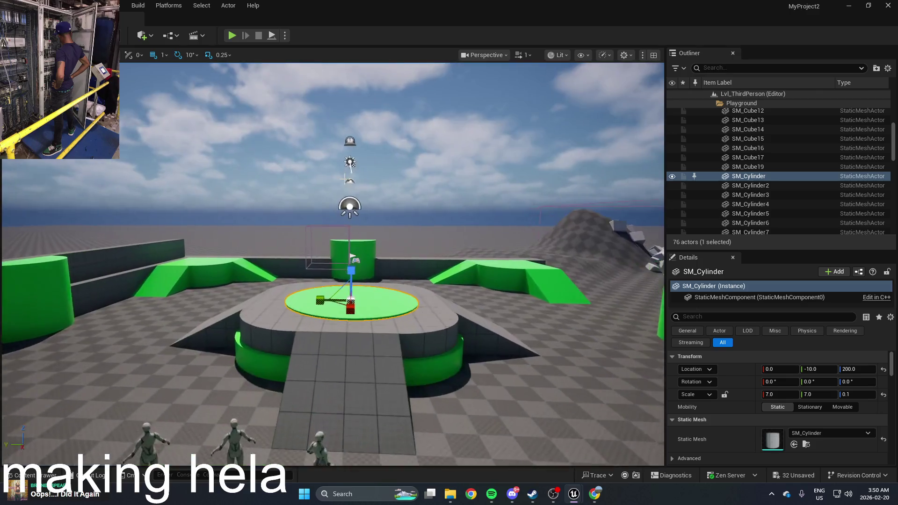
In BP_ThirdPersonCharacter, change the forward offset multiplier from 500 to 10 and compile
key(ctrl+space)
double_click(240, 407)
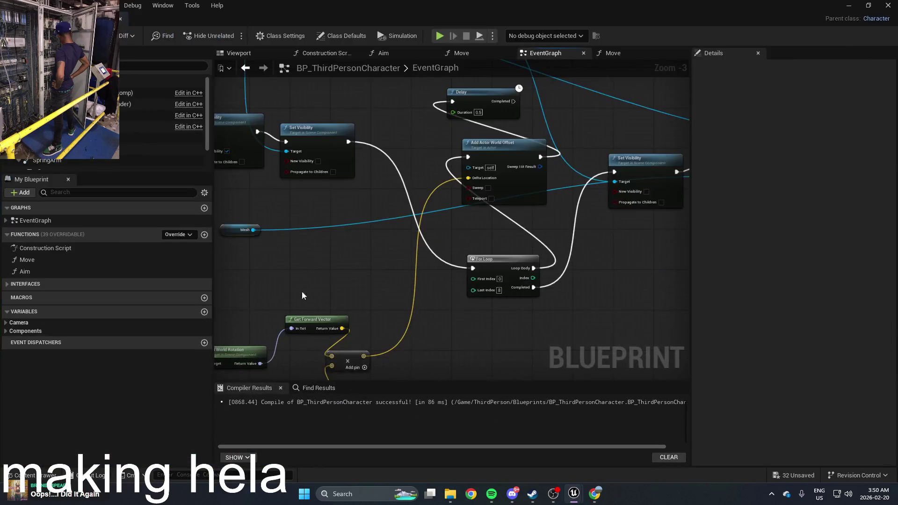
drag(456, 246, 415, 295)
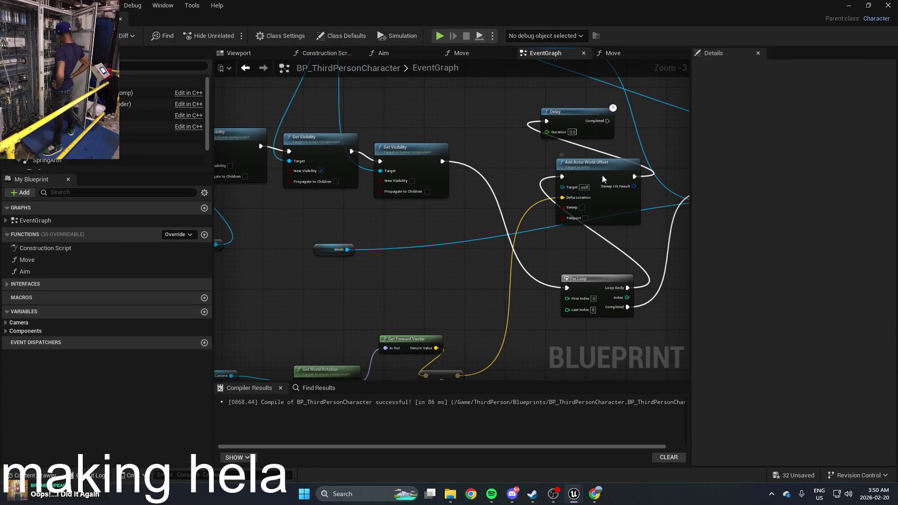
drag(602, 175, 576, 229)
drag(481, 272, 555, 178)
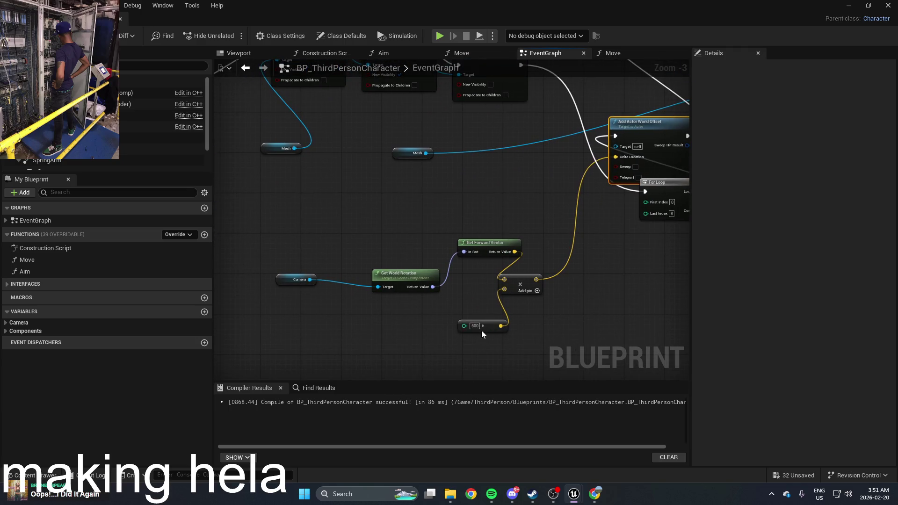
drag(543, 311, 386, 320)
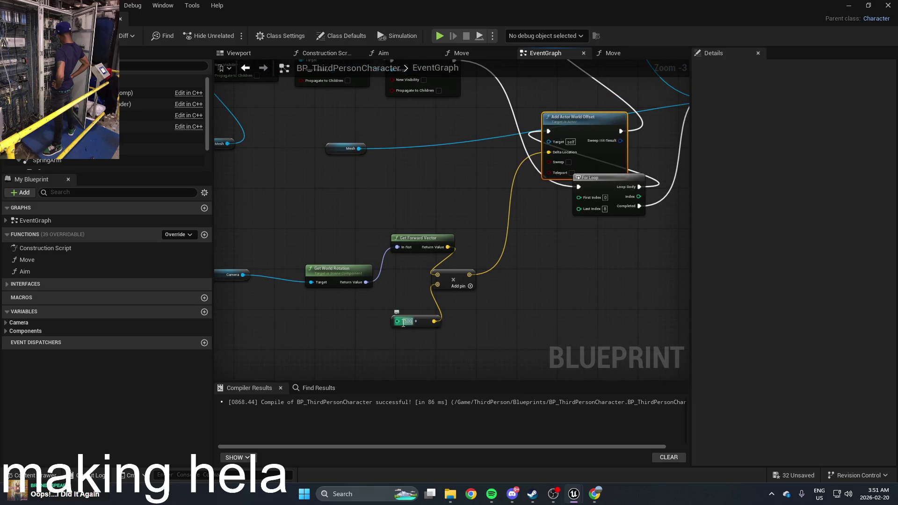
text(10)
key(Return)
key(F7)
Play the level and walk the character forward toward the green cylinder
click(840, 8)
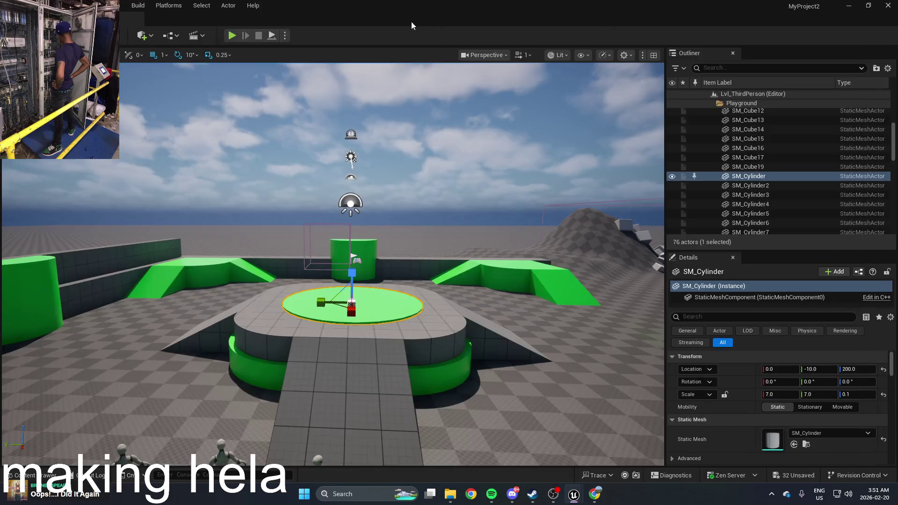
click(240, 39)
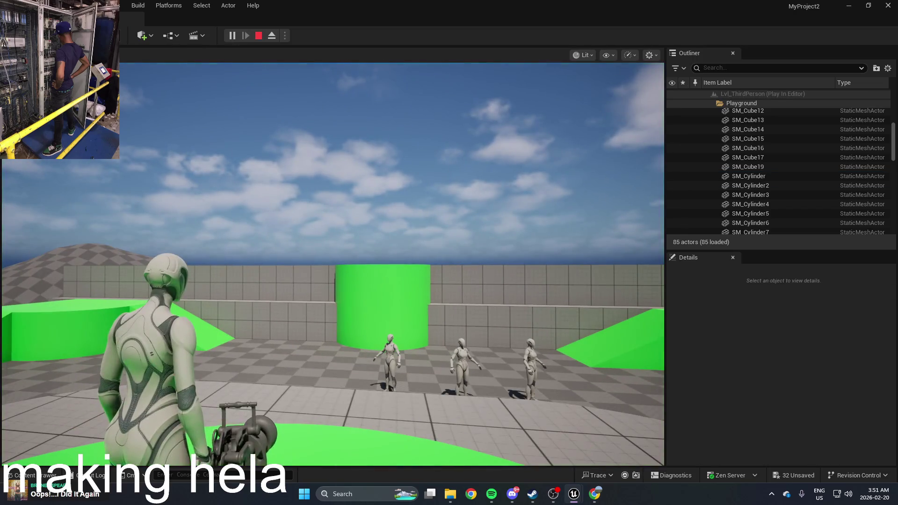
key(w)
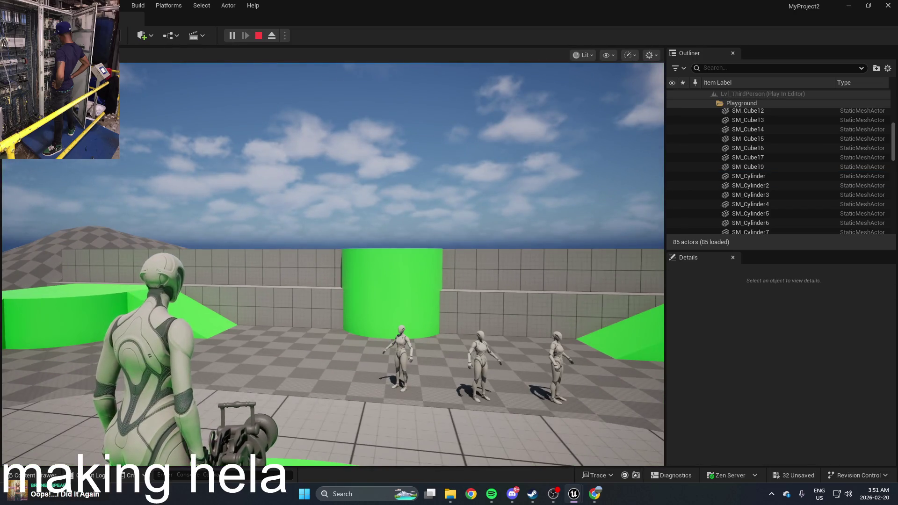
key(w)
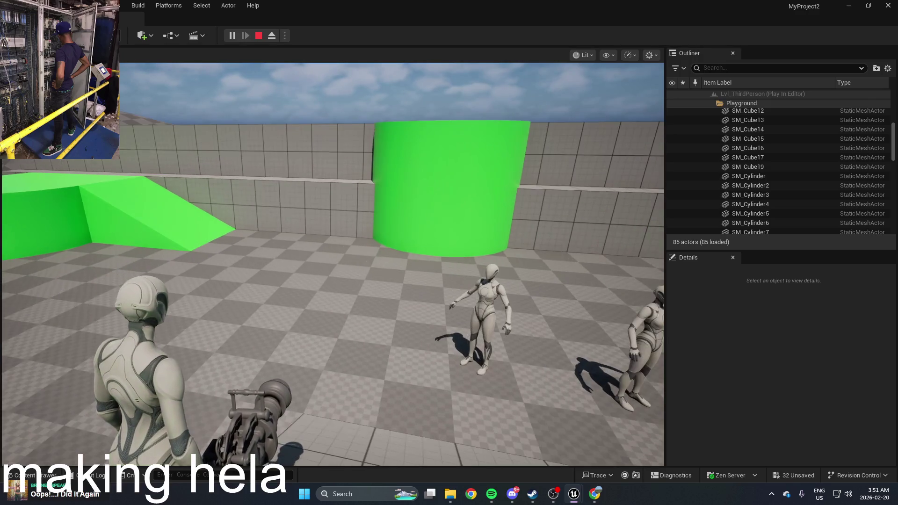
key(w)
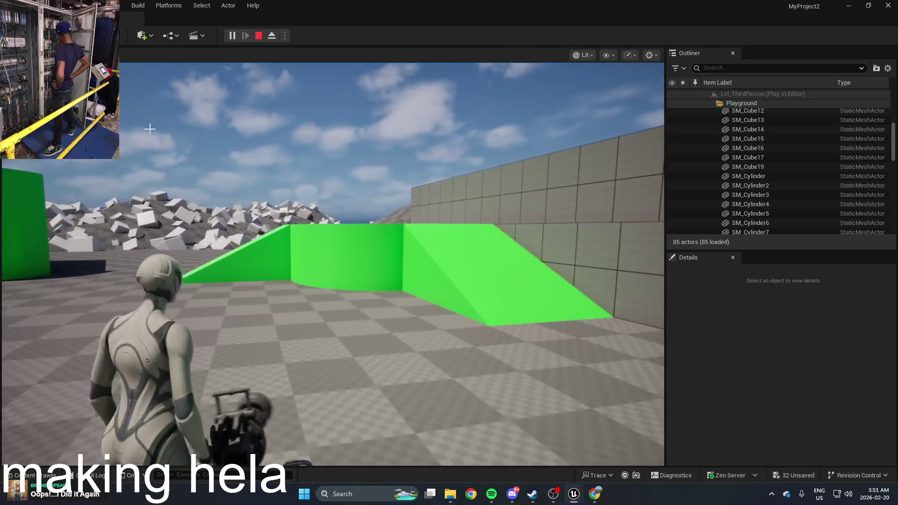
End the play session and show the ThirdPerson Blueprints folder in the Content Drawer
key(Escape)
click(276, 189)
key(ctrl+space)
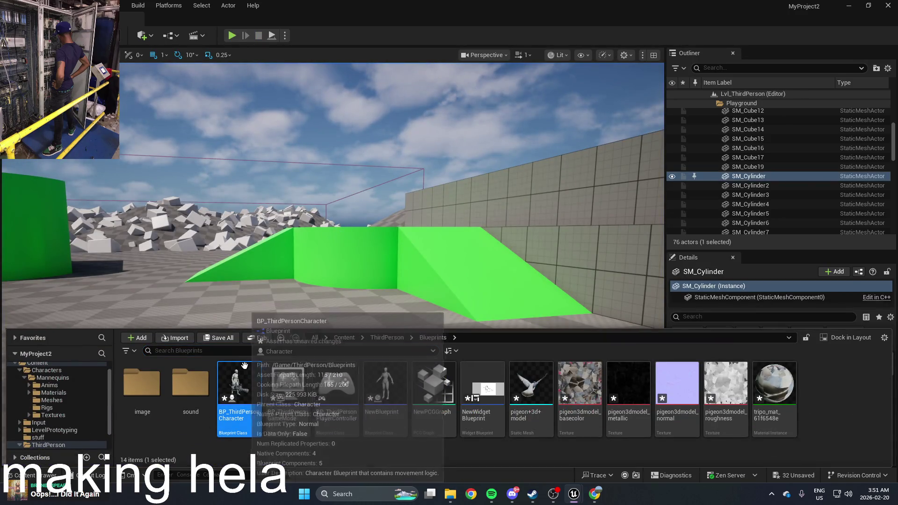
Open BP_ThirdPersonCharacter and reposition the For Loop and Add Actor World Offset nodes
double_click(243, 381)
scroll(481, 293, up, 2)
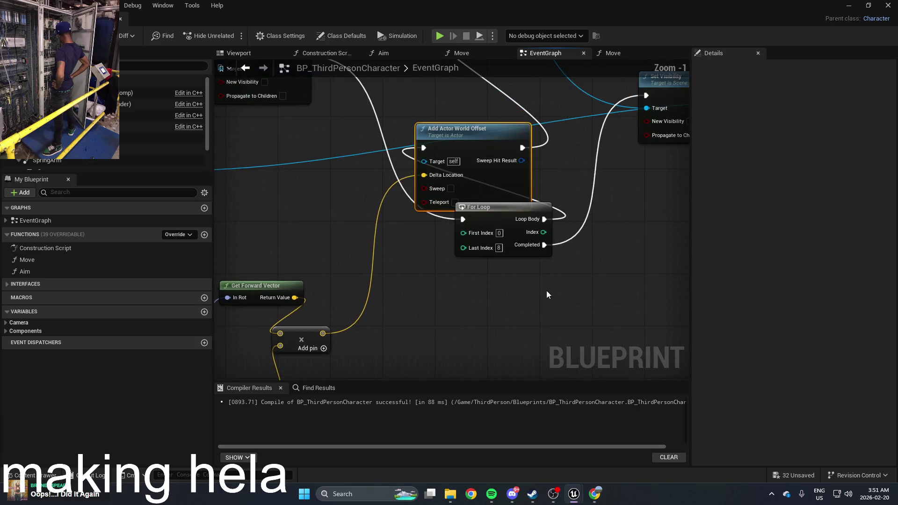
mouse_move(483, 239)
mouse_down()
mouse_move(397, 316)
mouse_move(359, 322)
mouse_move(325, 305)
mouse_move(393, 298)
mouse_up()
scroll(408, 269, down, 3)
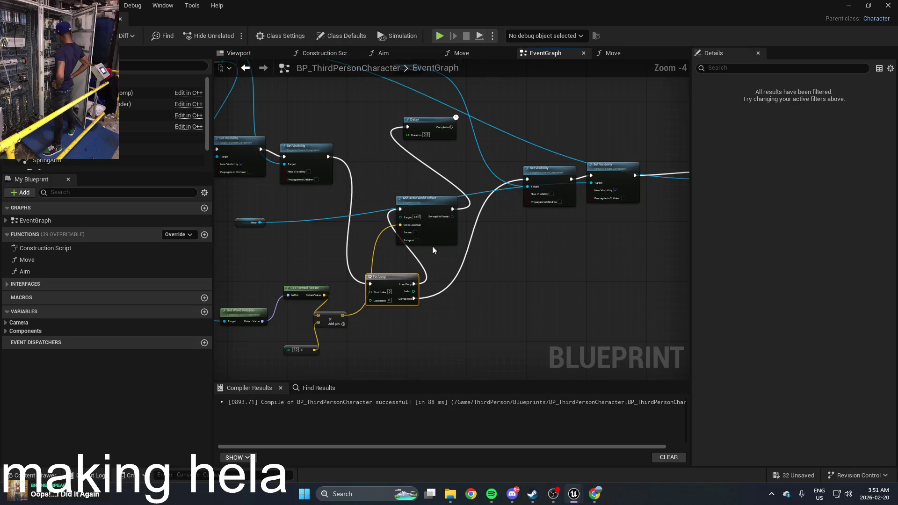
scroll(432, 250, up, 1)
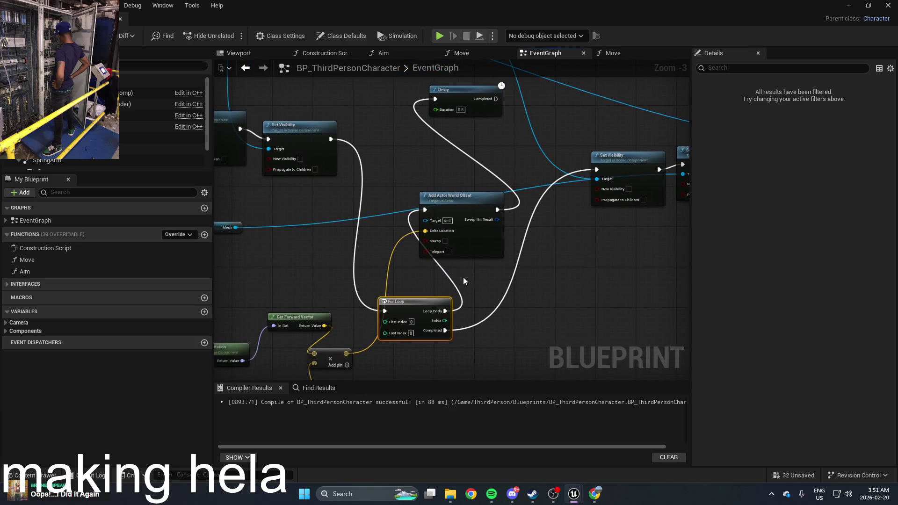
mouse_move(468, 204)
mouse_down()
mouse_move(457, 174)
mouse_move(488, 159)
mouse_up()
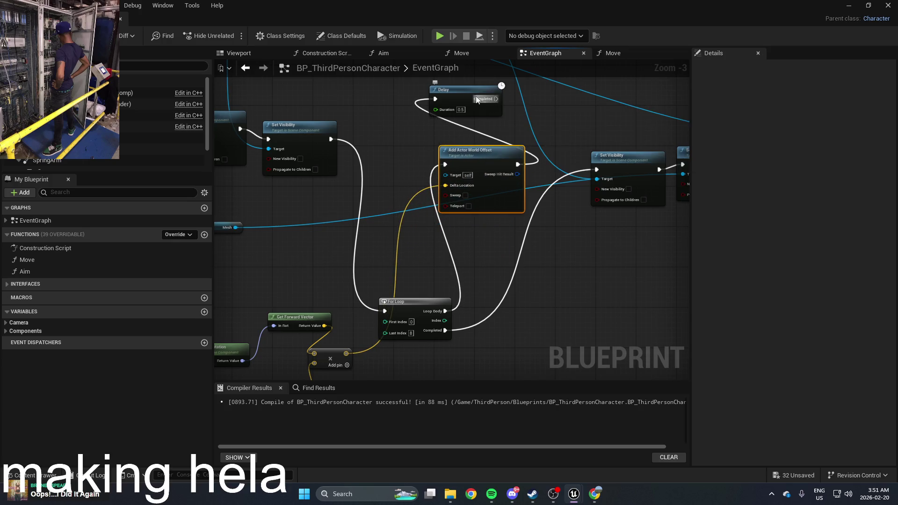
Route For Loop's Loop Body through the Delay into Add Actor World Offset, breaking the old link
mouse_move(476, 96)
mouse_down()
mouse_move(451, 153)
mouse_move(476, 270)
mouse_up()
drag(445, 311, 462, 278)
mouse_move(522, 275)
mouse_down()
mouse_move(448, 166)
mouse_move(442, 111)
mouse_move(458, 129)
mouse_up()
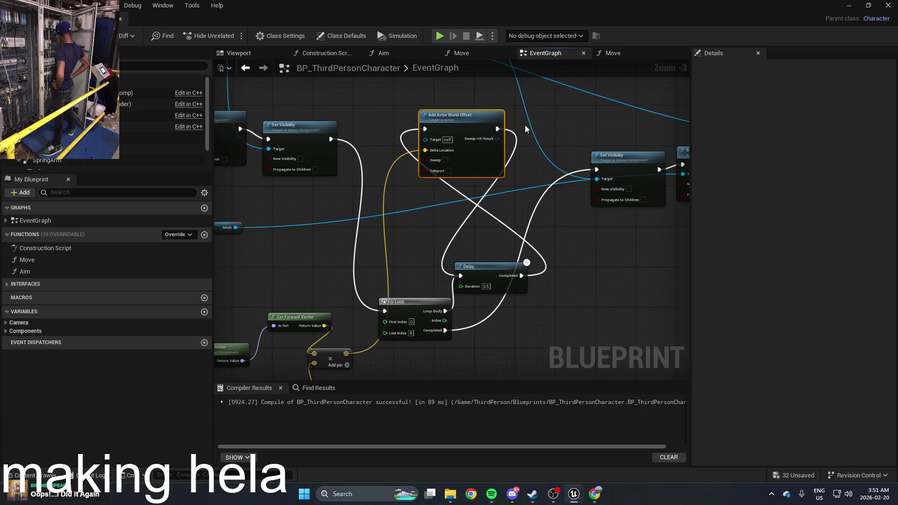
right_click(497, 129)
click(532, 161)
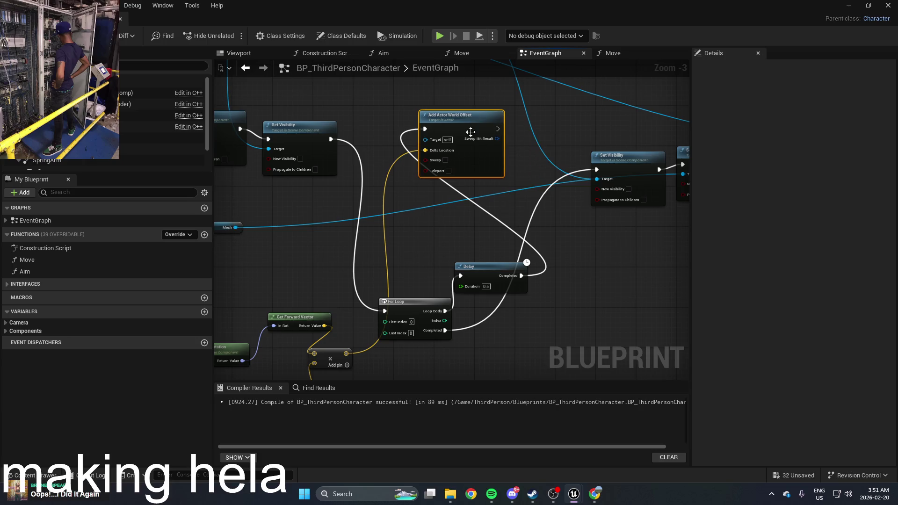
Tidy the Delay and Add Actor World Offset nodes and look over the rewired loop
drag(469, 118, 521, 107)
mouse_move(490, 264)
mouse_down()
mouse_move(436, 206)
mouse_move(449, 211)
mouse_up()
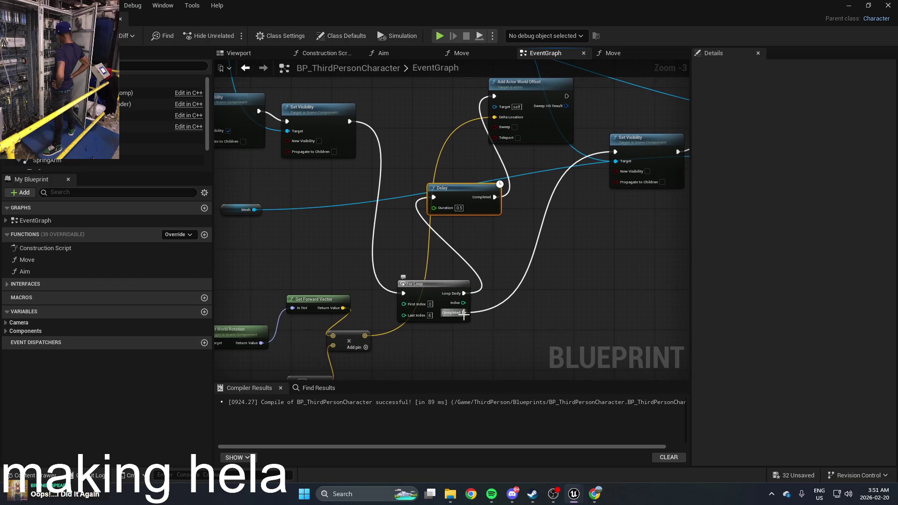
drag(498, 299, 456, 296)
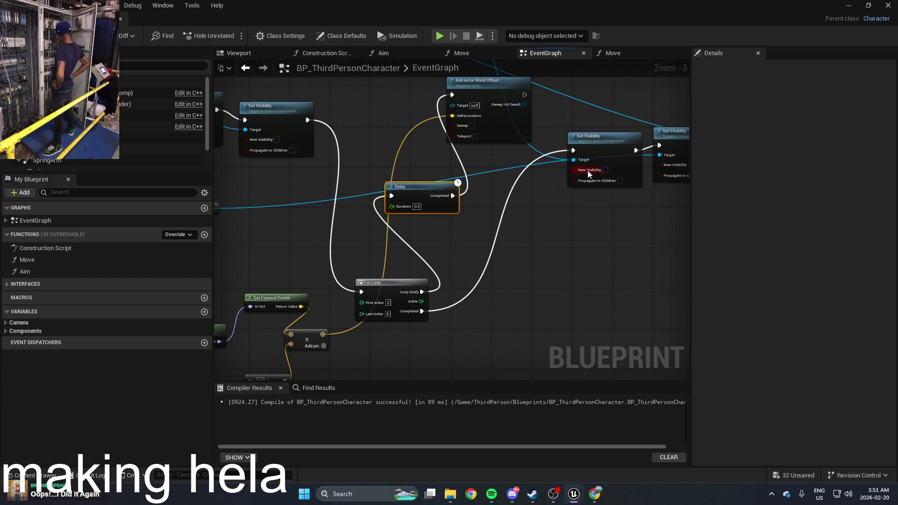
mouse_move(587, 170)
mouse_down()
mouse_move(456, 230)
mouse_move(438, 189)
mouse_move(509, 231)
mouse_move(515, 300)
mouse_move(503, 278)
mouse_up()
scroll(516, 291, down, 1)
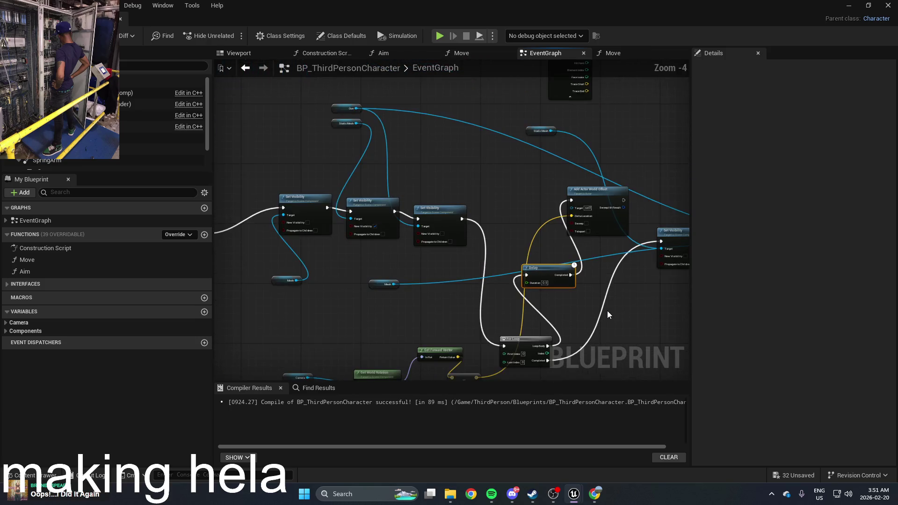
scroll(607, 311, down, 1)
scroll(605, 309, up, 1)
scroll(593, 280, up, 1)
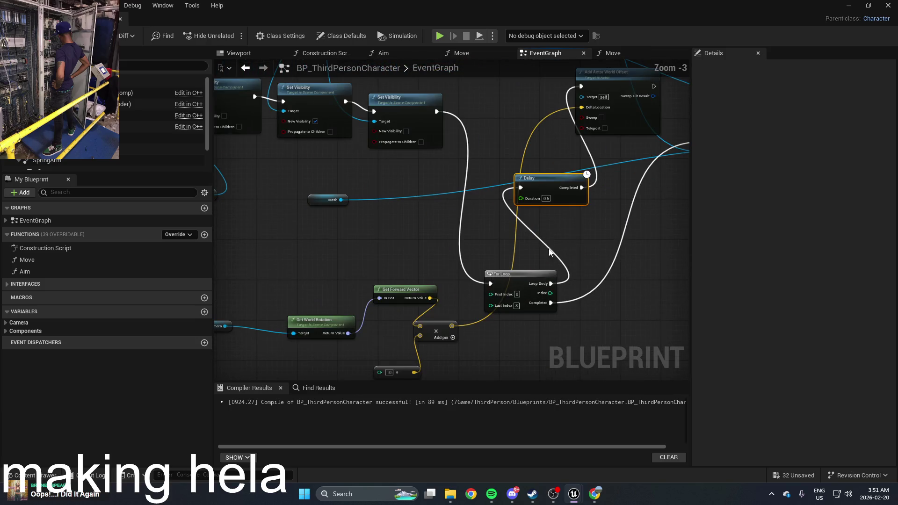
Play-test the delayed loop, then reopen BP_ThirdPersonCharacter from the Content Drawer
click(849, 6)
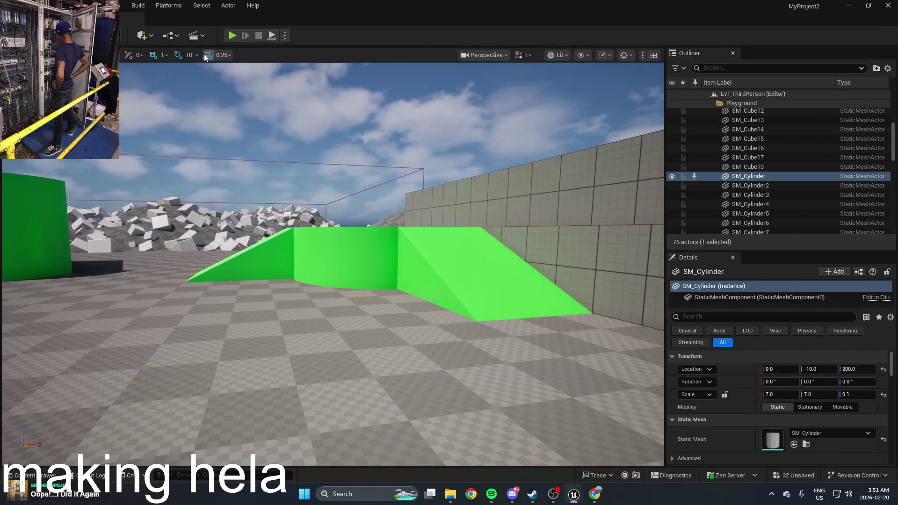
click(232, 36)
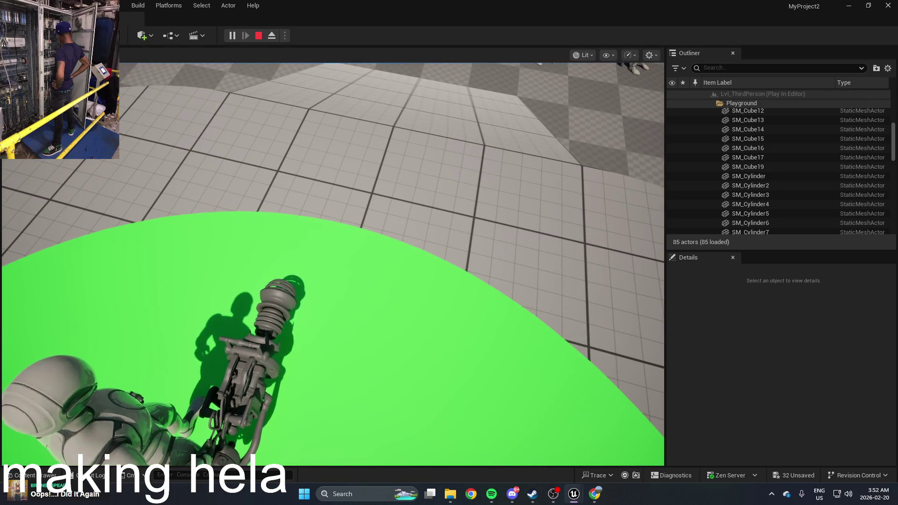
key(Escape)
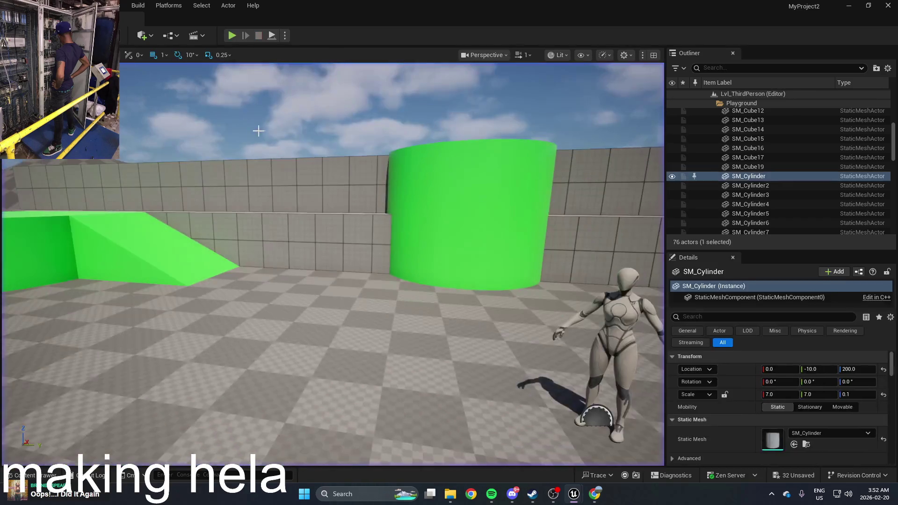
key(ctrl+space)
double_click(239, 393)
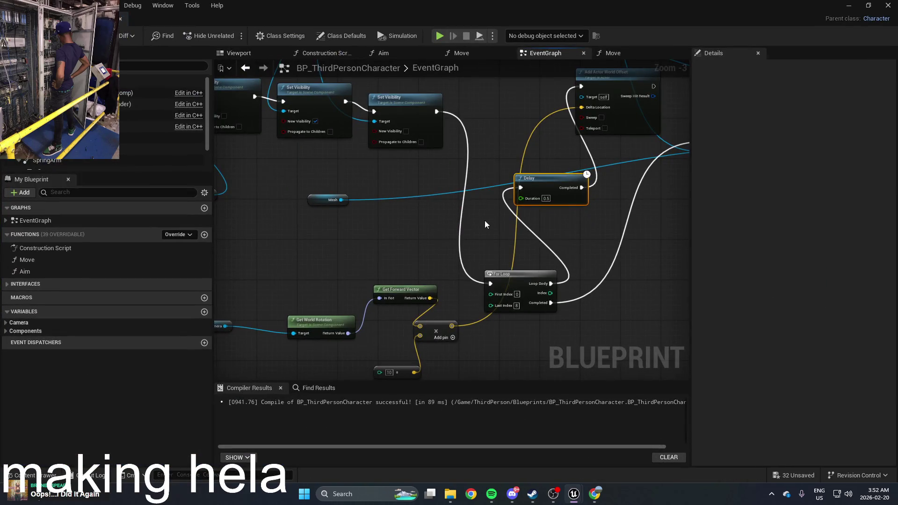
Delete the old Delay node and its wires from the event graph
scroll(478, 248, up, 3)
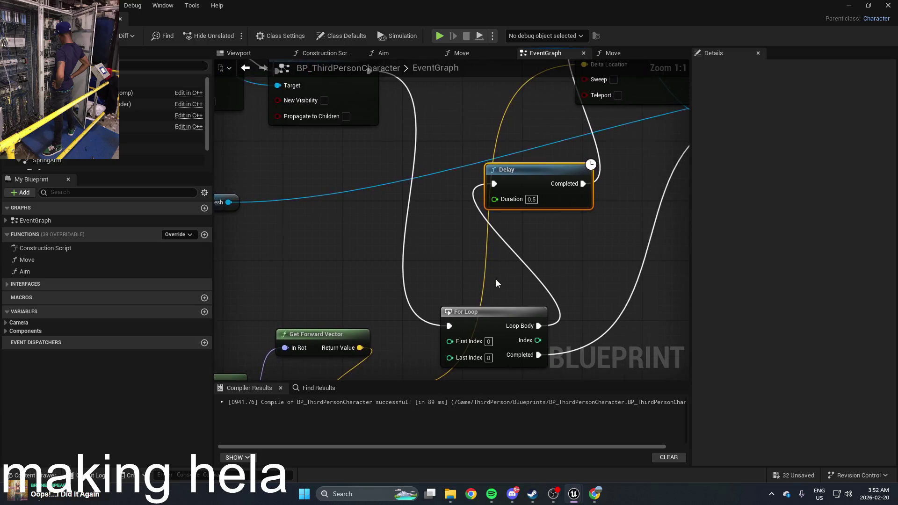
scroll(495, 282, down, 2)
drag(496, 279, 451, 293)
click(443, 319)
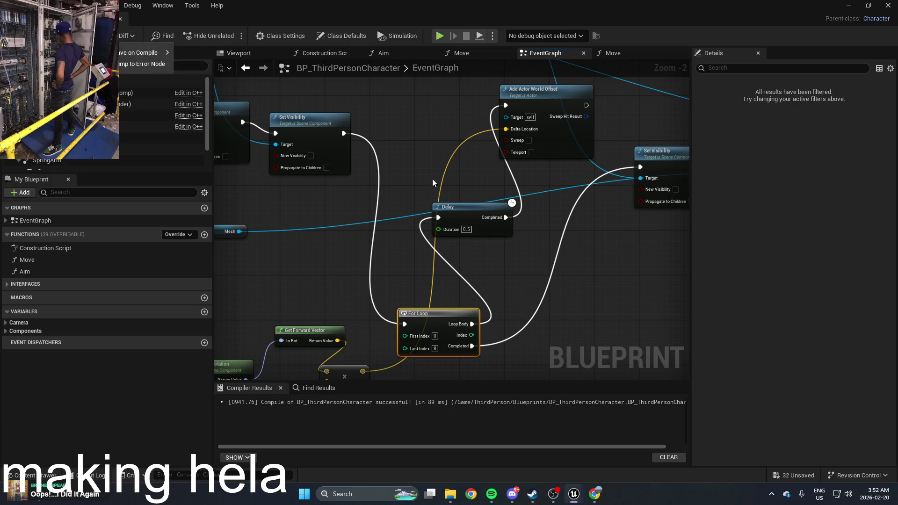
click(464, 208)
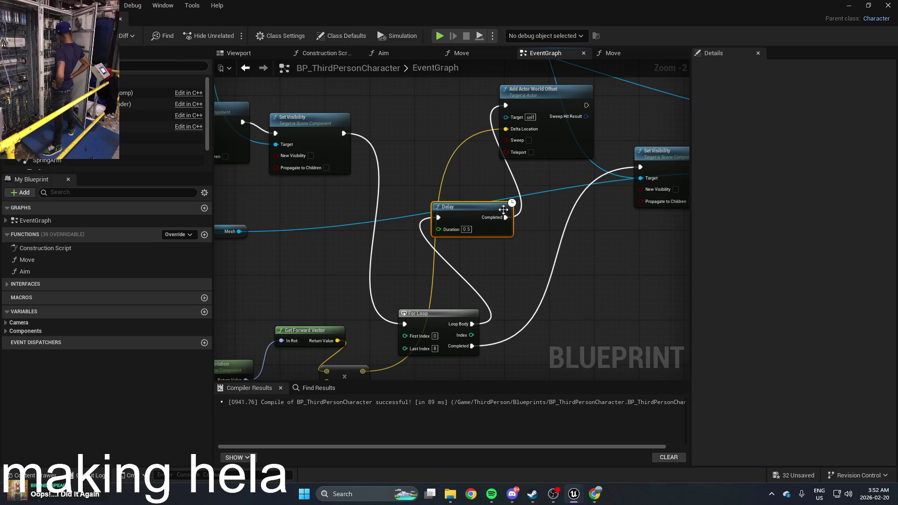
key(Delete)
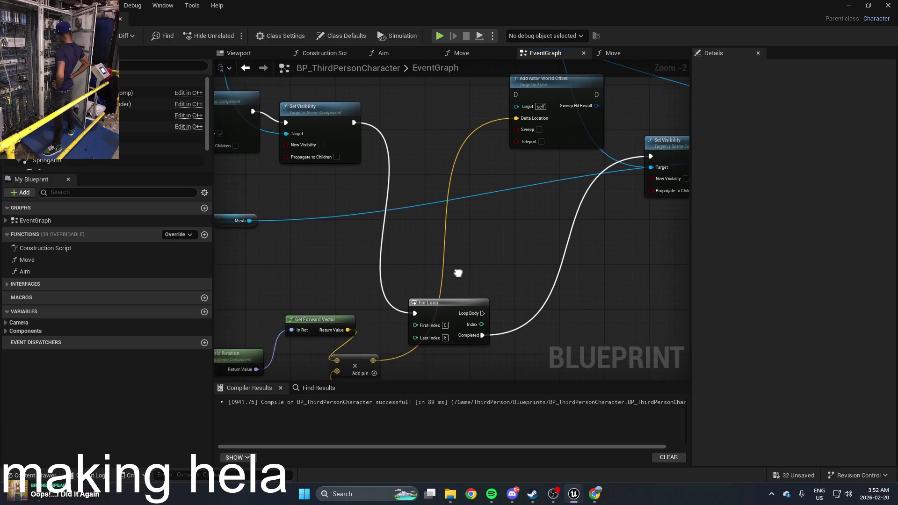
Delete the For Loop node and shift Add Actor World Offset, then undo to restore the For Loop
scroll(450, 271, down, 3)
scroll(465, 271, up, 3)
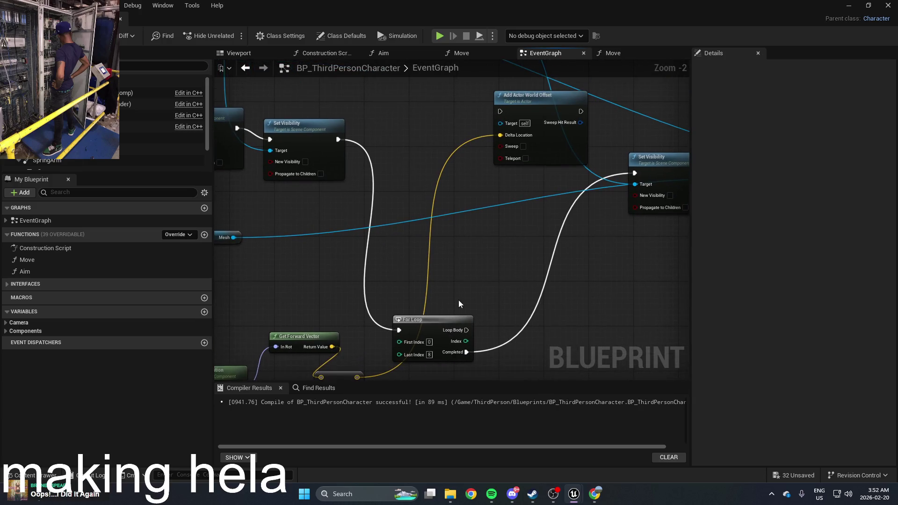
drag(456, 319, 483, 296)
key(Delete)
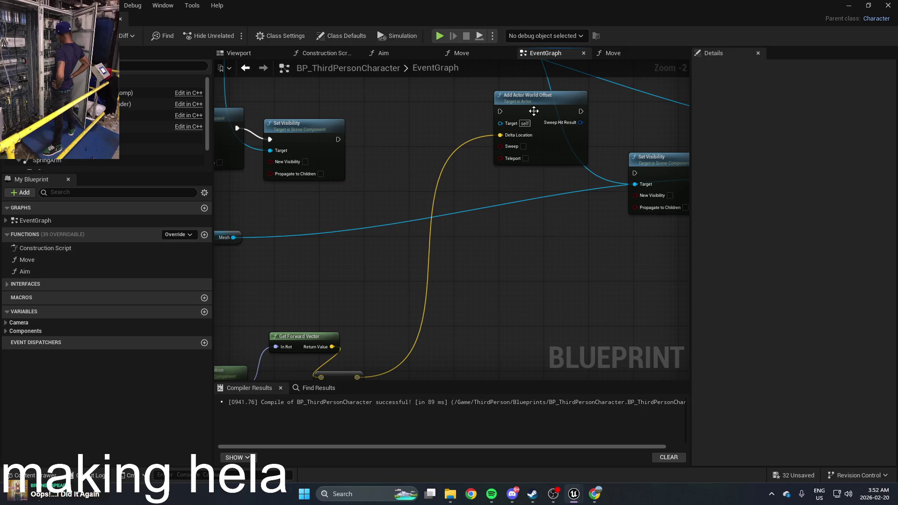
mouse_move(536, 110)
mouse_down()
mouse_move(510, 156)
mouse_move(519, 206)
mouse_move(525, 203)
mouse_move(488, 225)
mouse_move(504, 211)
mouse_move(447, 207)
mouse_move(445, 233)
mouse_up()
scroll(454, 294, down, 2)
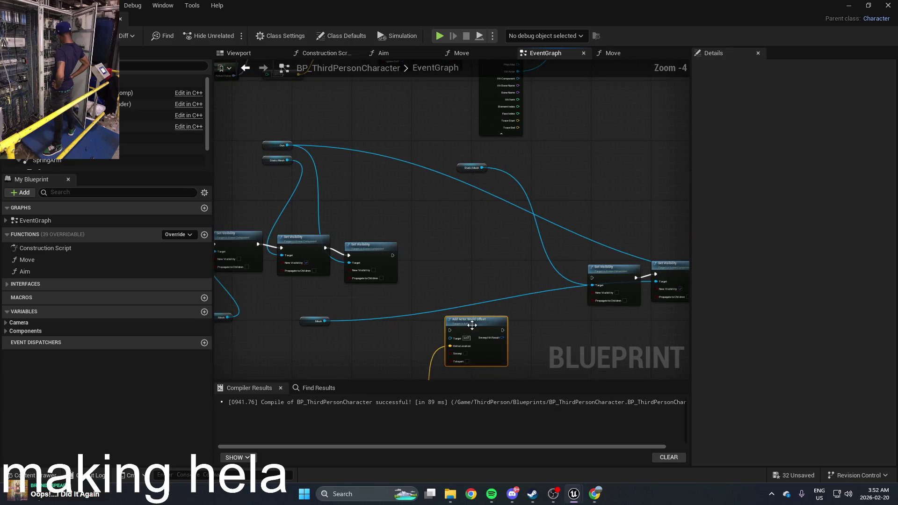
key(ctrl+z)
key(ctrl+z)
key(ctrl+z)
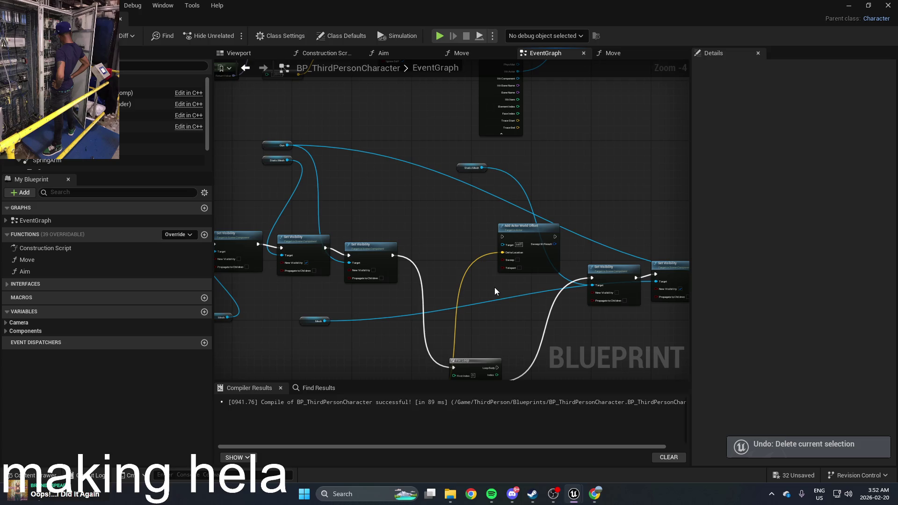
Reposition Add Actor World Offset via undo and redo, removing the For Loop node again
drag(497, 306, 483, 271)
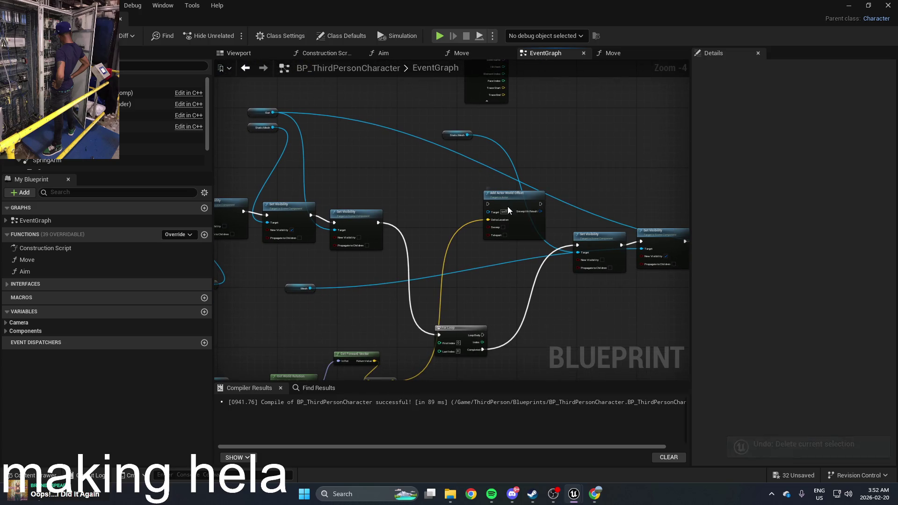
drag(507, 206, 500, 245)
key(ctrl+z)
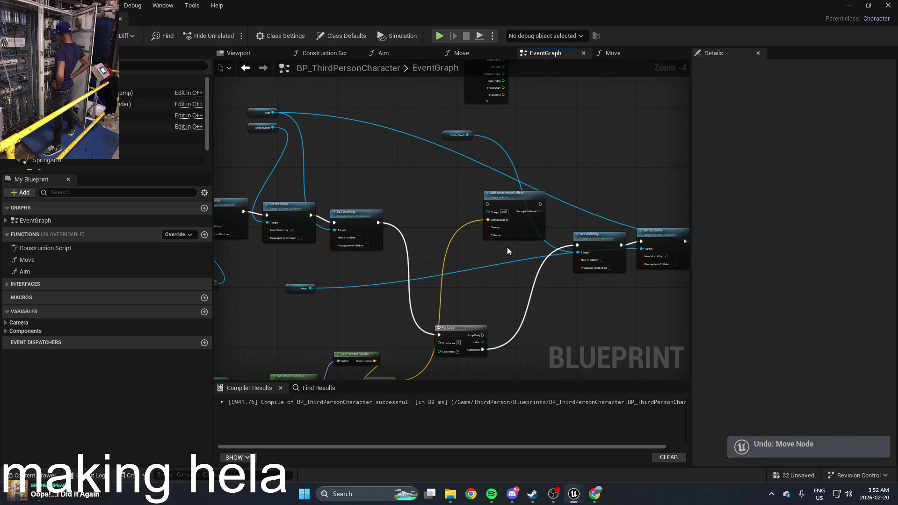
key(ctrl+z)
key(ctrl+z)
key(ctrl+y)
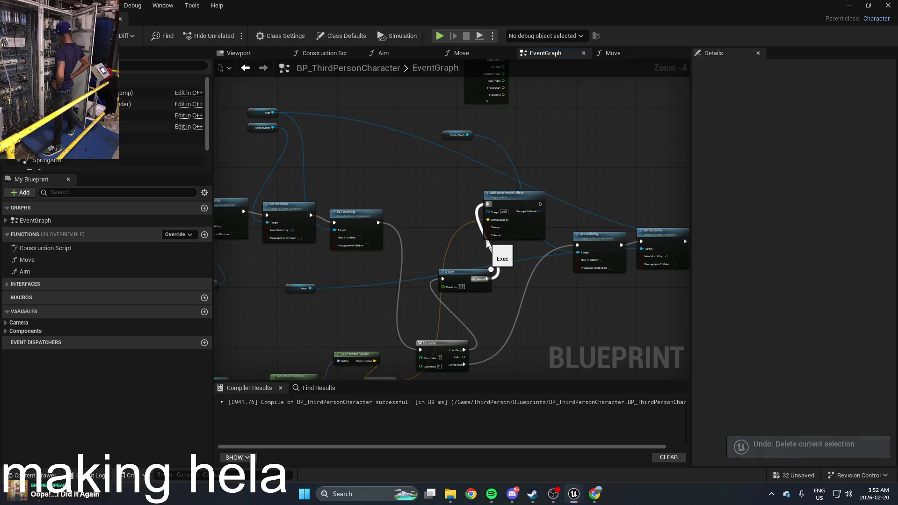
key(ctrl+y)
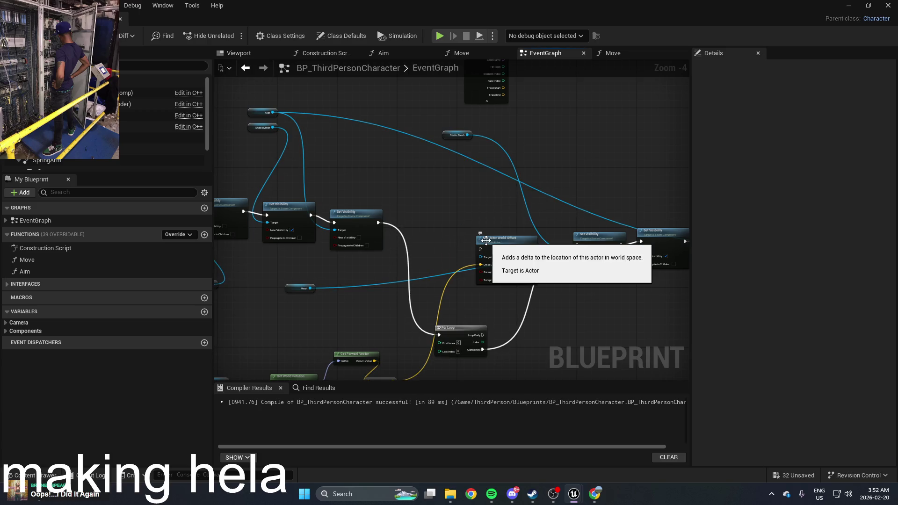
key(ctrl+z)
key(ctrl+z)
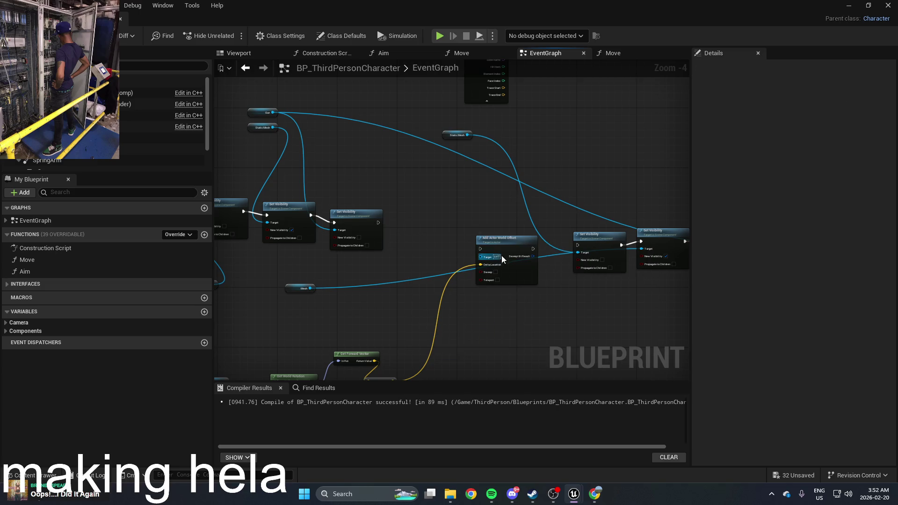
Chain Set Visibility through a new Delay node into Add Actor World Offset and compile
drag(480, 248, 378, 223)
right_click(464, 217)
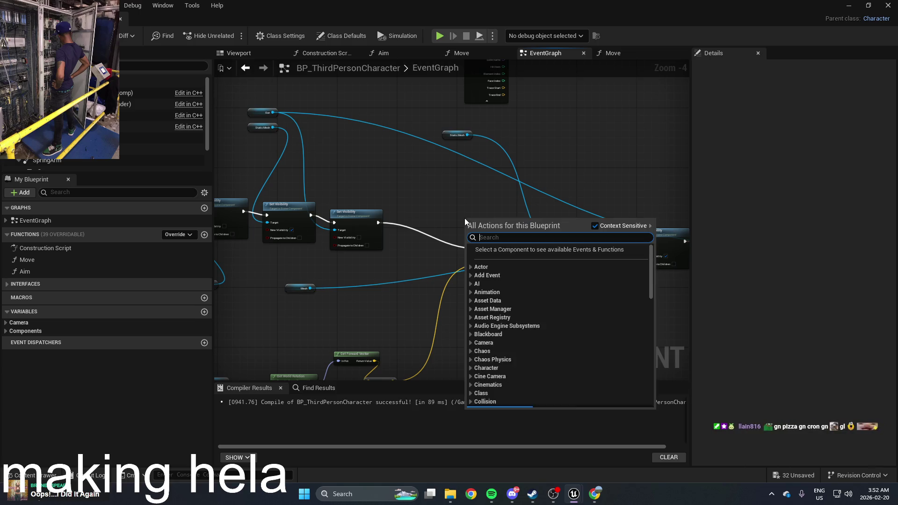
text(delay)
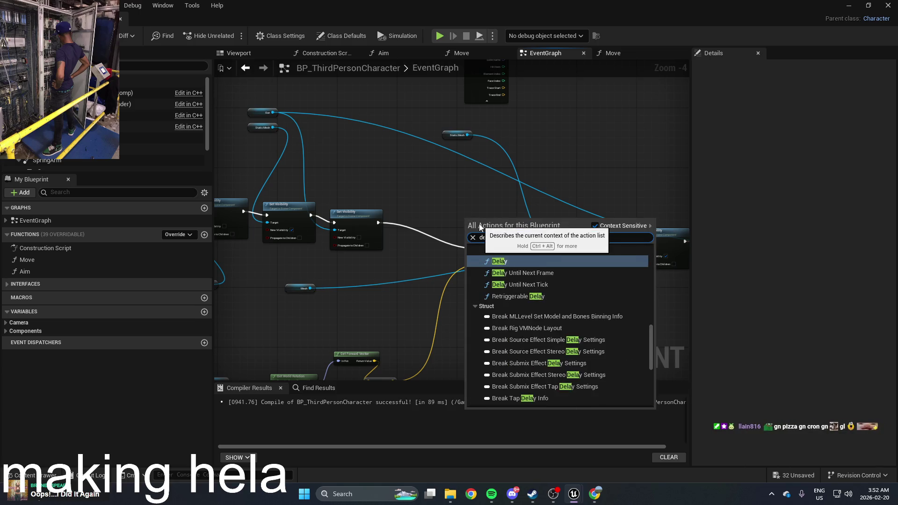
click(506, 259)
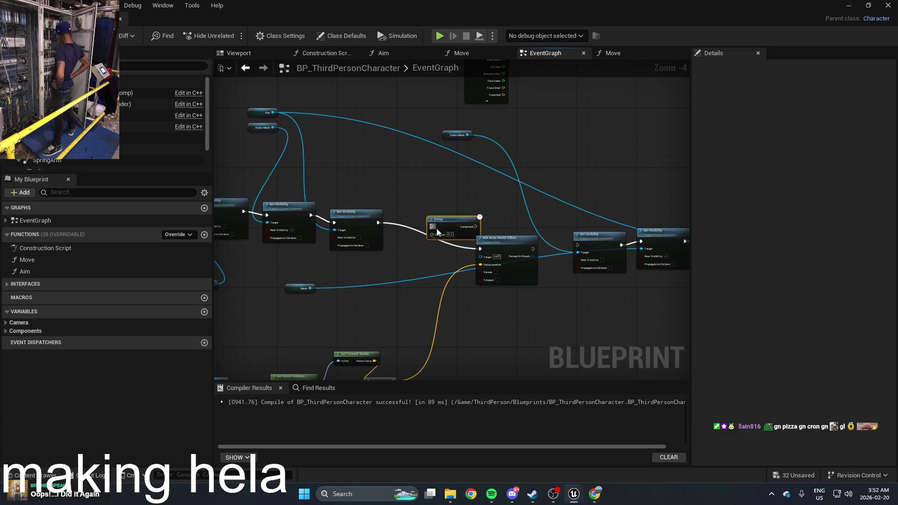
mouse_move(436, 228)
mouse_down()
mouse_move(363, 223)
mouse_move(377, 223)
mouse_up()
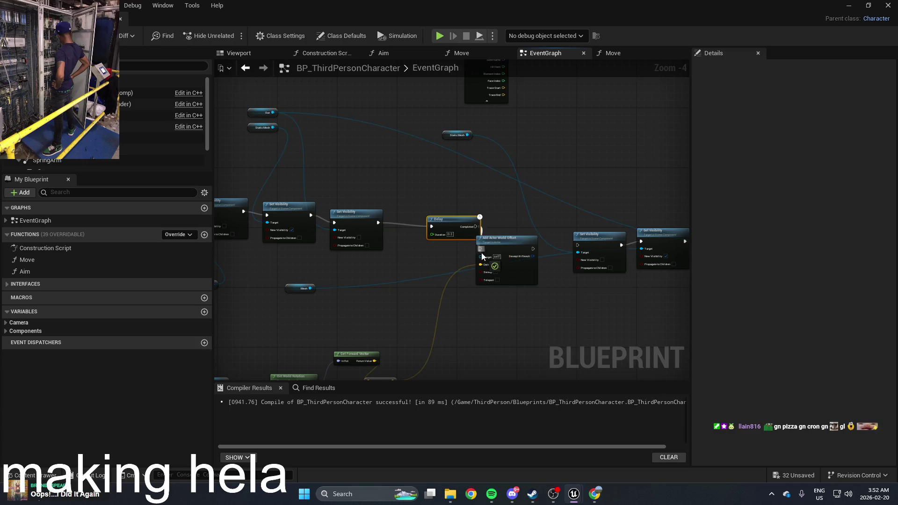
mouse_move(536, 251)
mouse_down()
mouse_move(578, 245)
mouse_move(519, 240)
mouse_move(537, 236)
mouse_up()
drag(462, 223, 442, 230)
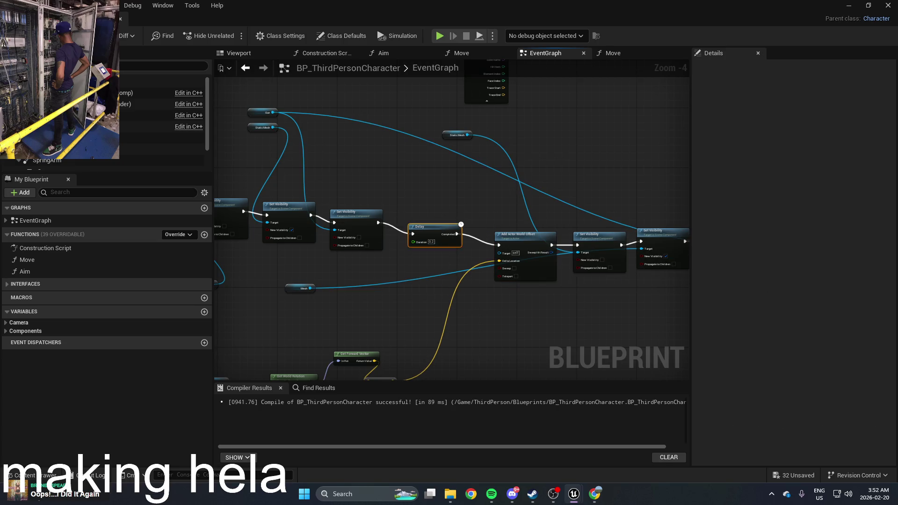
key(F7)
Play-test the level, then switch back to the character Blueprint
click(848, 6)
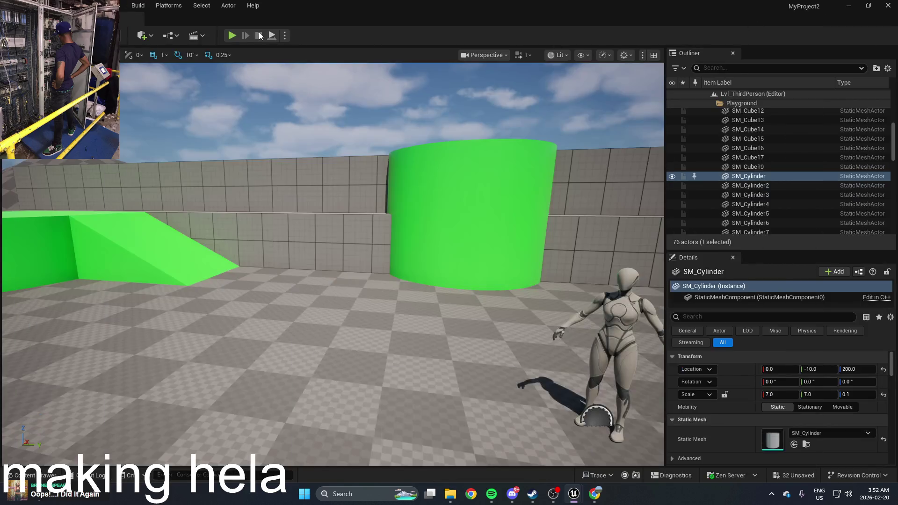
click(232, 36)
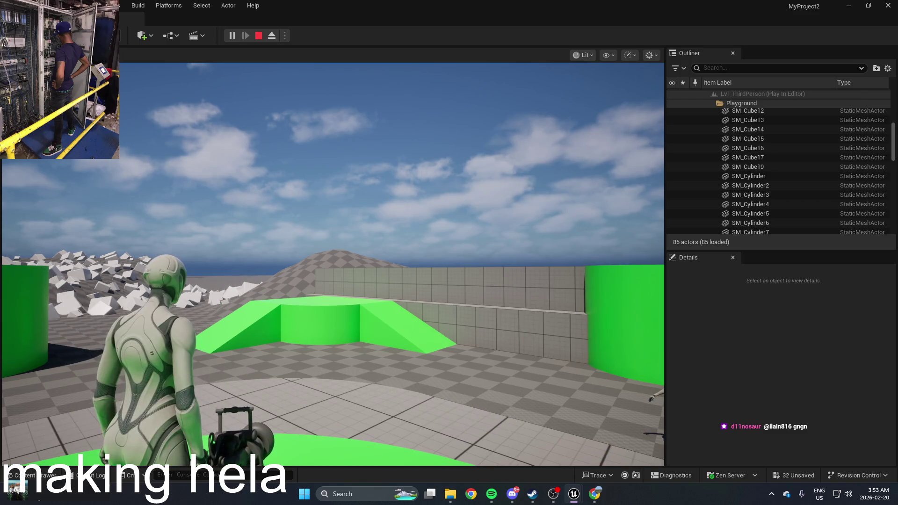
key(alt+Tab)
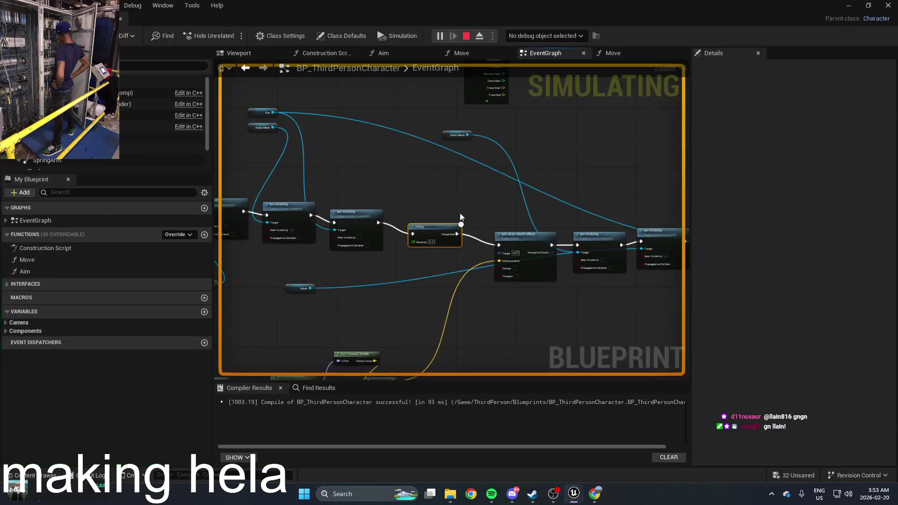
Change the forward-offset multiplier from 10 to 100
scroll(451, 268, up, 2)
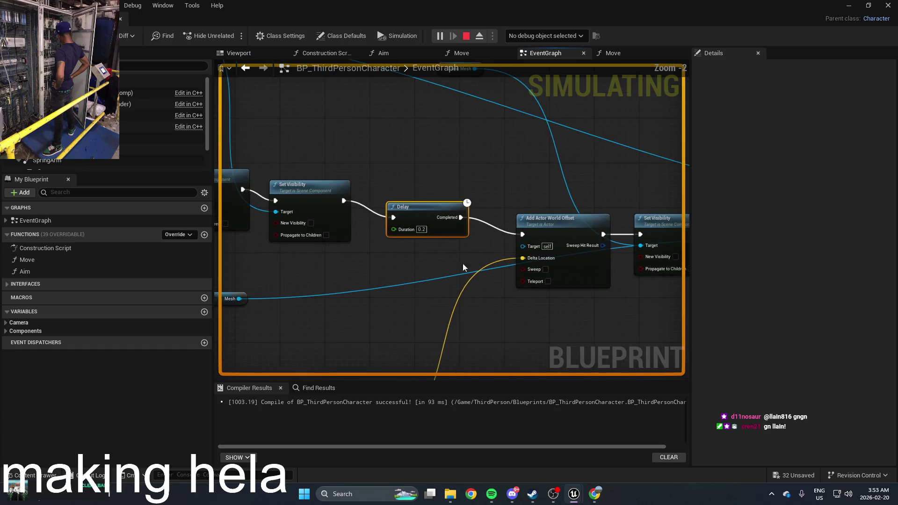
drag(475, 204, 457, 210)
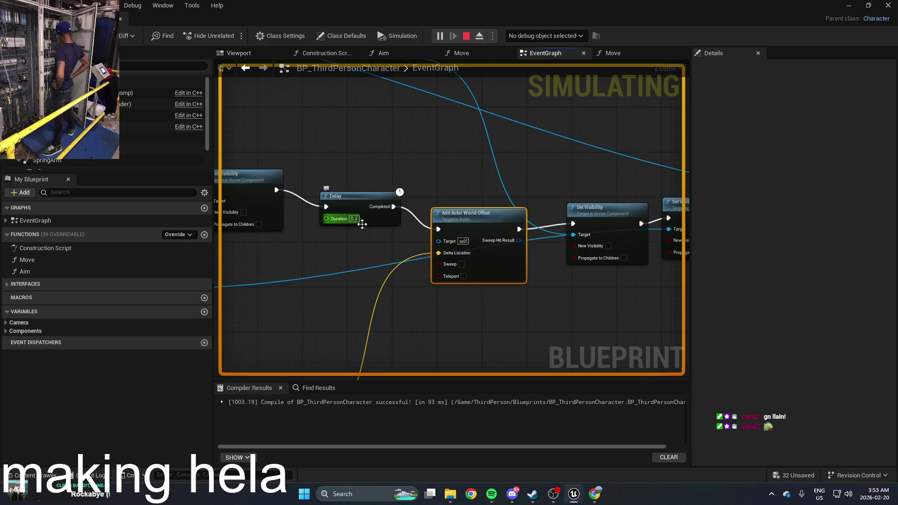
drag(360, 336, 429, 179)
click(298, 313)
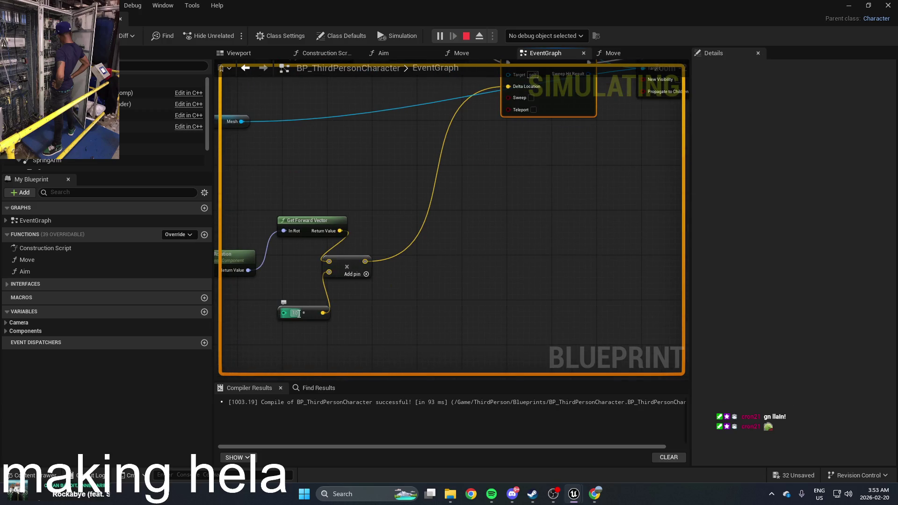
click(298, 313)
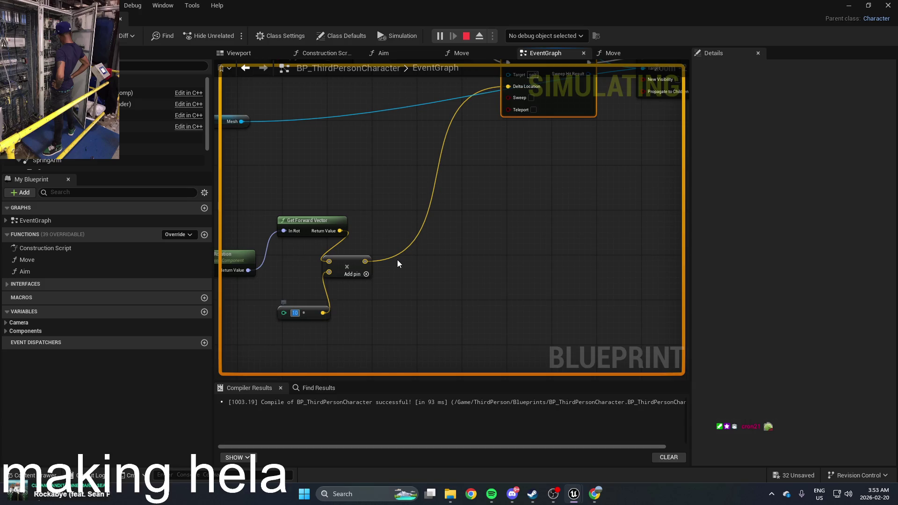
text(100)
key(Return)
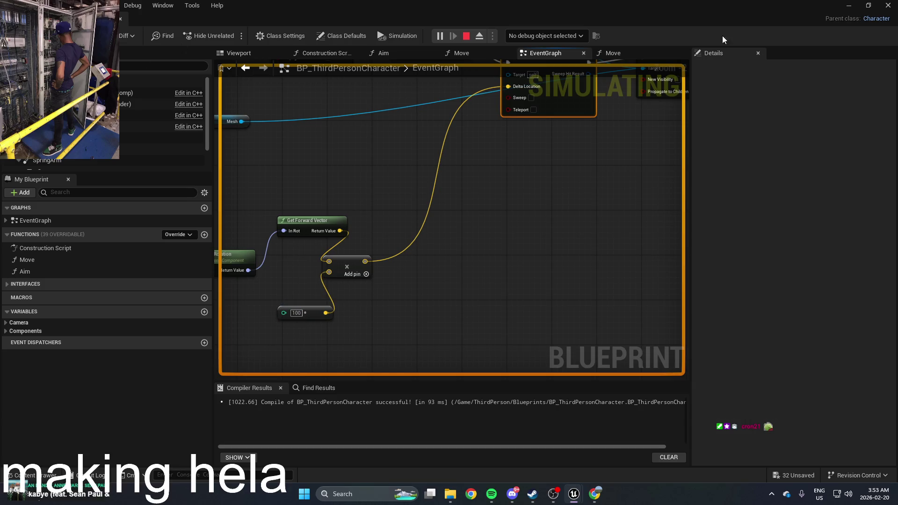
Play-test the 100 multiplier and return to the character Blueprint
click(845, 6)
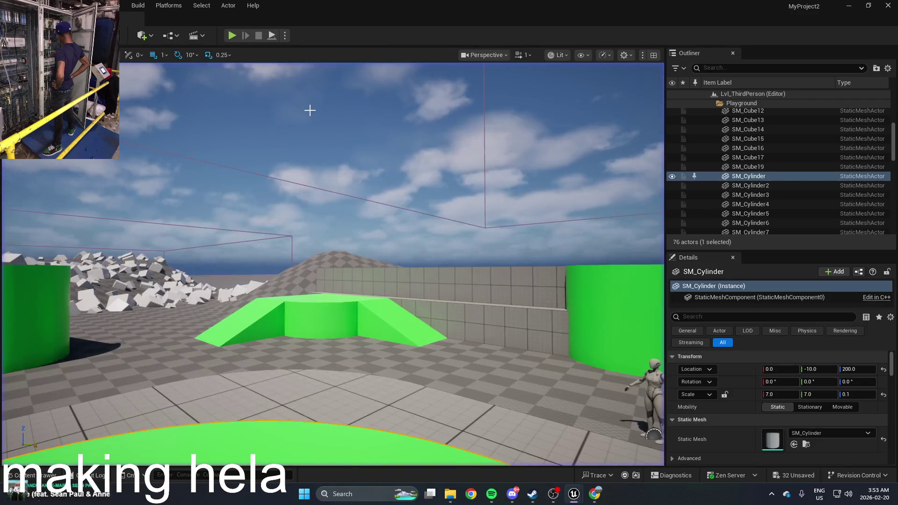
click(232, 36)
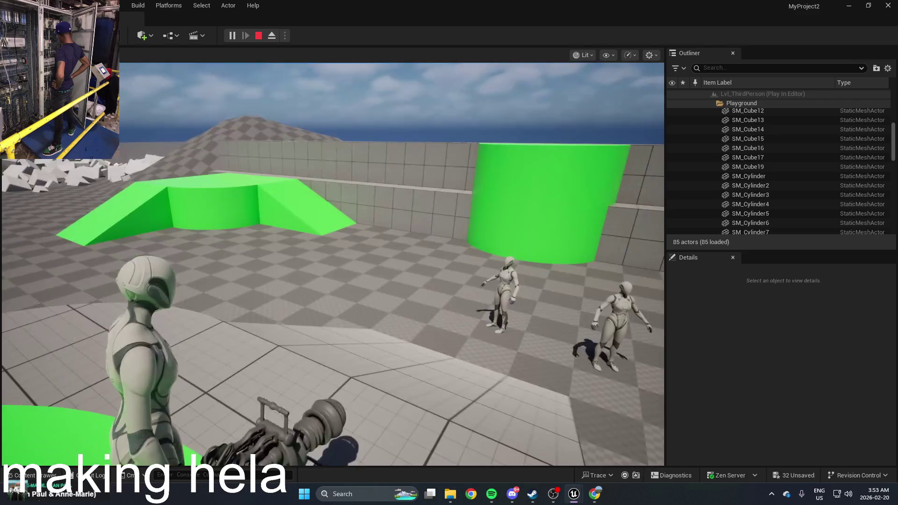
key(alt+Tab)
click(329, 188)
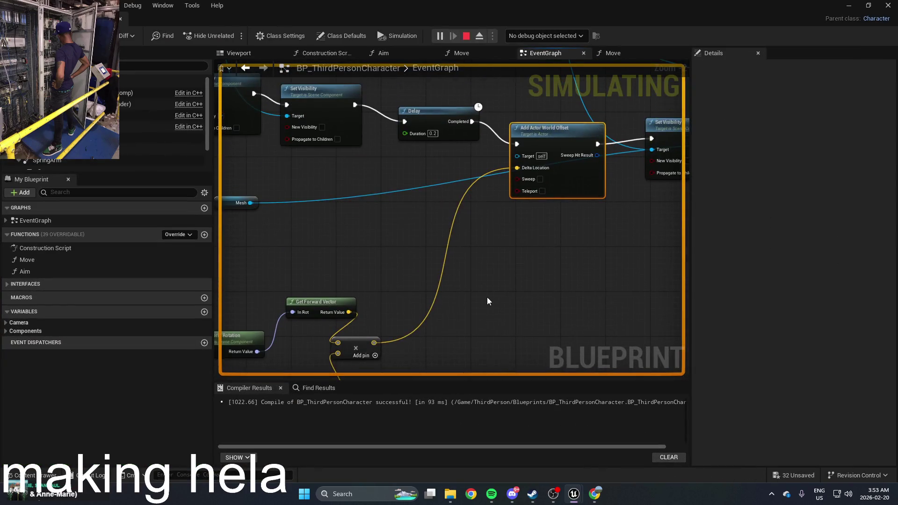
scroll(487, 297, down, 2)
scroll(487, 297, up, 4)
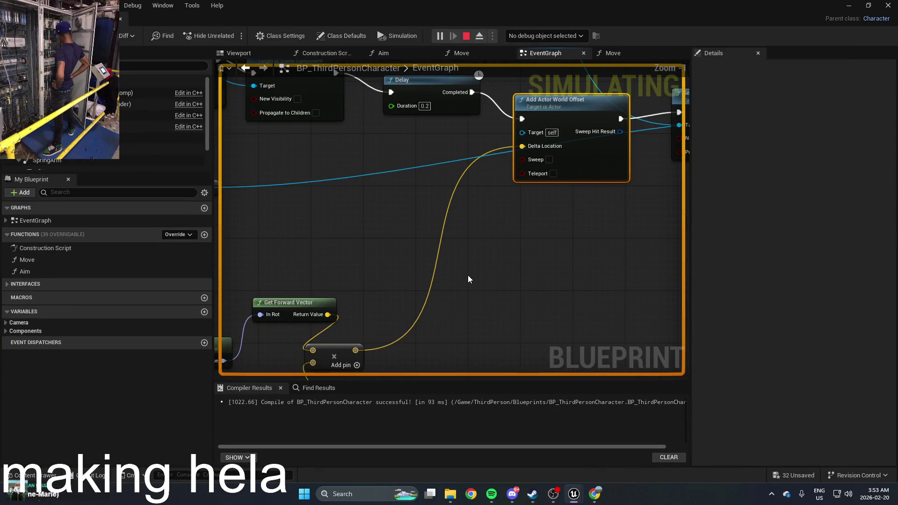
scroll(467, 275, down, 1)
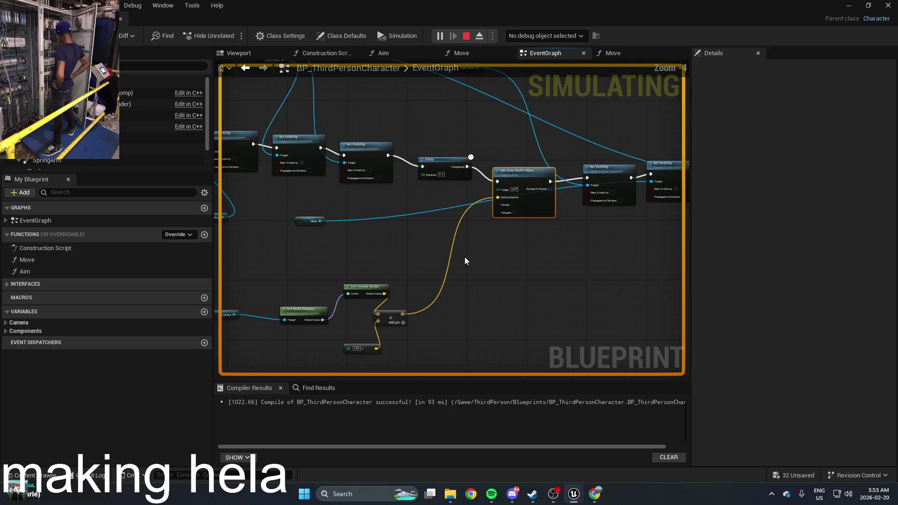
scroll(459, 309, down, 1)
scroll(460, 311, up, 2)
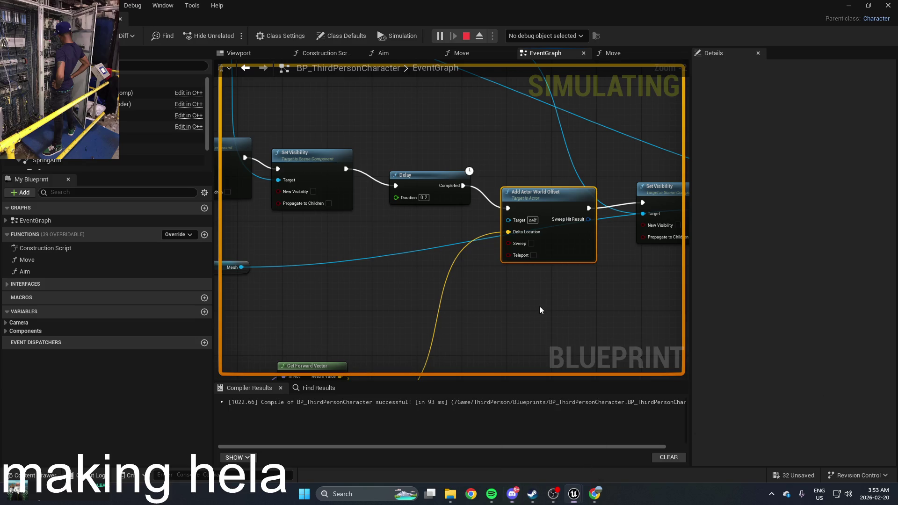
drag(540, 306, 549, 293)
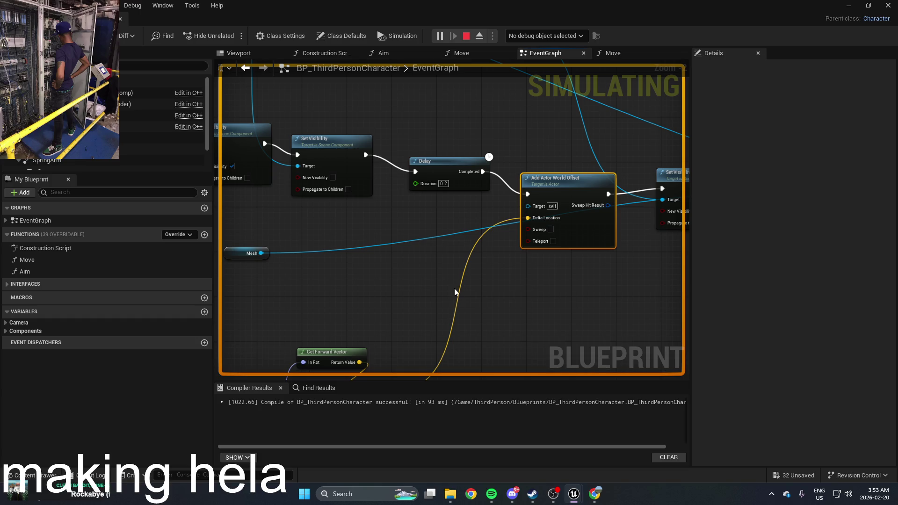
mouse_move(453, 288)
mouse_down()
mouse_move(476, 269)
mouse_move(458, 266)
mouse_up()
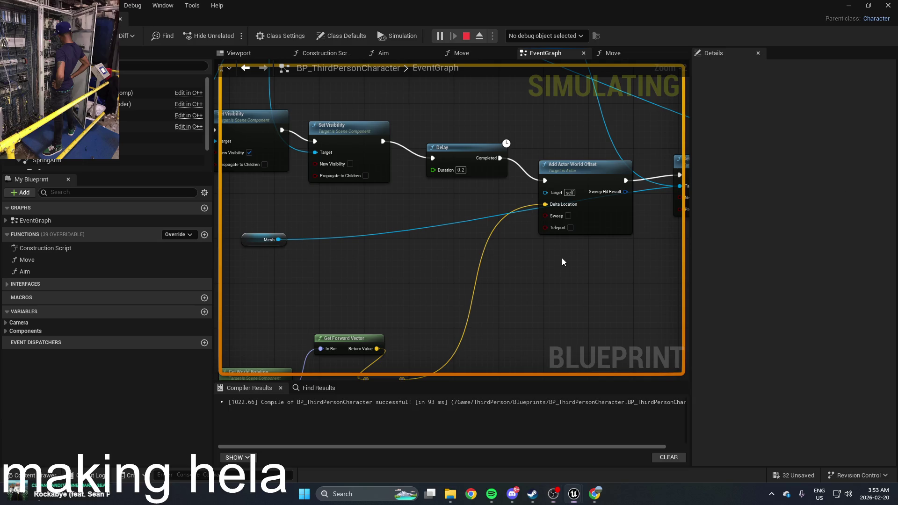
drag(562, 259, 355, 257)
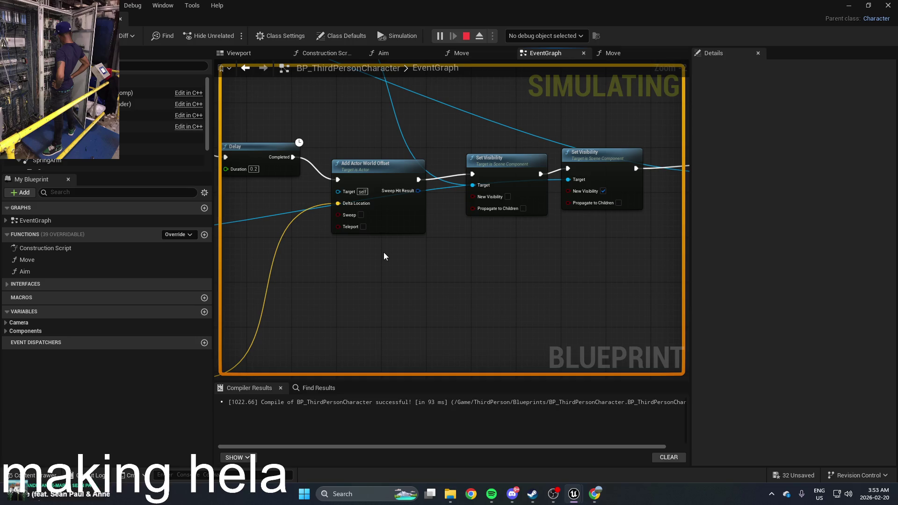
drag(372, 266, 453, 272)
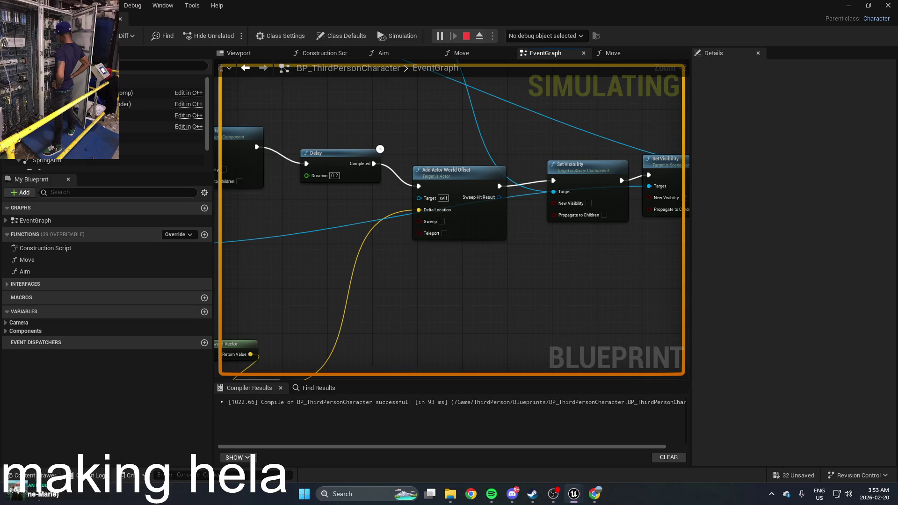
mouse_move(369, 246)
mouse_down()
mouse_move(542, 150)
mouse_move(540, 134)
mouse_up()
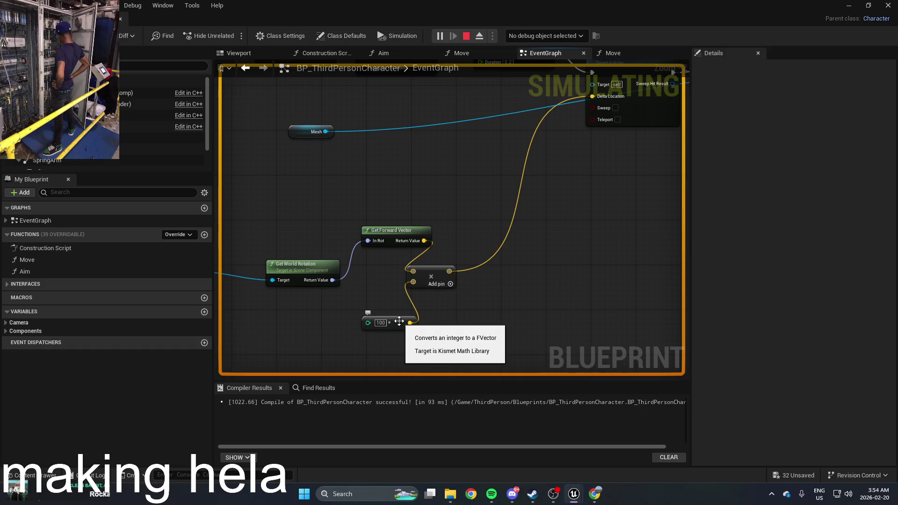
Feed the Add node's second input from a new float-to-vector node set to 1.1
click(399, 322)
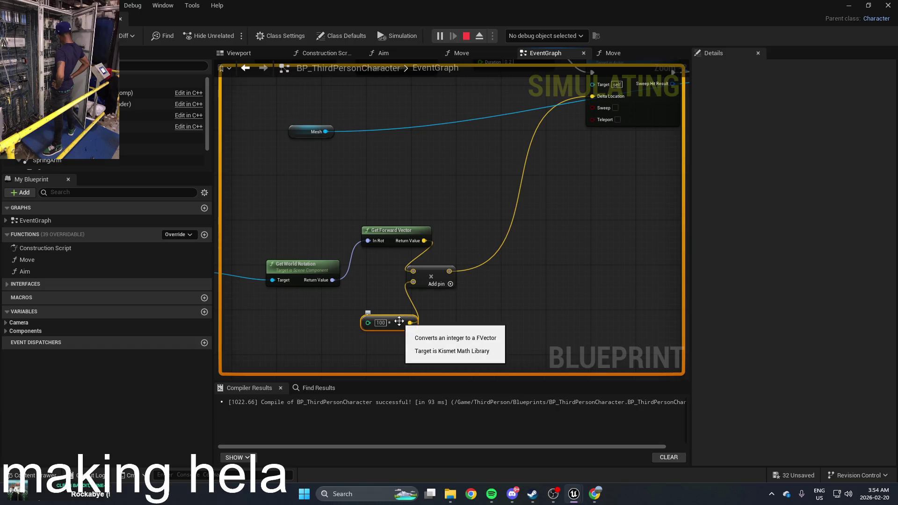
mouse_move(399, 322)
mouse_down()
mouse_move(414, 287)
mouse_move(369, 314)
mouse_up()
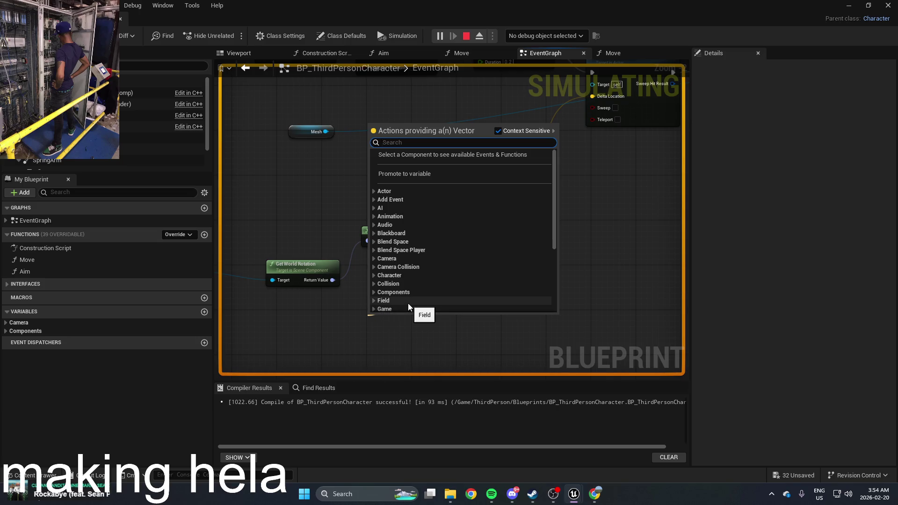
text(float)
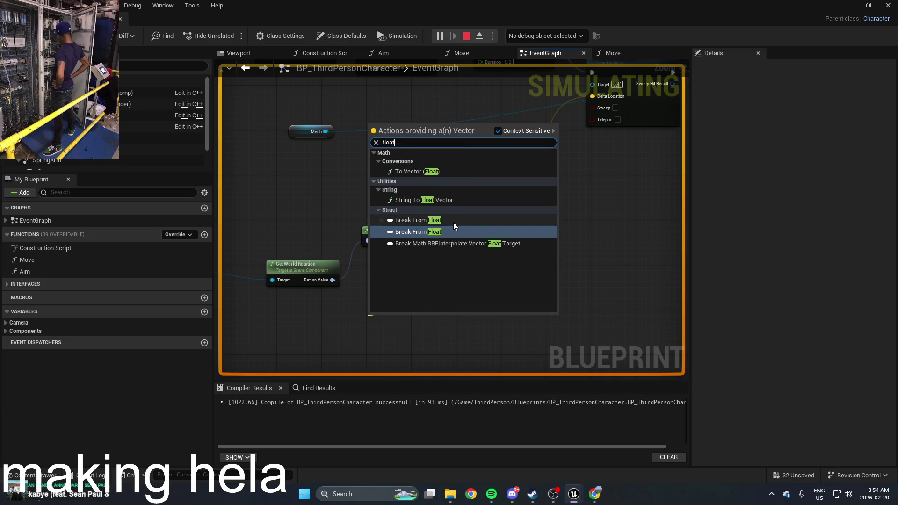
click(447, 220)
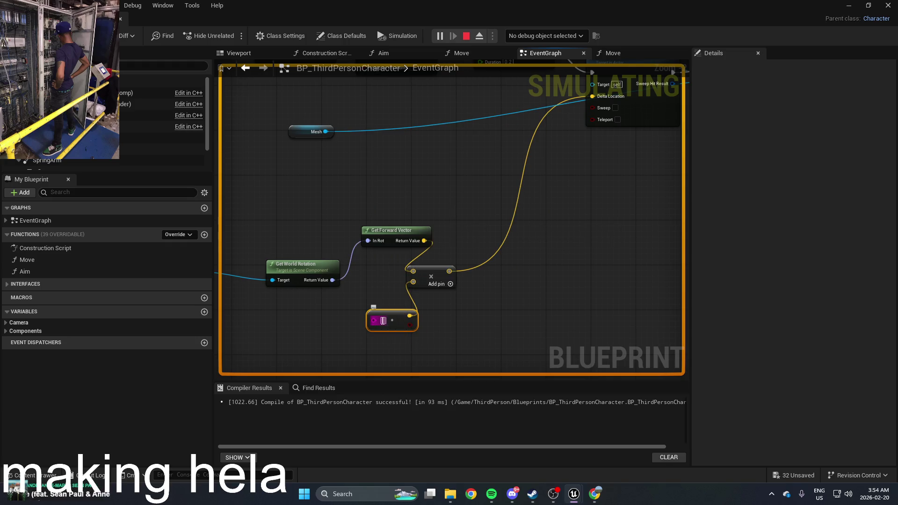
text(1.1)
click(431, 315)
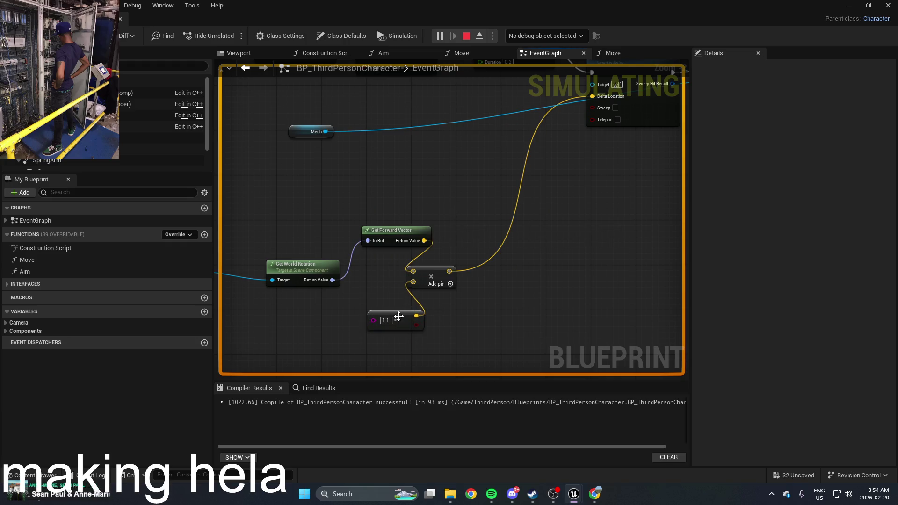
drag(399, 316, 343, 327)
scroll(474, 324, down, 1)
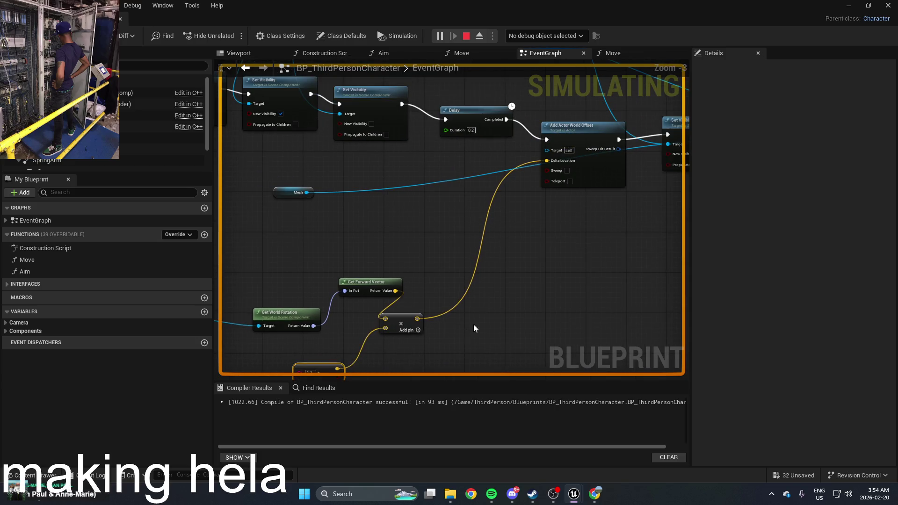
mouse_move(498, 280)
mouse_down()
mouse_move(383, 335)
mouse_move(487, 215)
mouse_move(510, 220)
mouse_up()
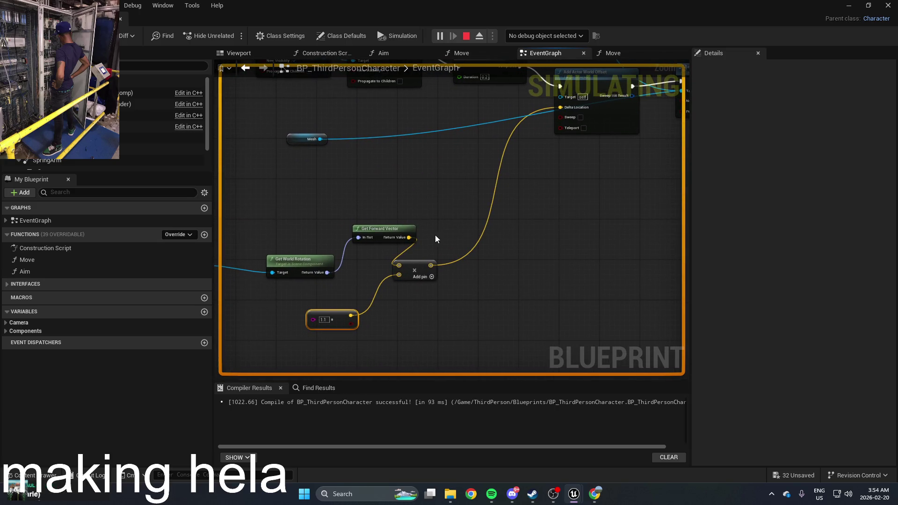
drag(434, 235, 409, 294)
Add an Add Movement Input node to the event graph
right_click(517, 242)
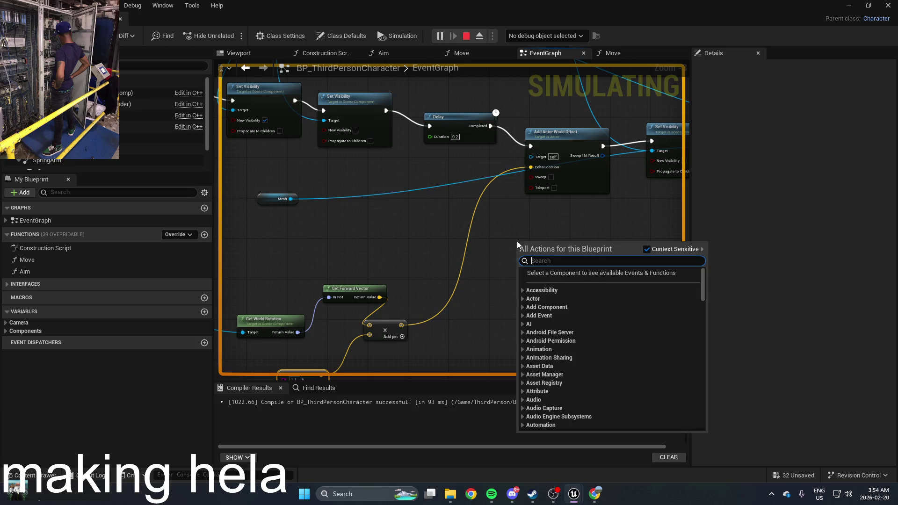
text(addd)
key(BackSpace)
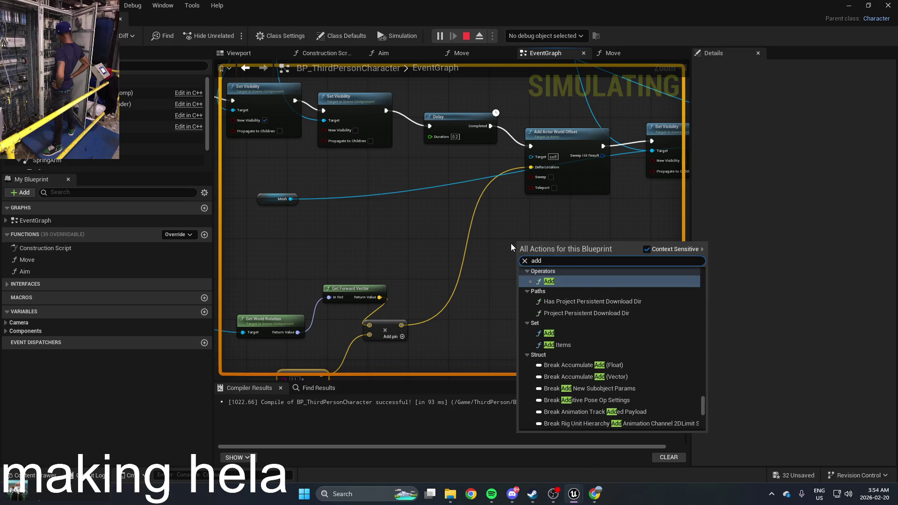
text( move)
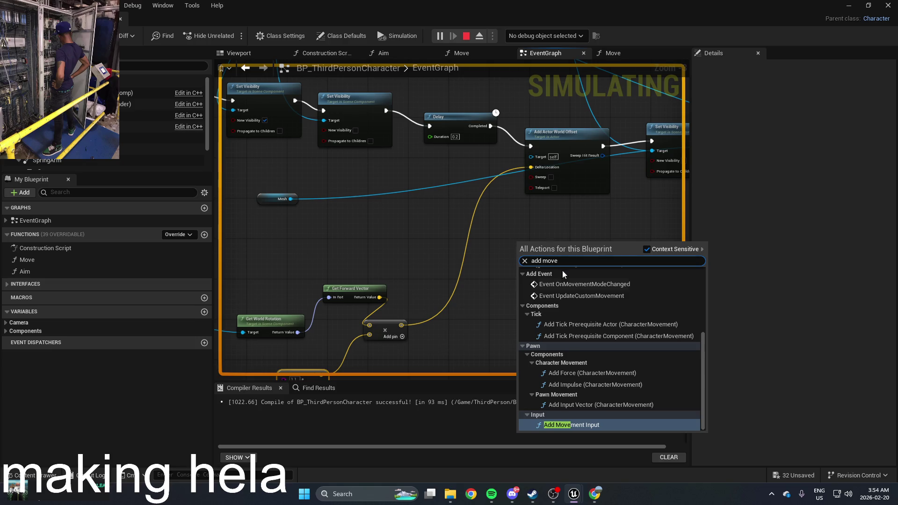
click(582, 426)
Feed World Direction from the Add result and run Add Movement Input between Delay and Set Visibility
scroll(552, 237, up, 3)
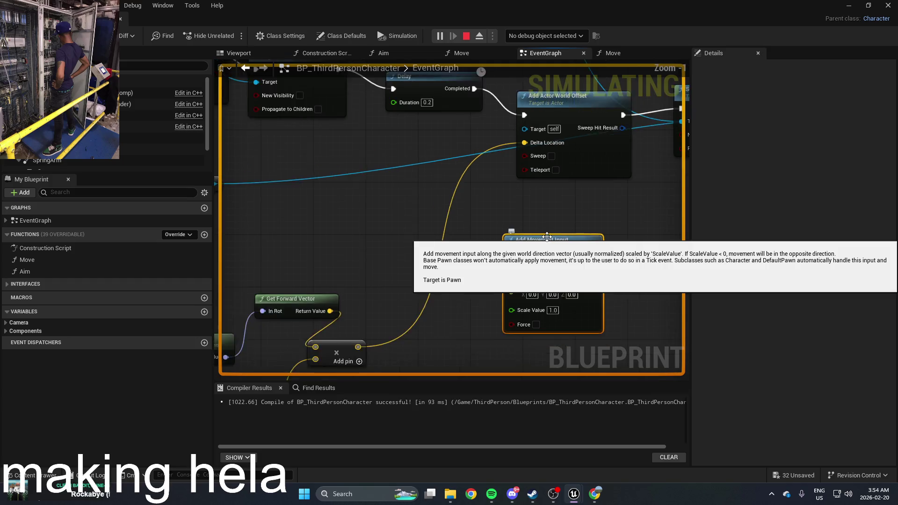
scroll(544, 237, down, 2)
mouse_move(516, 283)
mouse_down()
mouse_move(360, 302)
mouse_move(386, 329)
mouse_move(421, 320)
mouse_move(384, 331)
mouse_up()
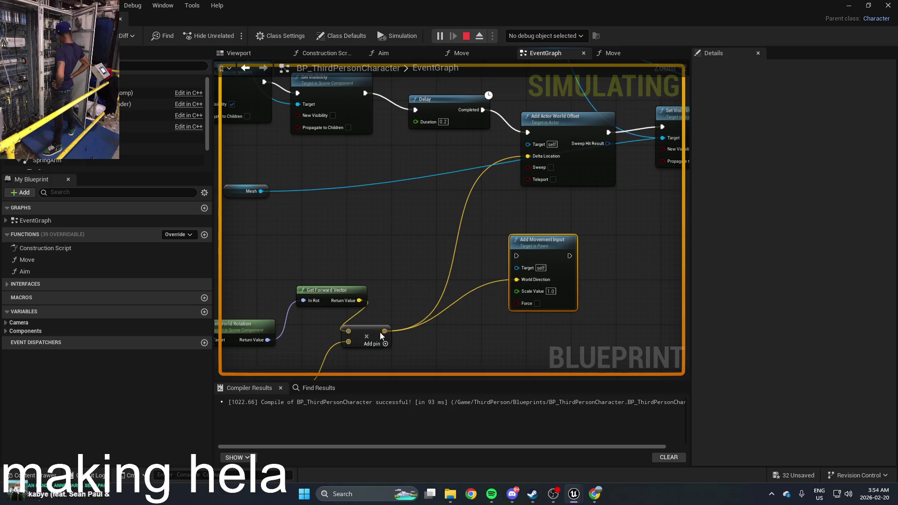
drag(471, 248, 434, 299)
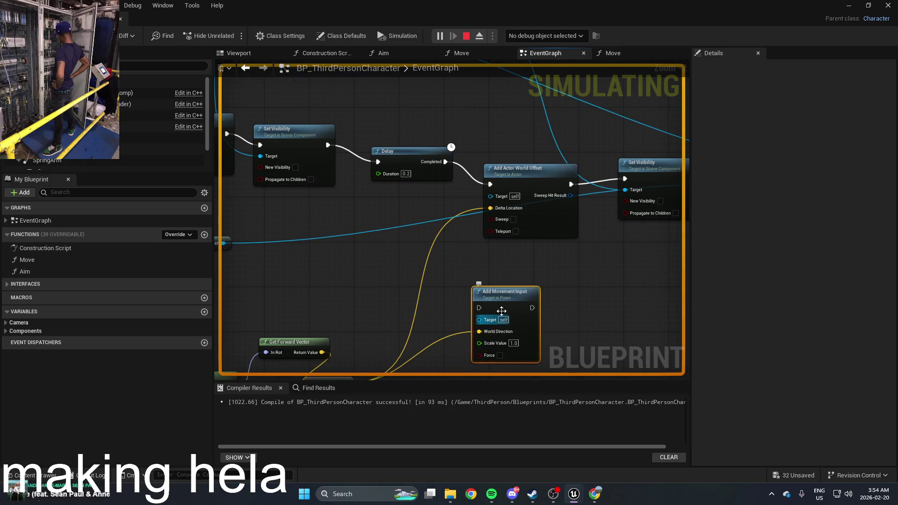
click(466, 36)
mouse_move(508, 295)
mouse_down()
mouse_move(537, 284)
mouse_move(445, 162)
mouse_up()
drag(560, 296, 625, 179)
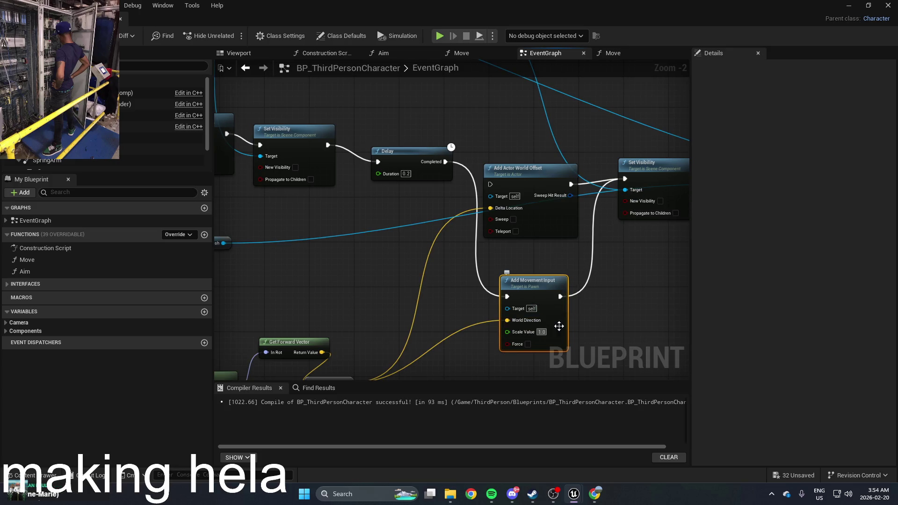
Set Add Movement Input's Scale Value to 20.0 and compile
text(20)
key(Return)
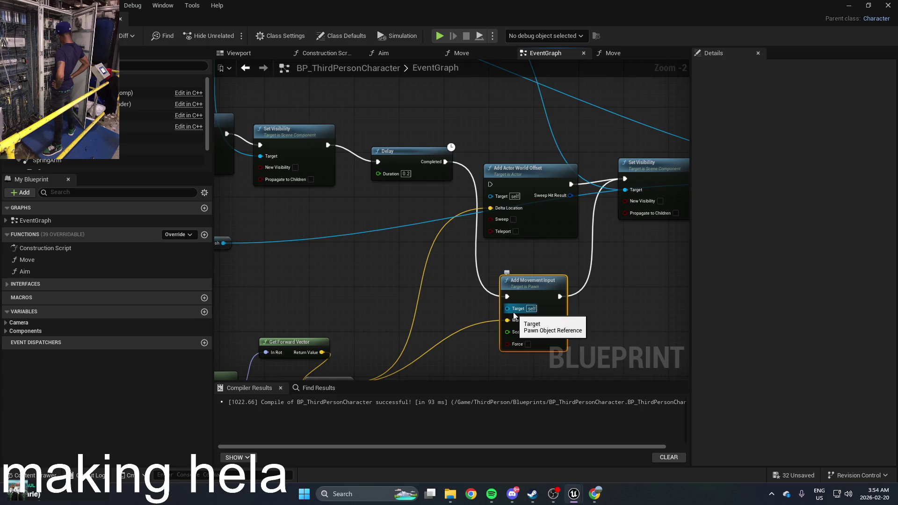
click(607, 334)
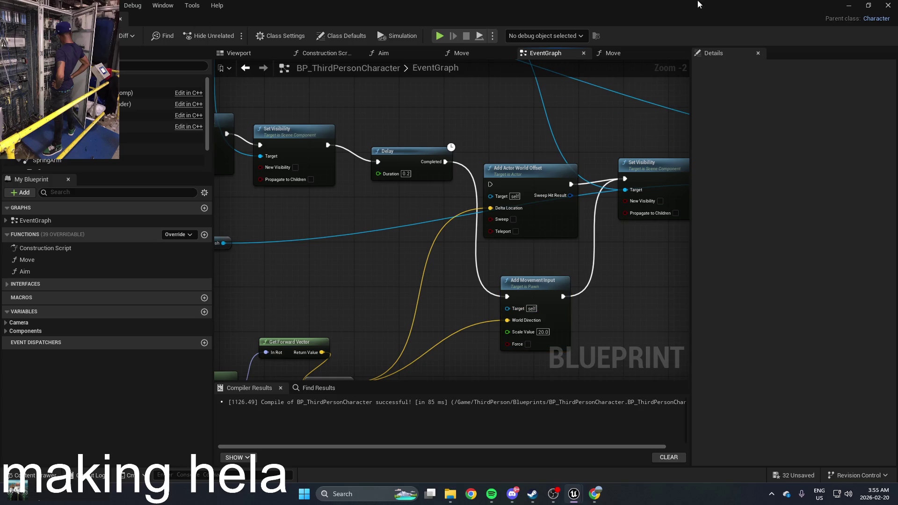
Play-test the level, turning the character into the flying pigeon, then stop
click(847, 5)
click(231, 36)
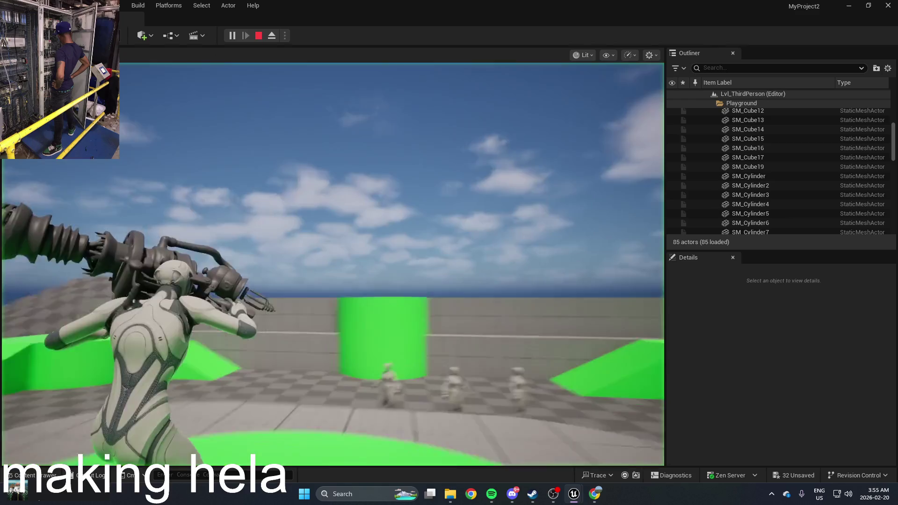
key(space)
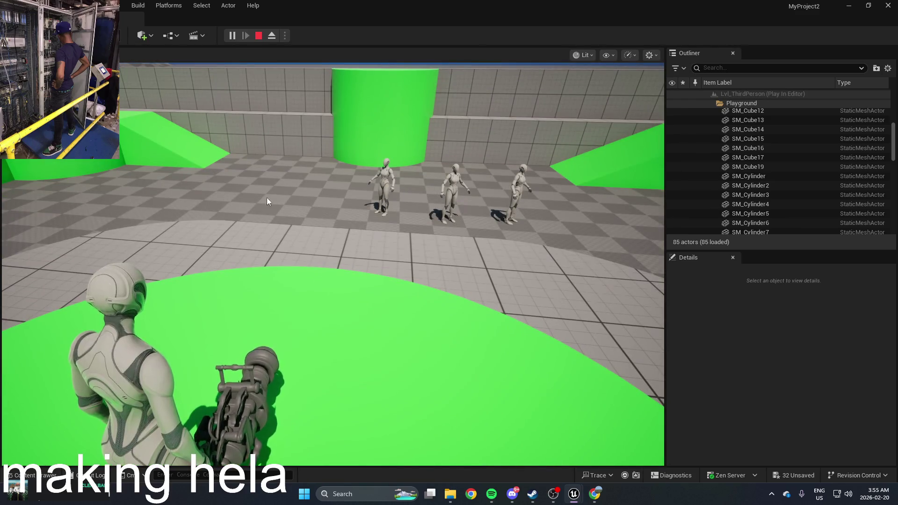
key(Escape)
Reopen BP_ThirdPersonCharacter and raise the Scale Value to 2011.0
key(ctrl+space)
double_click(240, 402)
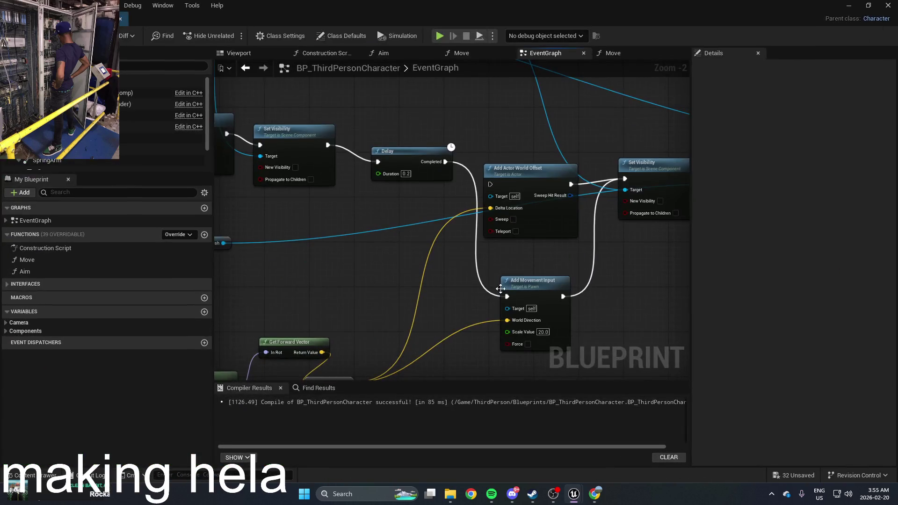
drag(552, 323, 629, 326)
text(2011)
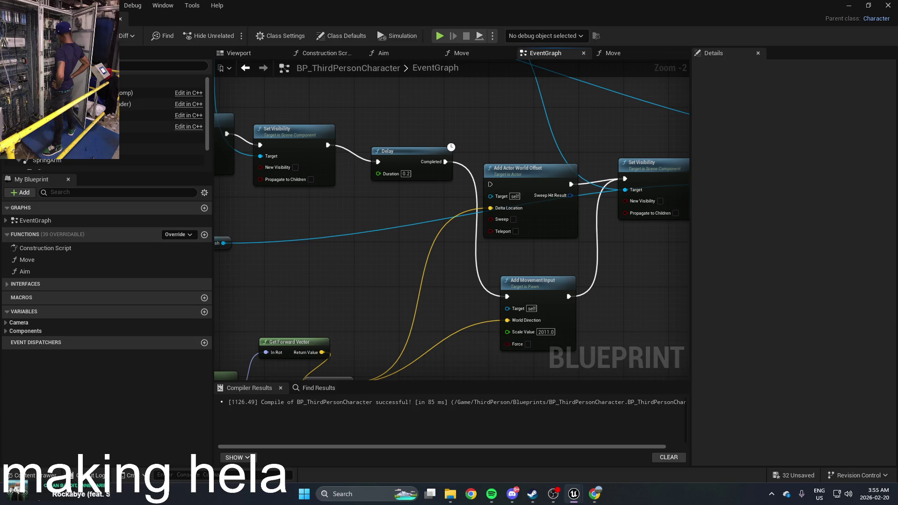
Play-test again, toggling between pigeon and humanoid forms, then end the session
click(849, 5)
click(238, 35)
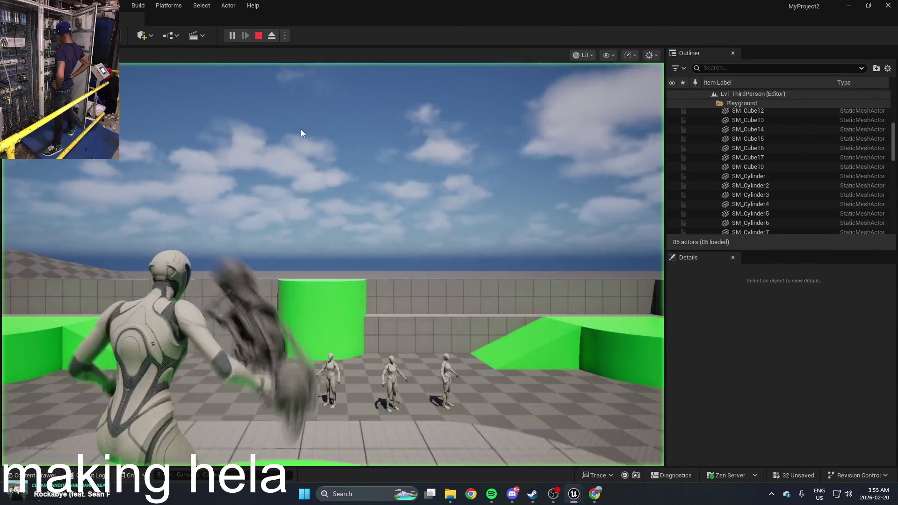
key(space)
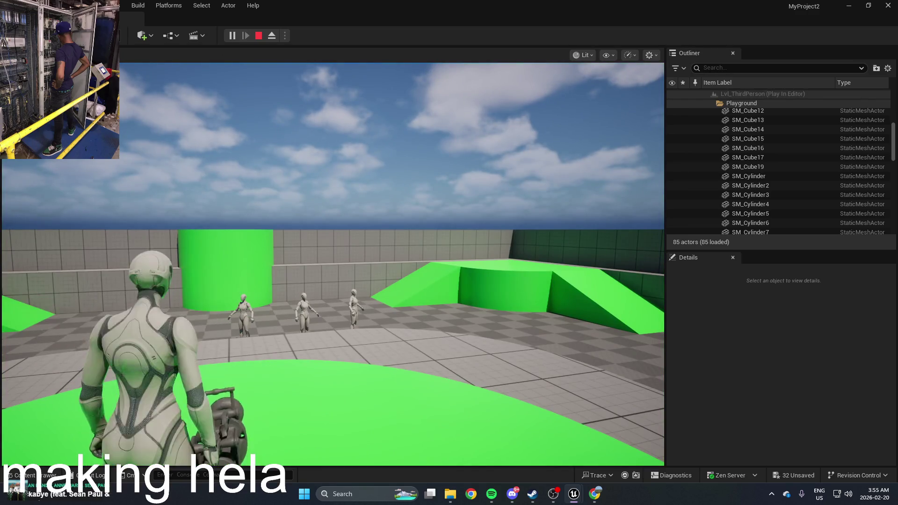
key(space)
key(space)
key(space)
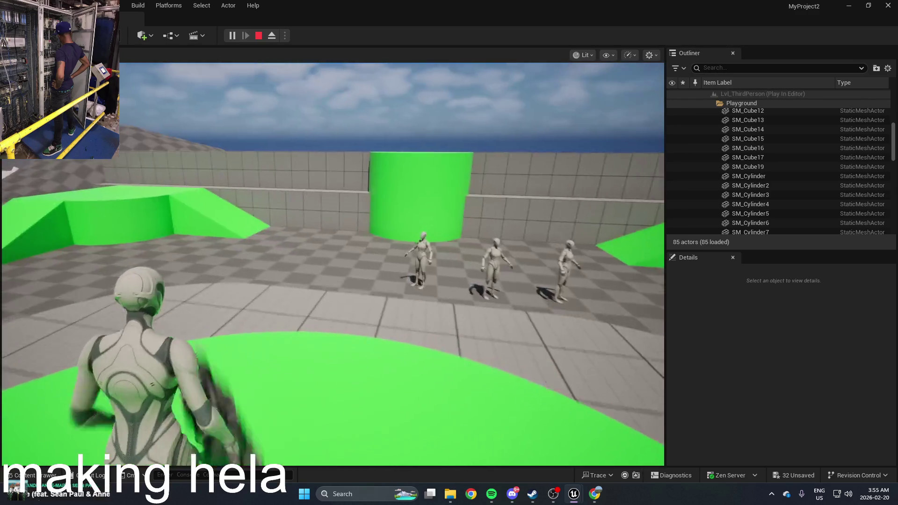
key(space)
key(space)
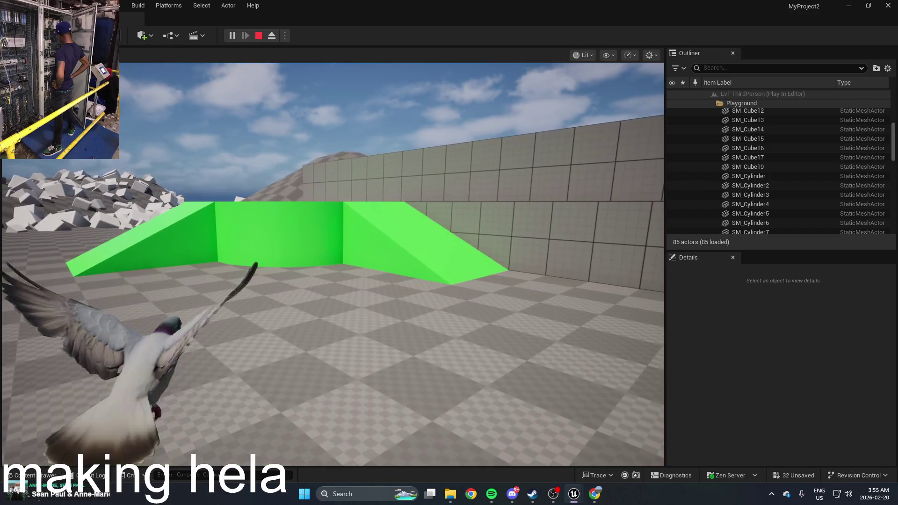
key(Escape)
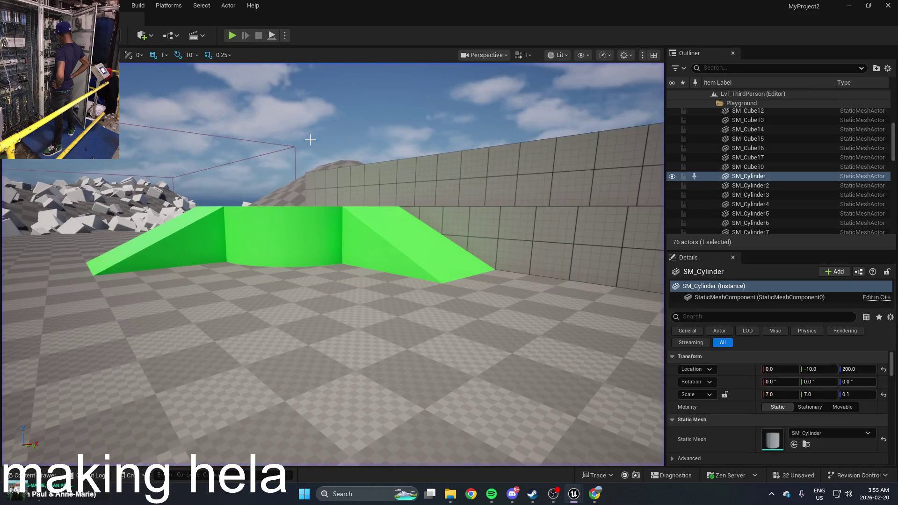
key(alt+Tab)
Undo the wiring back to before Add Movement Input in the character Blueprint
click(396, 176)
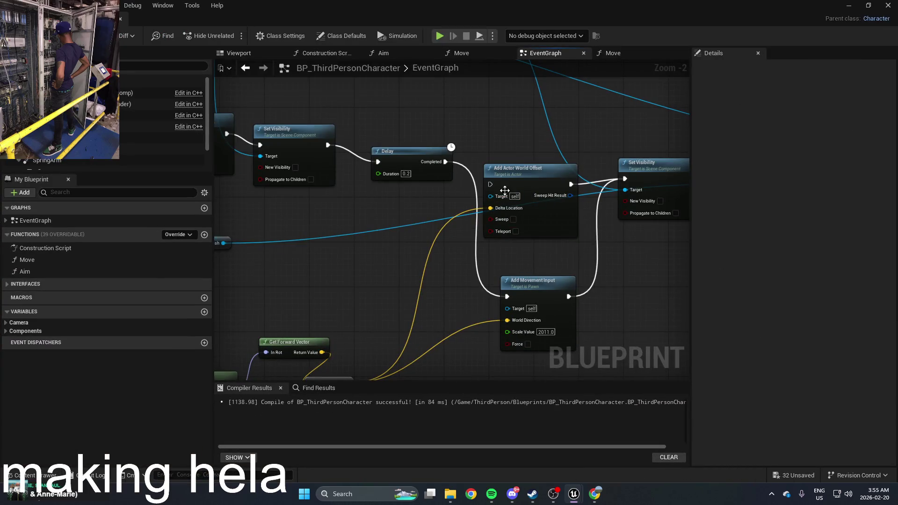
drag(464, 165, 468, 169)
key(ctrl+z)
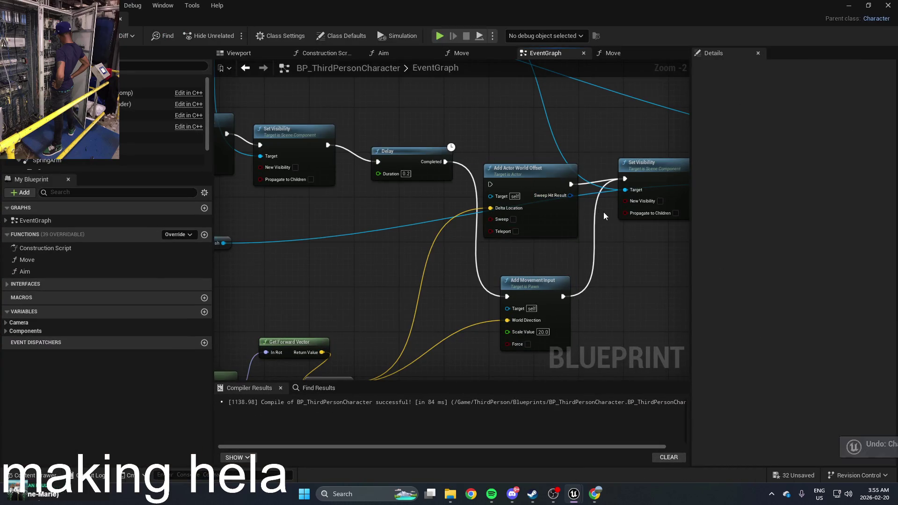
key(ctrl+z)
key(ctrl+z)
key(ctrl+z)
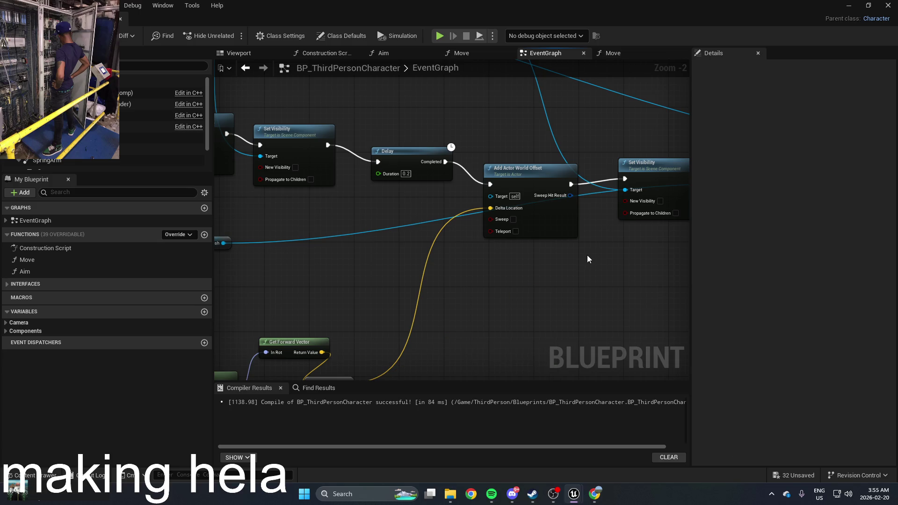
Nudge Add Actor World Offset down and pull the Delay's Completed wire out for a new node
drag(585, 253, 611, 191)
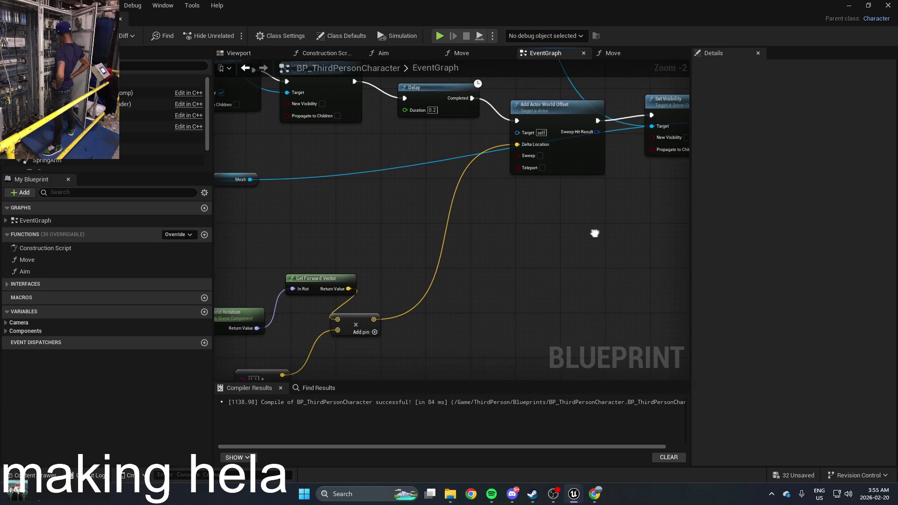
drag(405, 309, 466, 241)
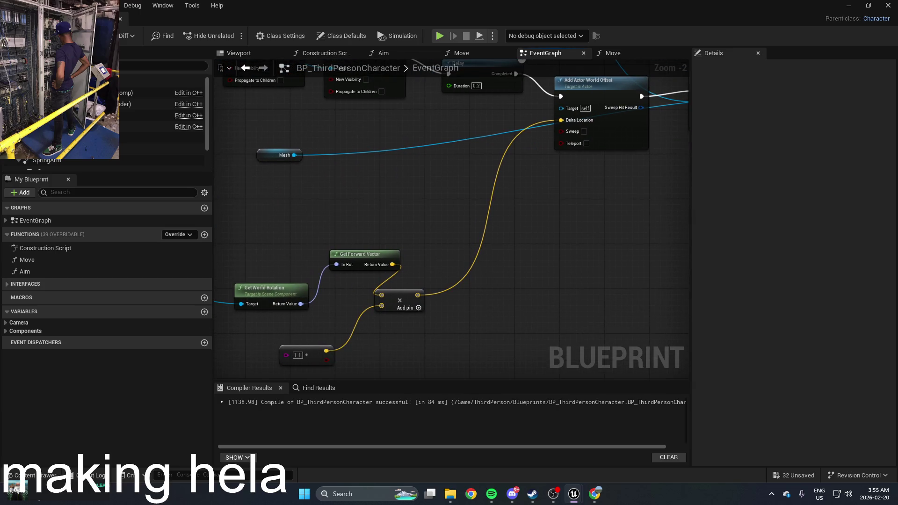
mouse_move(490, 169)
mouse_down()
mouse_move(419, 275)
mouse_move(491, 191)
mouse_move(428, 280)
mouse_move(406, 287)
mouse_up()
drag(468, 297, 429, 345)
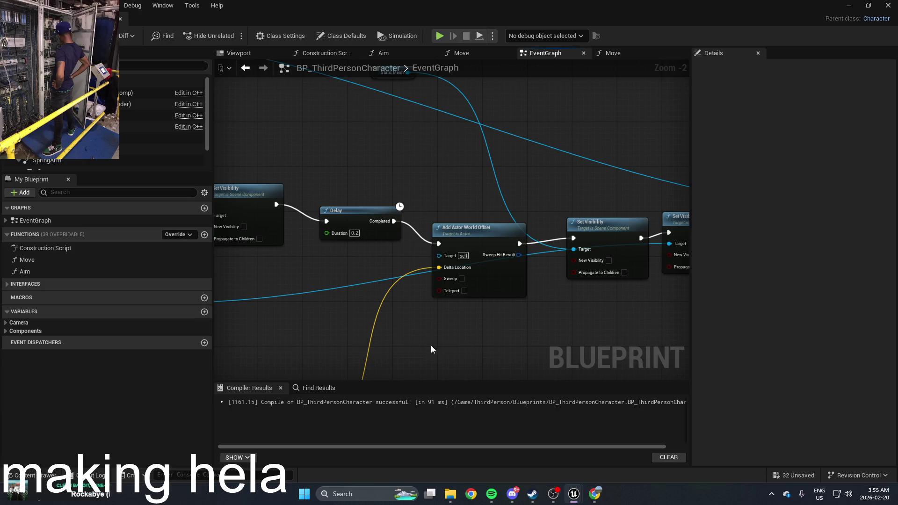
drag(457, 233, 468, 275)
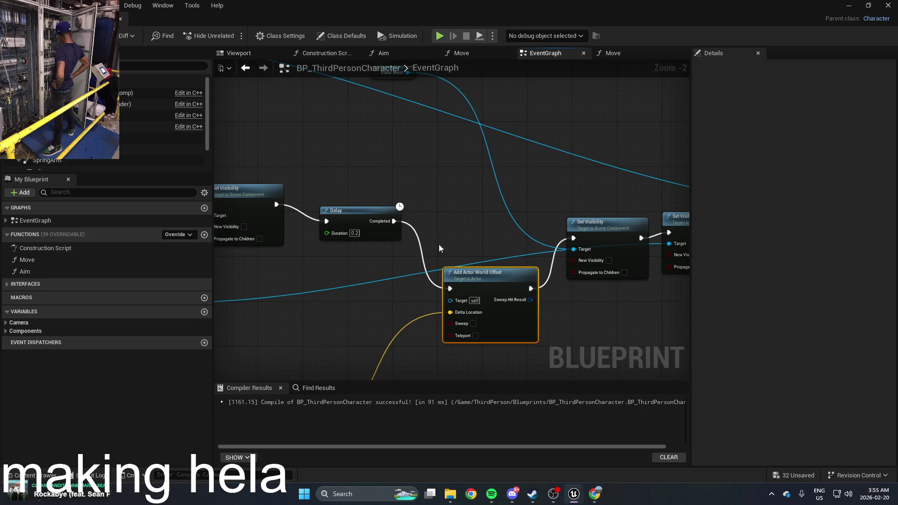
drag(395, 221, 471, 187)
Try a Destroy Actor node and then a Flip Flop node after the Delay, deleting each
click(487, 244)
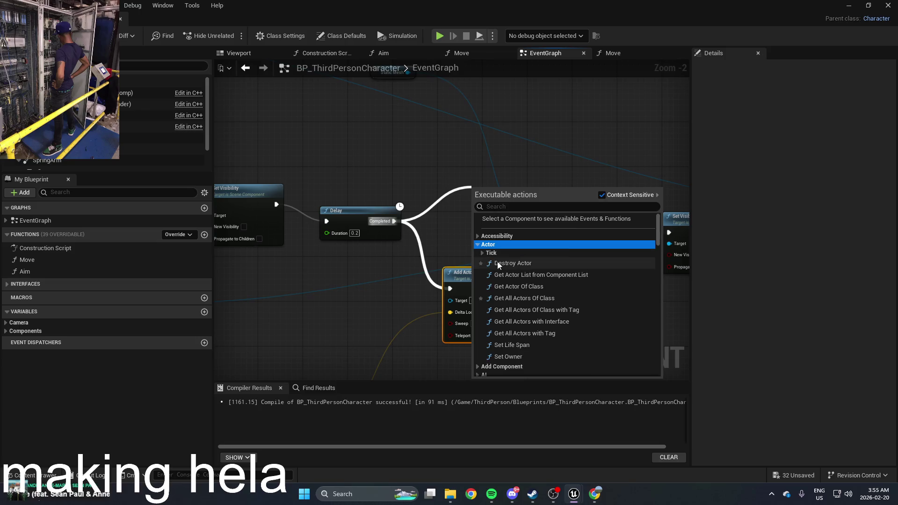
click(498, 263)
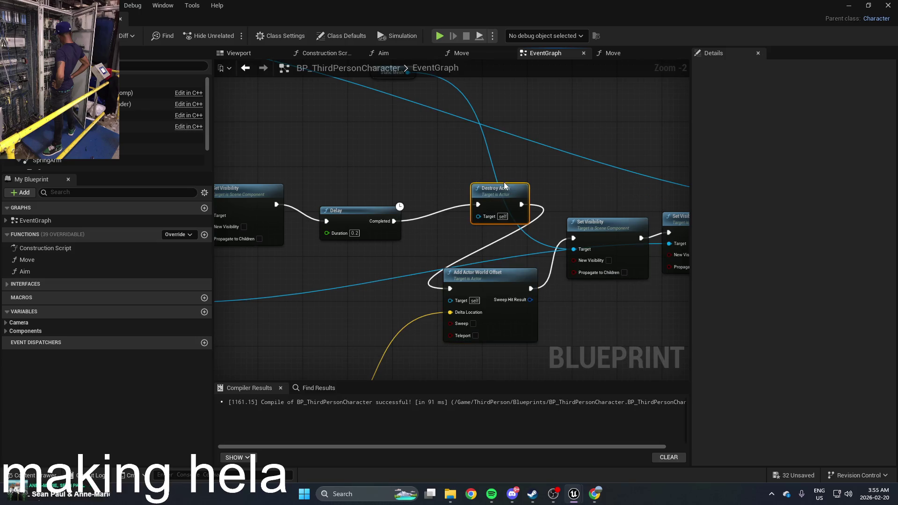
key(Delete)
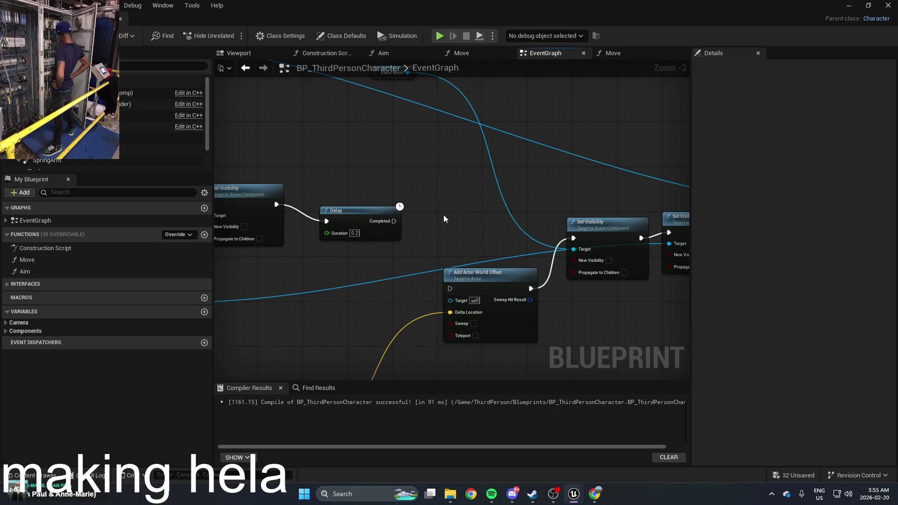
right_click(443, 215)
text(flip)
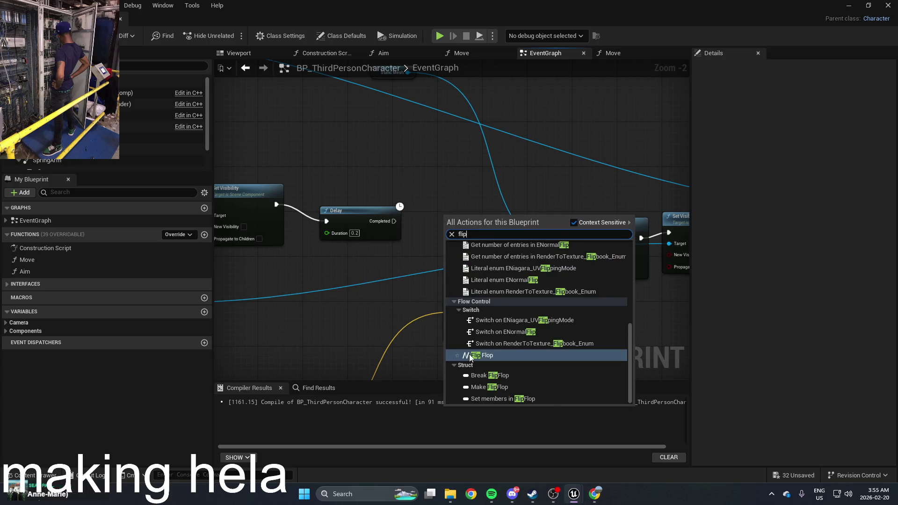
click(471, 355)
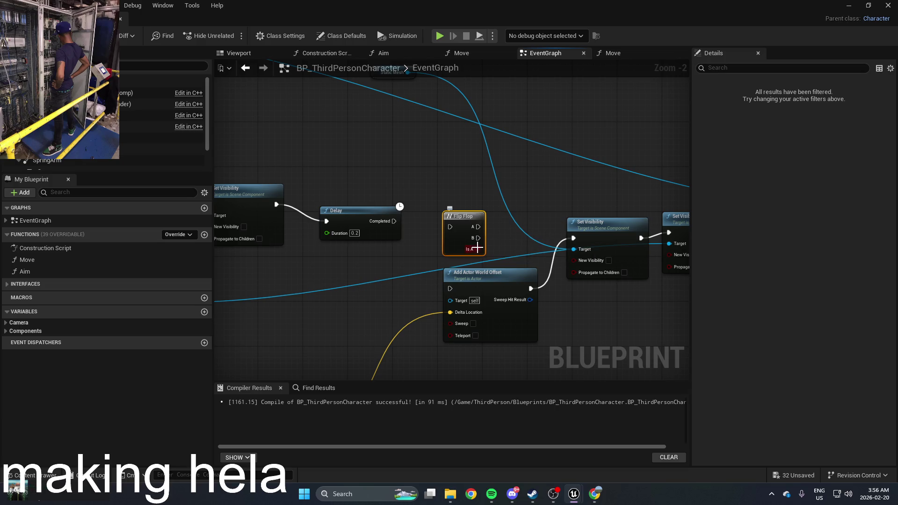
key(Delete)
Search 'if' in the action menu and place a Branch node
right_click(442, 210)
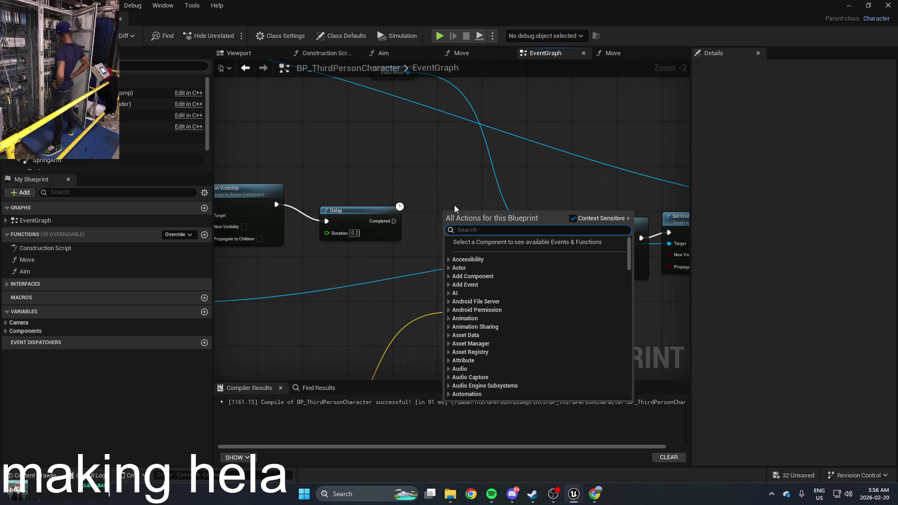
text(if)
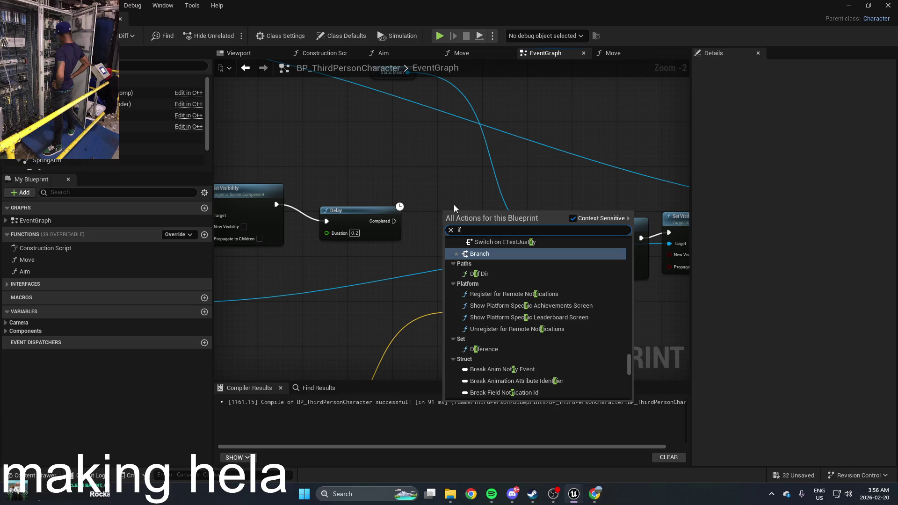
key(Return)
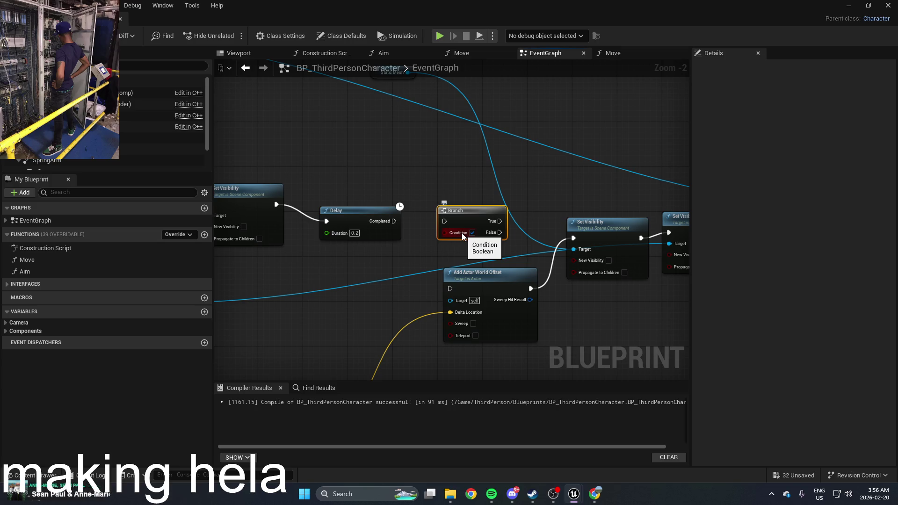
Delete the Branch and wire Delay's Completed straight into Add Actor World Offset
key(Delete)
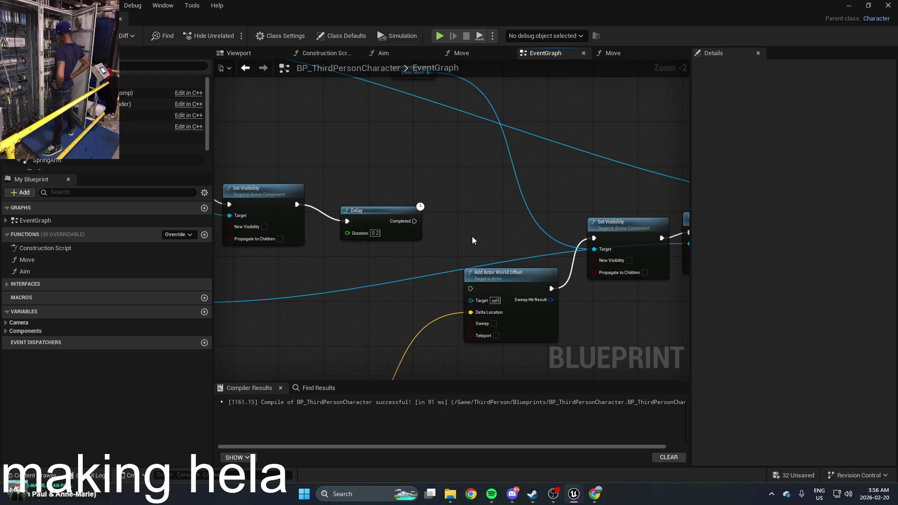
mouse_move(495, 272)
mouse_down()
mouse_move(489, 227)
mouse_move(414, 223)
mouse_up()
mouse_move(470, 181)
mouse_down()
mouse_move(541, 147)
mouse_move(545, 100)
mouse_move(467, 122)
mouse_move(483, 172)
mouse_move(439, 255)
mouse_move(436, 310)
mouse_move(407, 200)
mouse_move(474, 152)
mouse_move(479, 131)
mouse_up()
Reposition the multiply node and the 1.1 node near the Get Forward Vector nodes
scroll(475, 193, down, 3)
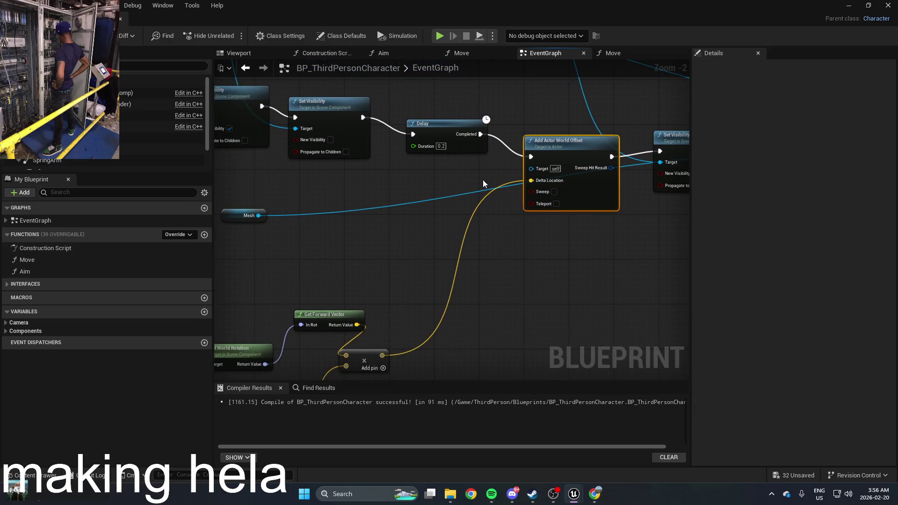
scroll(433, 208, up, 4)
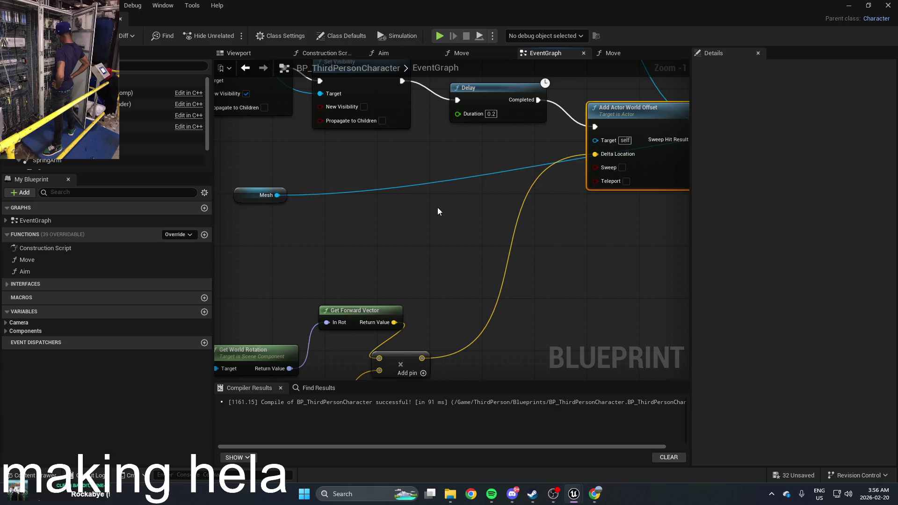
mouse_move(440, 217)
mouse_down()
mouse_move(371, 267)
mouse_move(324, 260)
mouse_move(328, 288)
mouse_up()
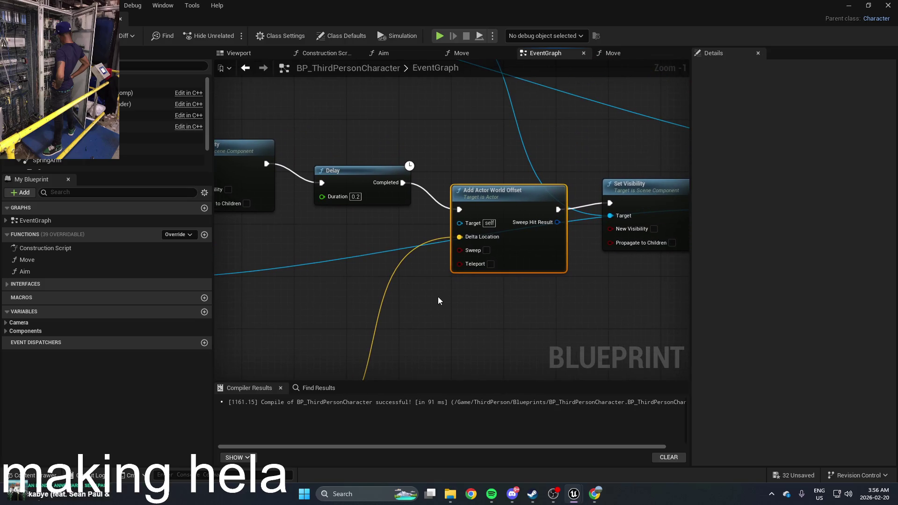
drag(478, 227, 419, 237)
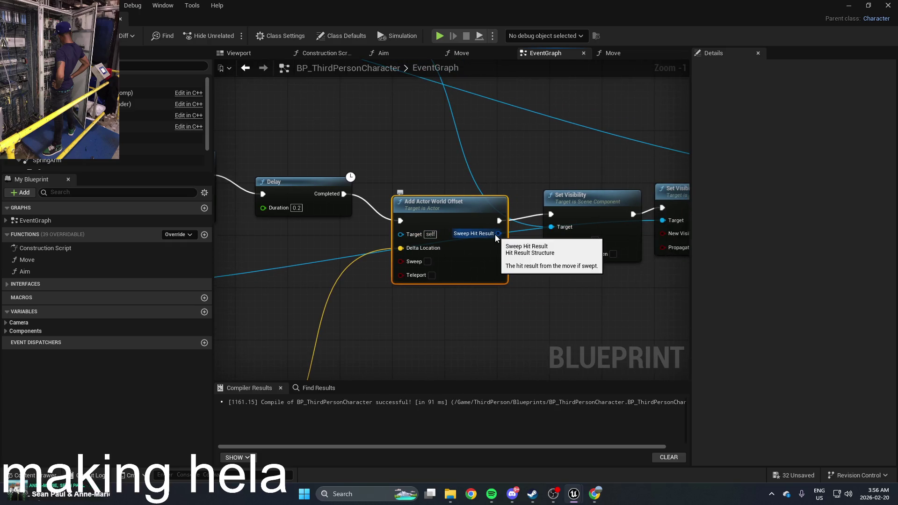
scroll(495, 234, down, 2)
drag(444, 316, 577, 199)
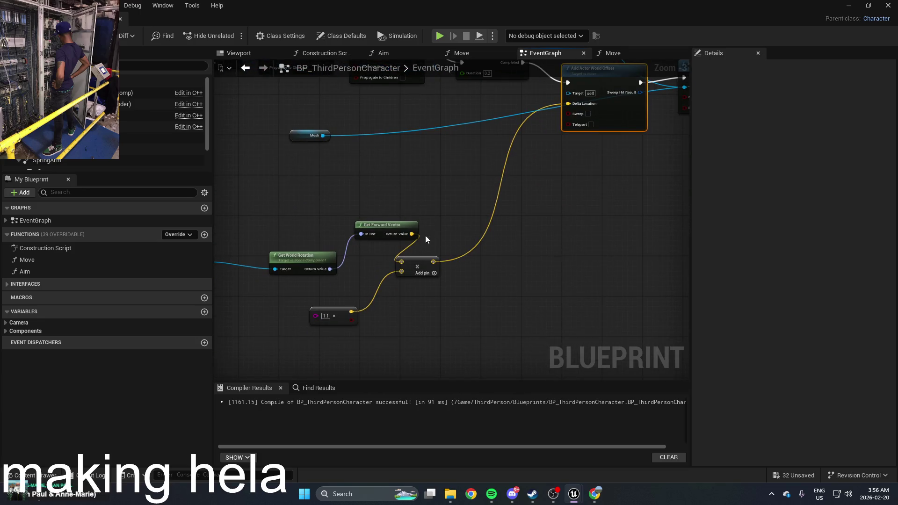
drag(420, 260, 454, 250)
drag(342, 320, 351, 318)
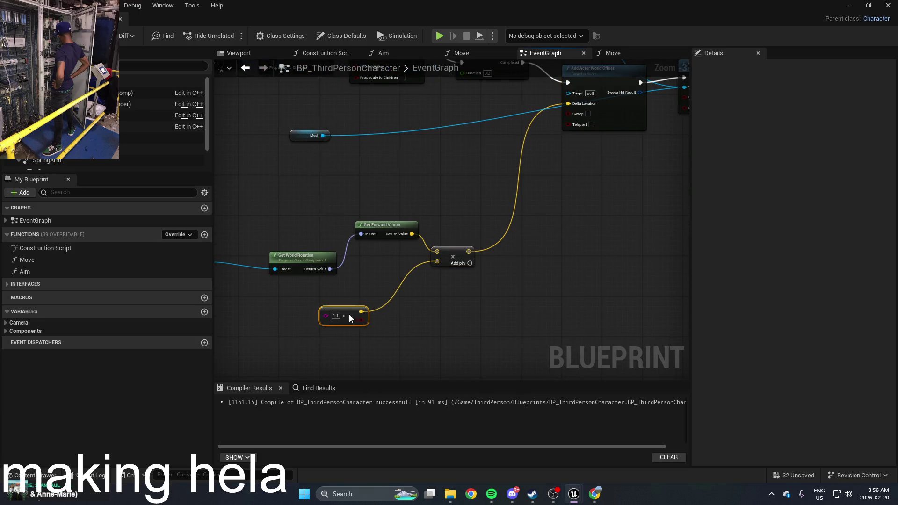
drag(441, 336, 375, 400)
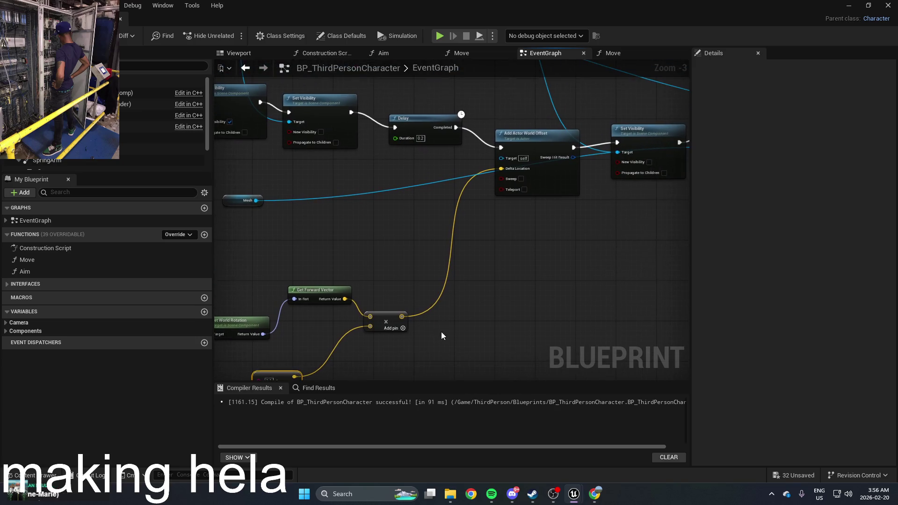
scroll(470, 283, up, 2)
drag(470, 284, 417, 339)
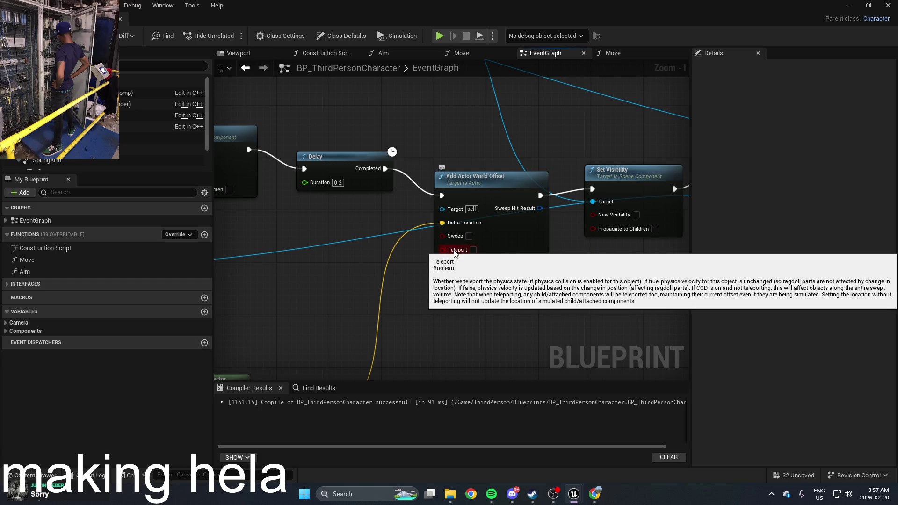
mouse_move(454, 252)
mouse_down()
mouse_move(457, 315)
mouse_move(493, 327)
mouse_move(539, 267)
mouse_move(468, 275)
mouse_up()
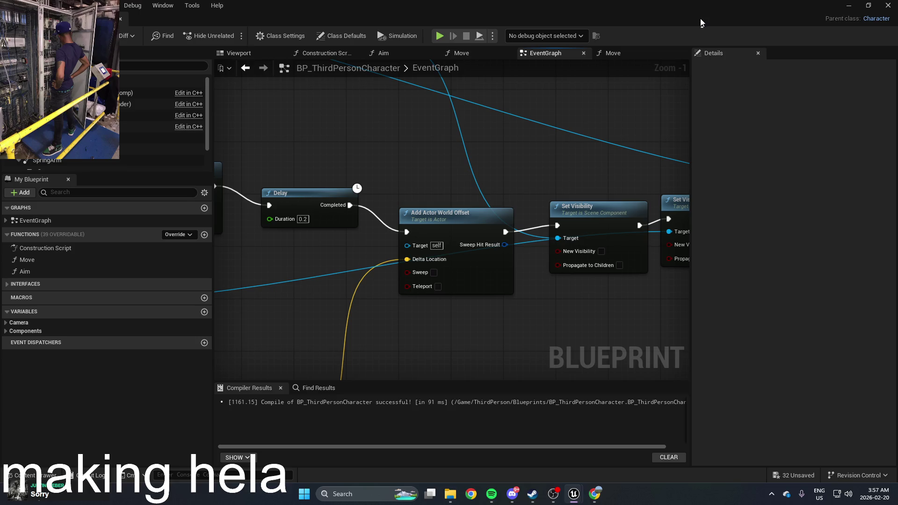
Play-test the level from the level editor, then stop and open the Content Drawer
click(848, 5)
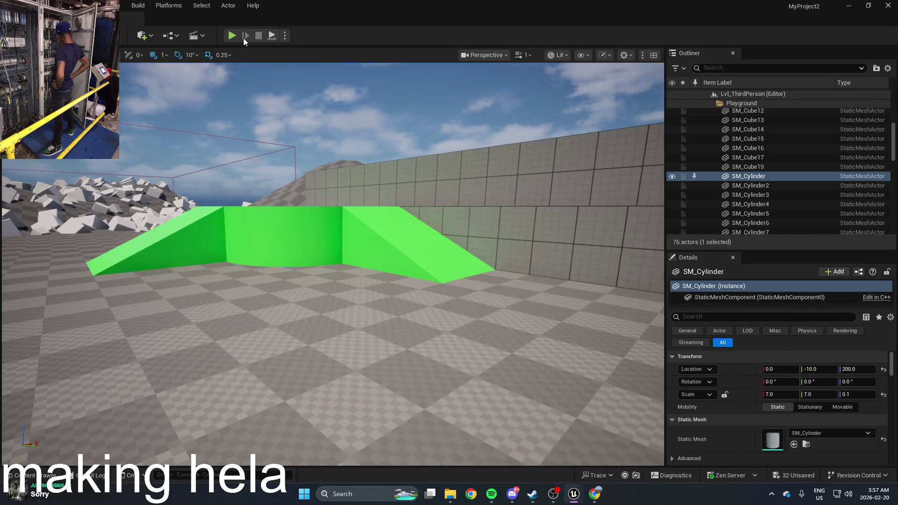
click(232, 36)
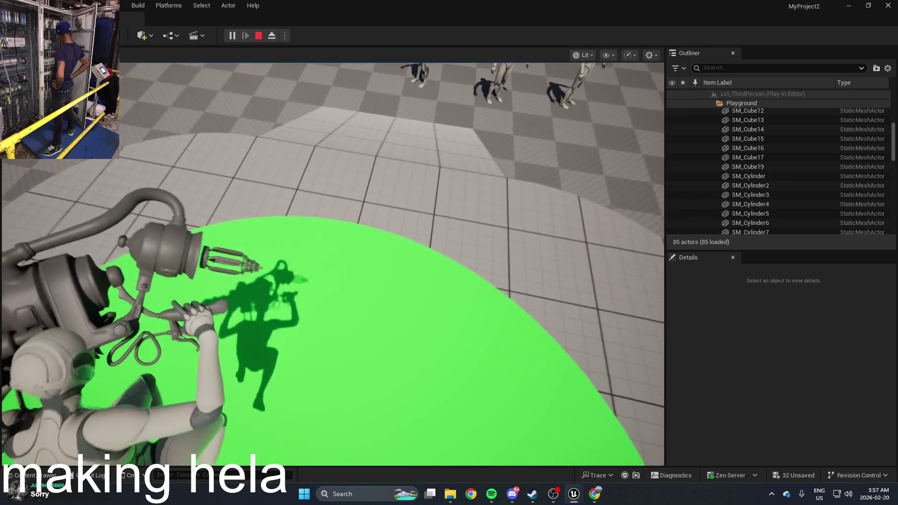
key(Escape)
click(279, 223)
key(ctrl+space)
Reopen BP_ThirdPersonCharacter and move Add Actor World Offset down and left under the Delay
double_click(240, 398)
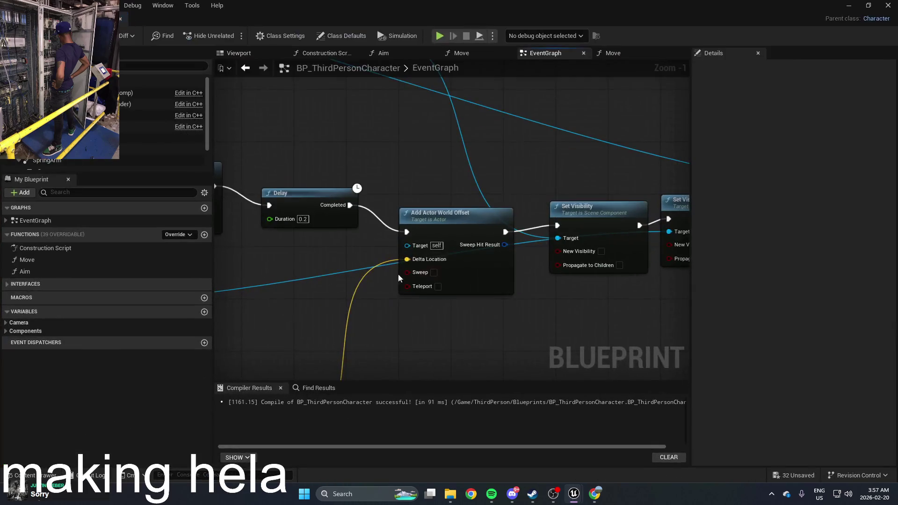
scroll(451, 189, down, 3)
mouse_move(456, 208)
mouse_down()
mouse_move(441, 222)
mouse_move(441, 254)
mouse_move(425, 249)
mouse_up()
scroll(360, 257, up, 1)
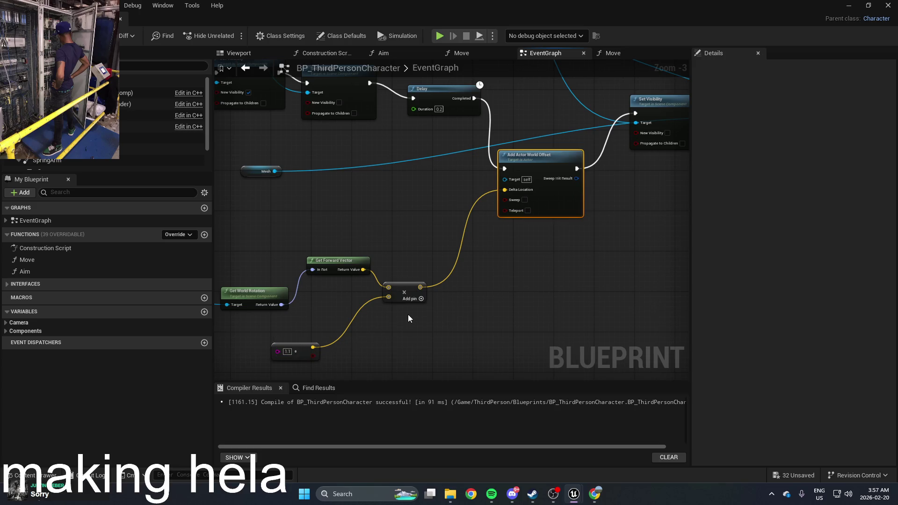
Search the action list for 'tick', then dismiss it without adding a node
right_click(499, 285)
text(tick)
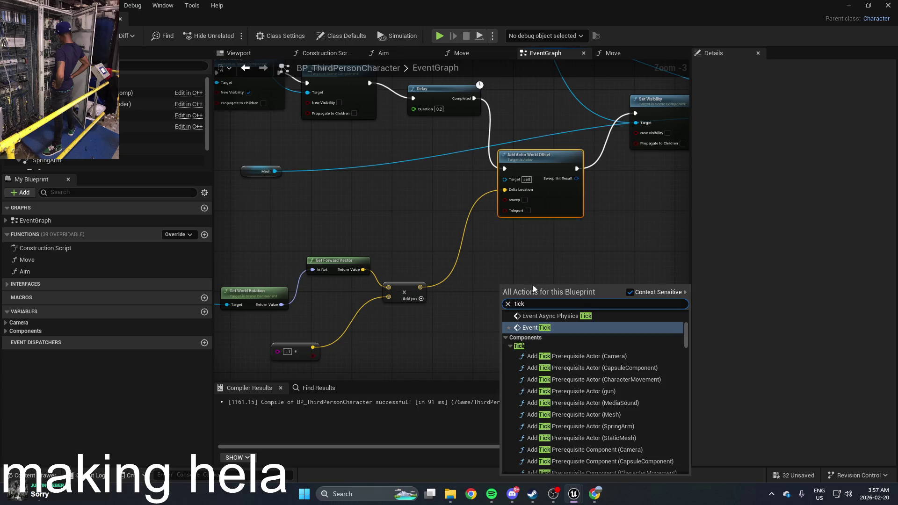
scroll(586, 333, down, 5)
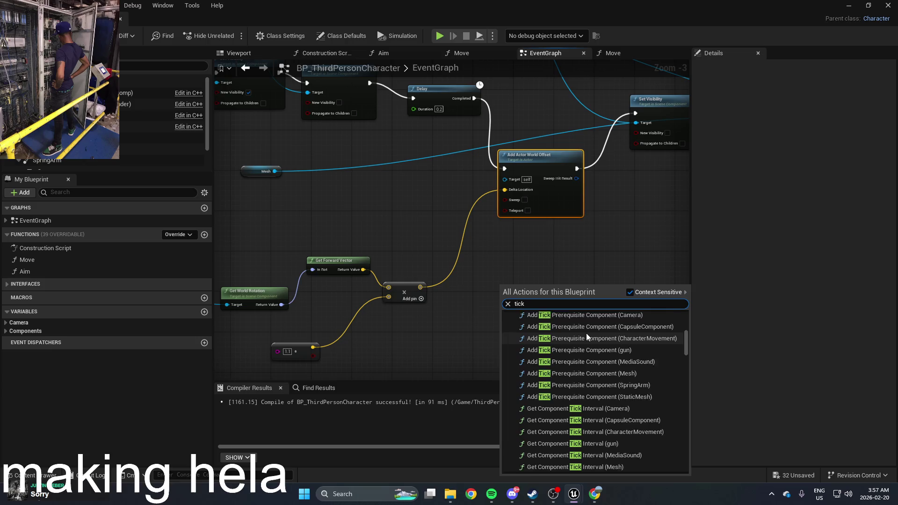
scroll(585, 332, up, 4)
scroll(585, 333, up, 3)
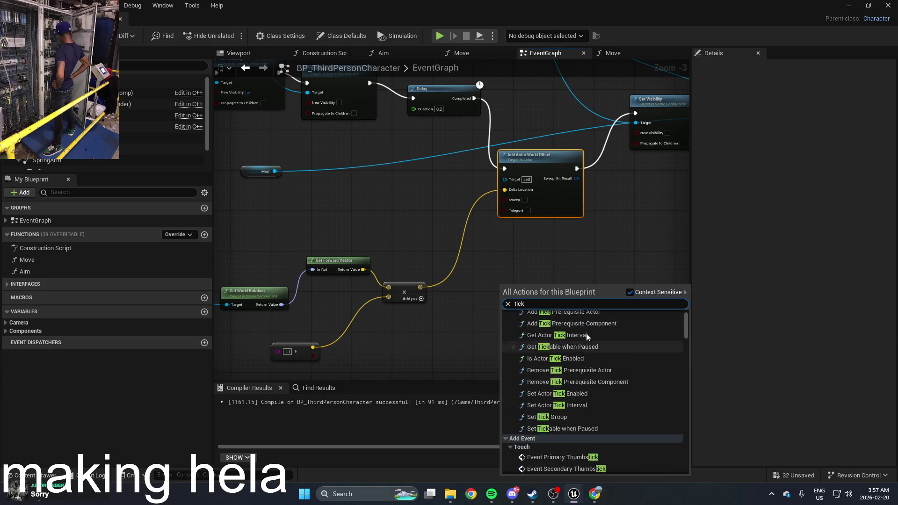
click(591, 249)
drag(517, 250, 506, 318)
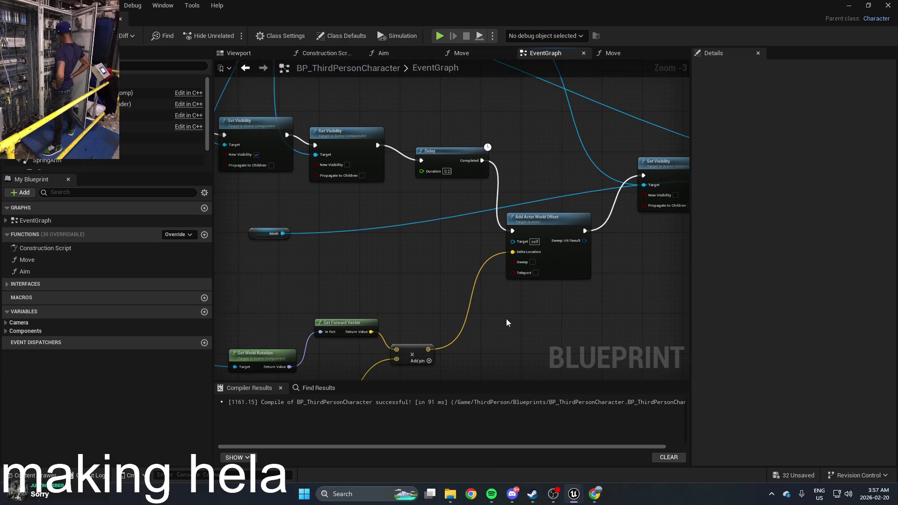
Add a While Loop node from a 'while' search, then delete it
right_click(505, 319)
text(while)
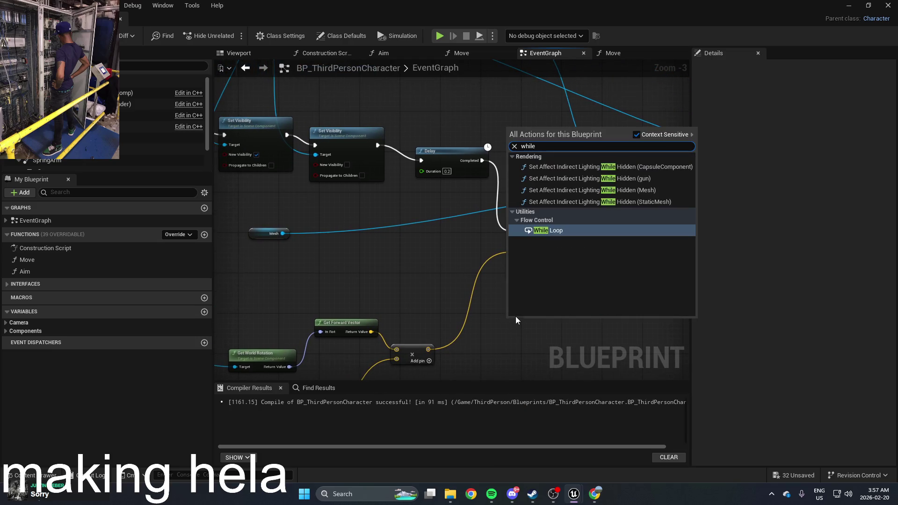
click(578, 231)
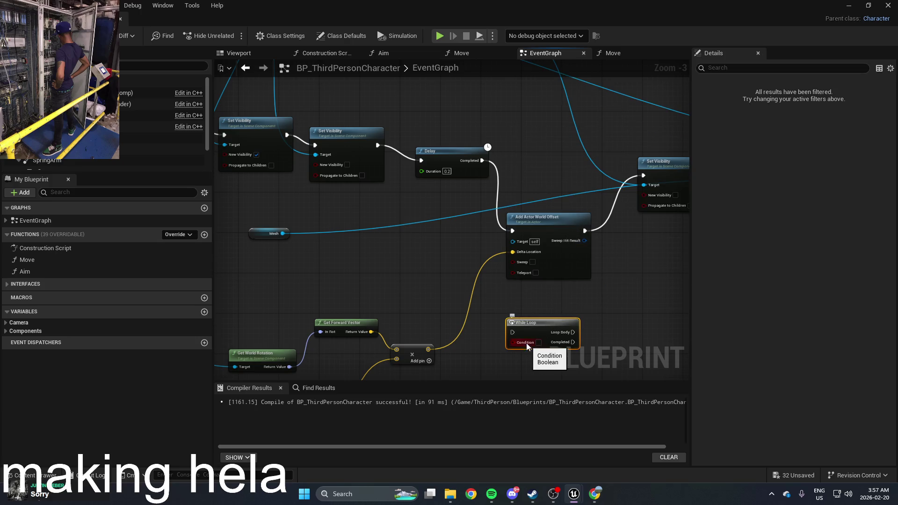
mouse_move(525, 343)
mouse_down()
mouse_move(527, 236)
mouse_move(539, 220)
mouse_move(602, 234)
mouse_move(539, 293)
mouse_move(561, 146)
mouse_move(556, 122)
mouse_move(508, 104)
mouse_up()
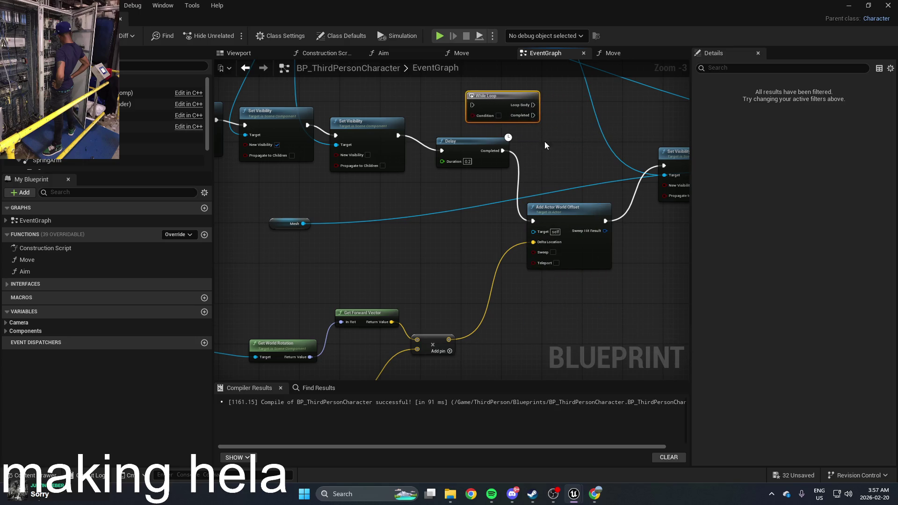
drag(544, 141, 560, 243)
scroll(560, 243, up, 3)
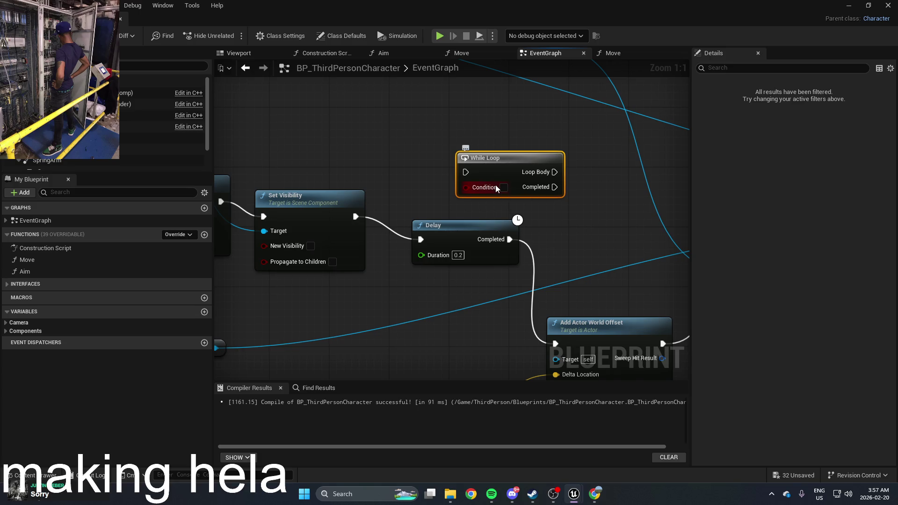
key(Delete)
Add a For Each Loop node from a 'for loo' search, then delete it
right_click(513, 190)
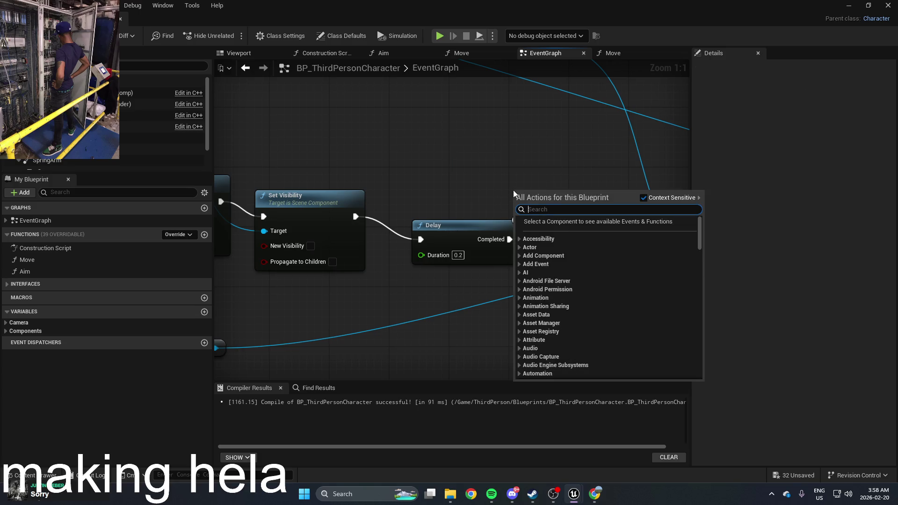
text(for loo)
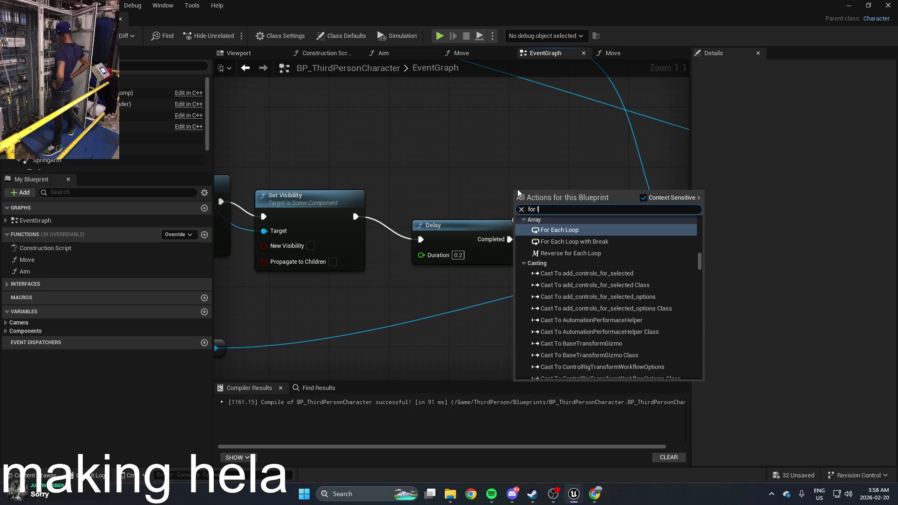
click(579, 230)
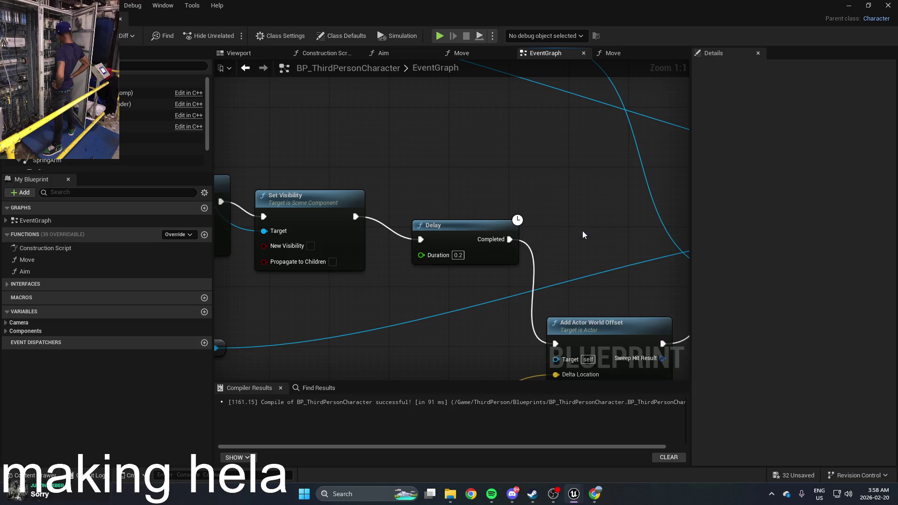
drag(533, 214, 541, 192)
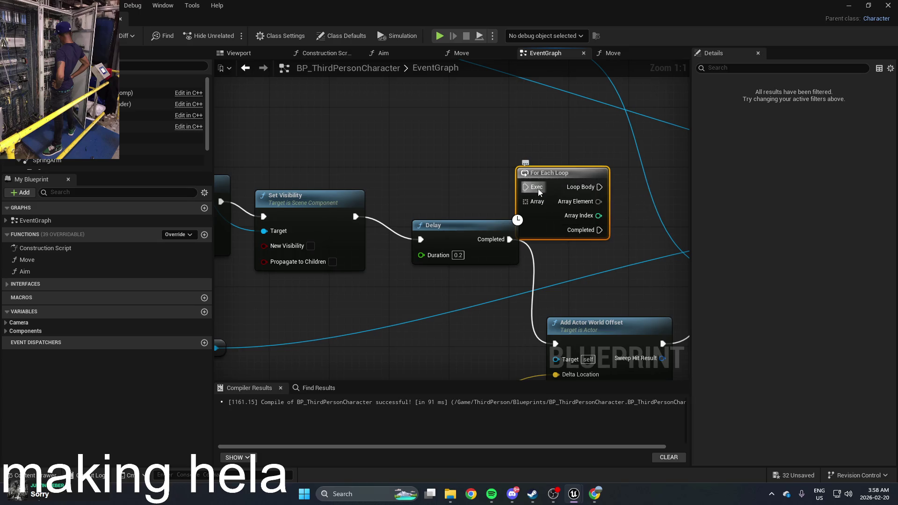
key(Delete)
Place another For Each Loop beside the Delay, undo it, and search 'for loop' again
right_click(514, 186)
text(for)
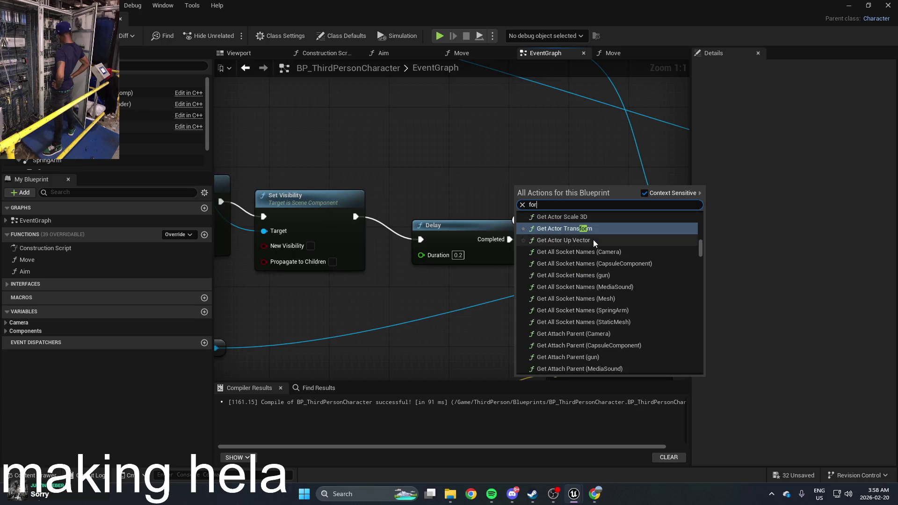
text( loo)
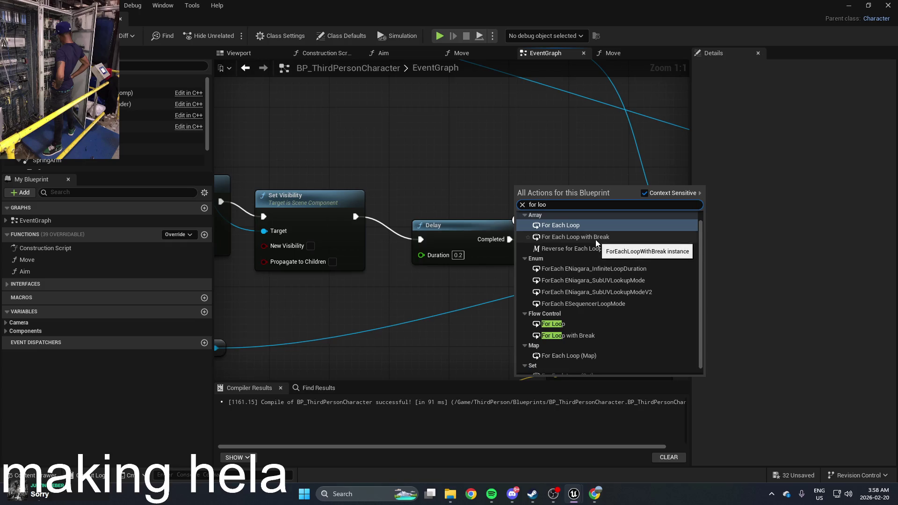
click(592, 226)
mouse_move(516, 169)
mouse_down()
mouse_move(542, 211)
mouse_move(307, 179)
mouse_up()
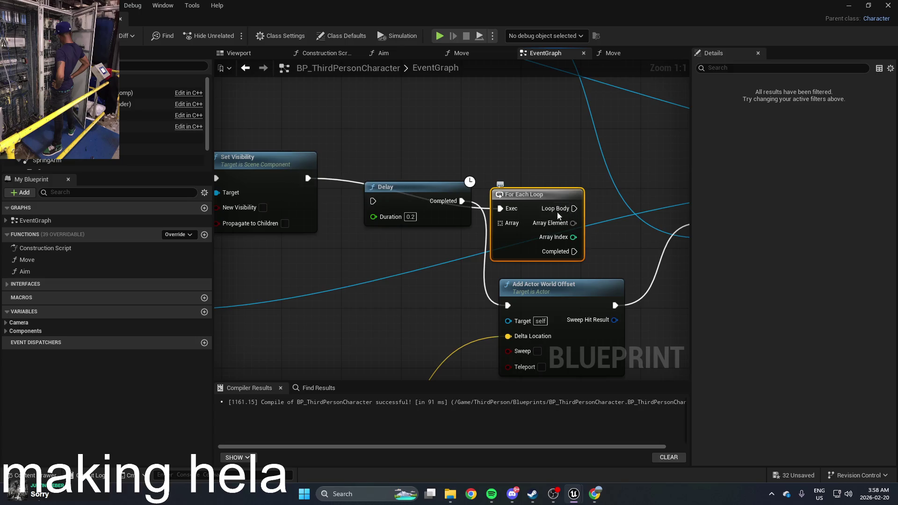
key(ctrl+z)
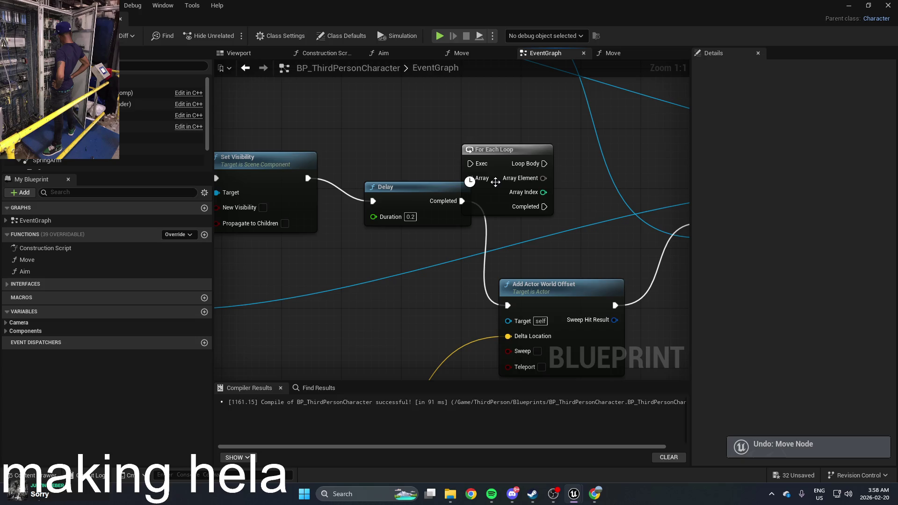
right_click(506, 164)
text(fo)
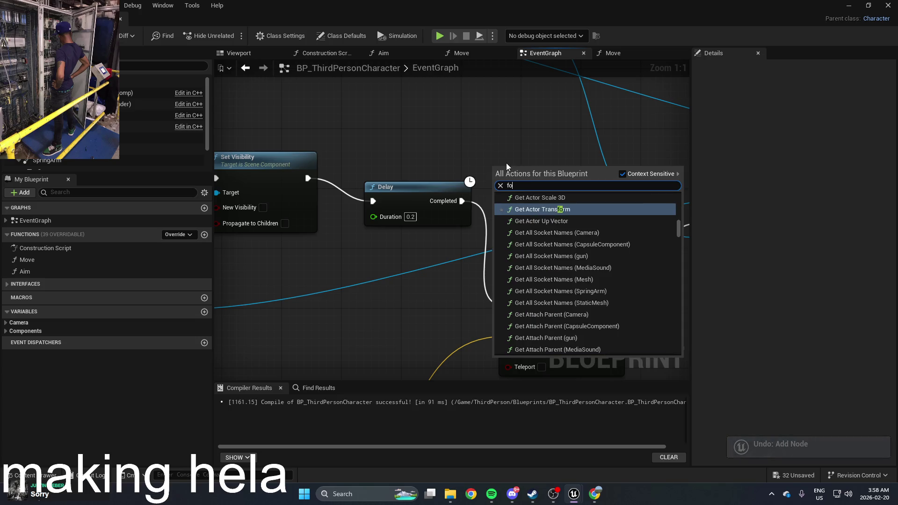
text(r loop)
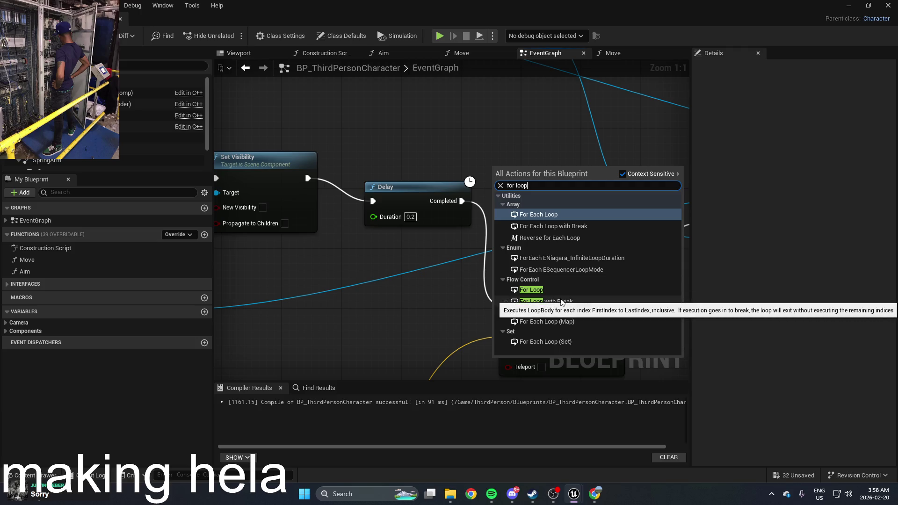
Add a For Loop fed by Set Visibility, with Loop Body to Delay and Completed to the next Set Visibility
click(532, 290)
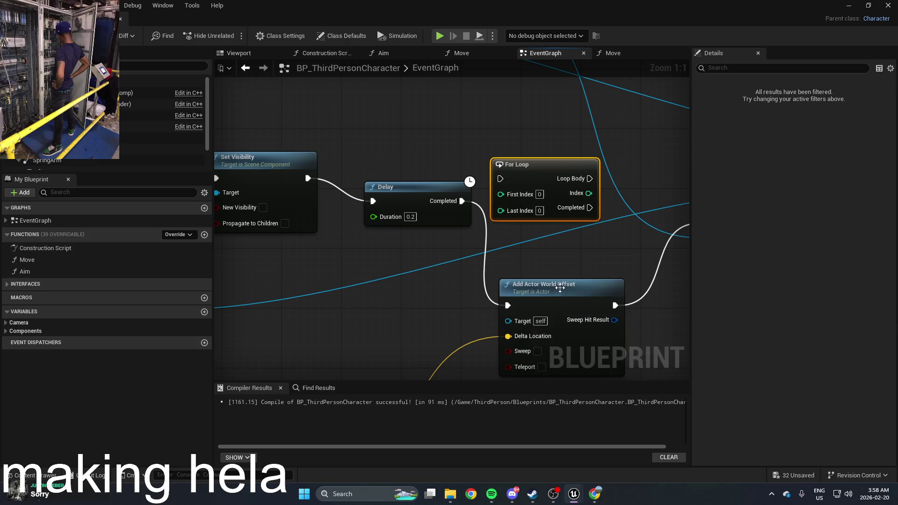
mouse_move(500, 179)
mouse_down()
mouse_move(452, 202)
mouse_move(307, 178)
mouse_up()
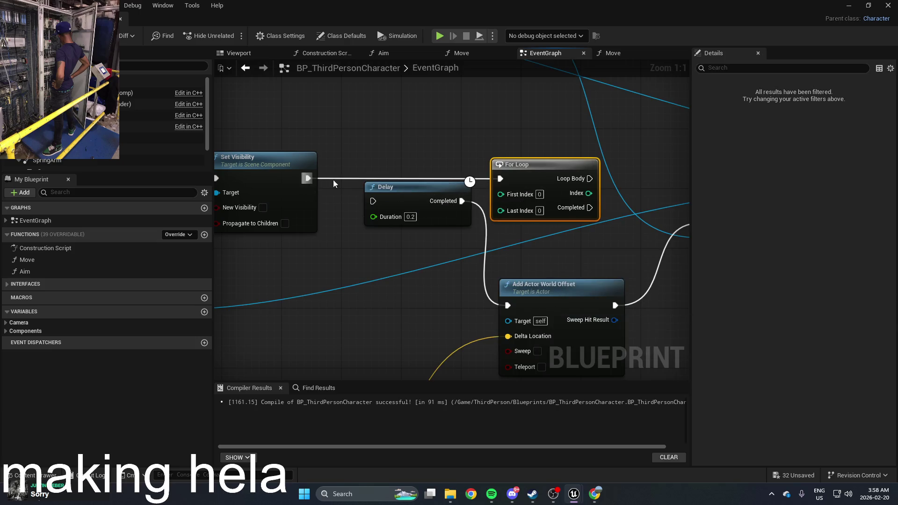
mouse_move(527, 164)
mouse_down()
mouse_move(509, 208)
mouse_move(332, 253)
mouse_up()
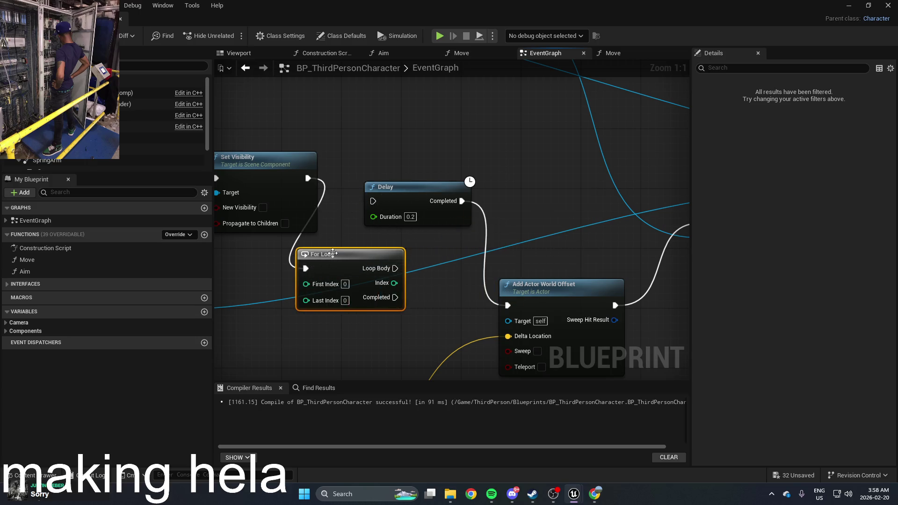
drag(395, 268, 373, 201)
drag(543, 284, 549, 247)
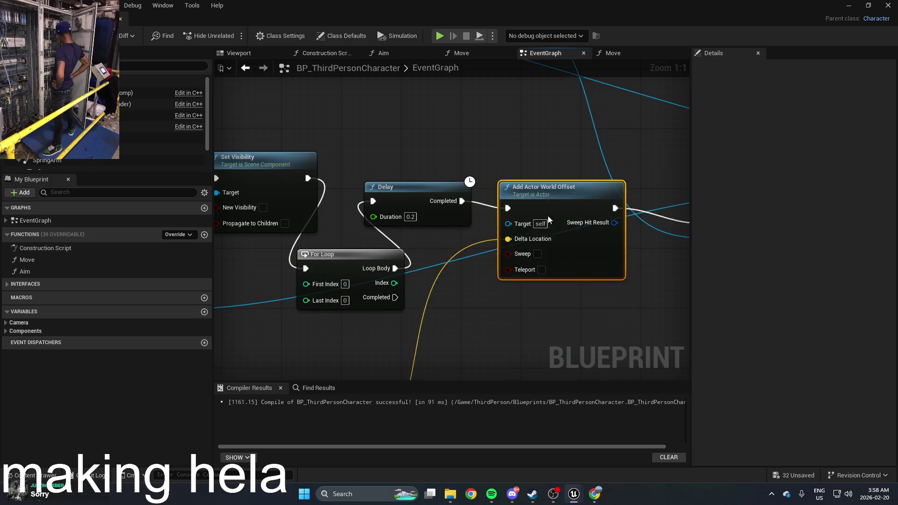
mouse_move(395, 298)
mouse_down()
mouse_move(406, 302)
mouse_move(674, 223)
mouse_move(417, 222)
mouse_move(395, 307)
mouse_up()
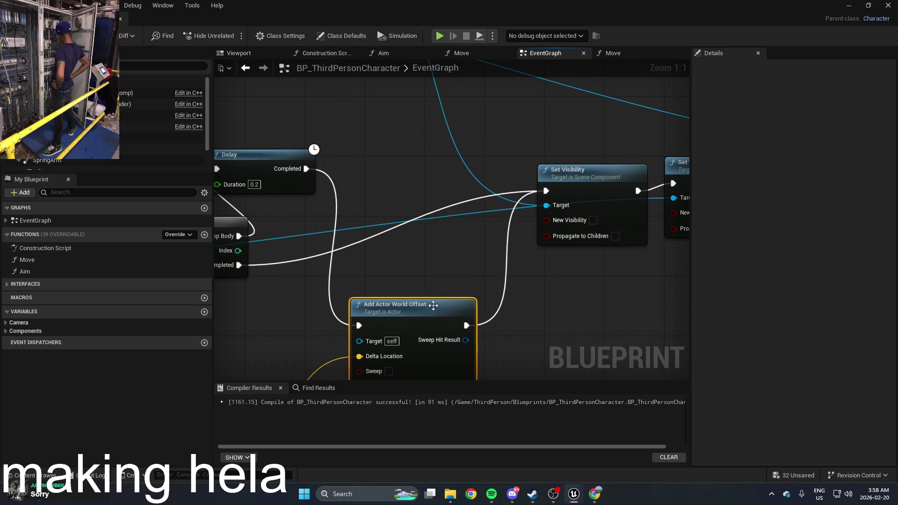
Break Add Actor World Offset's link to Set Visibility and rearrange it above the Delay and For Loop
scroll(587, 218, down, 2)
mouse_move(587, 218)
mouse_down()
mouse_move(362, 241)
mouse_move(523, 239)
mouse_up()
drag(477, 287, 472, 271)
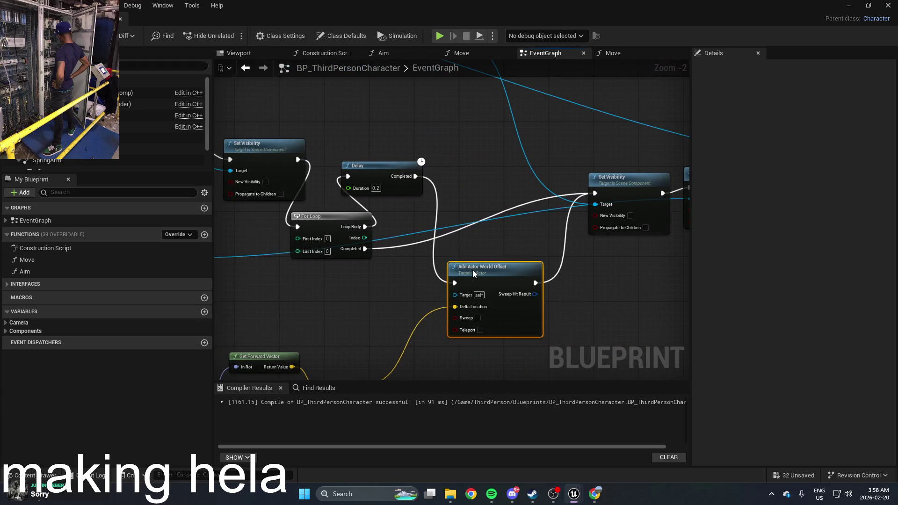
right_click(476, 266)
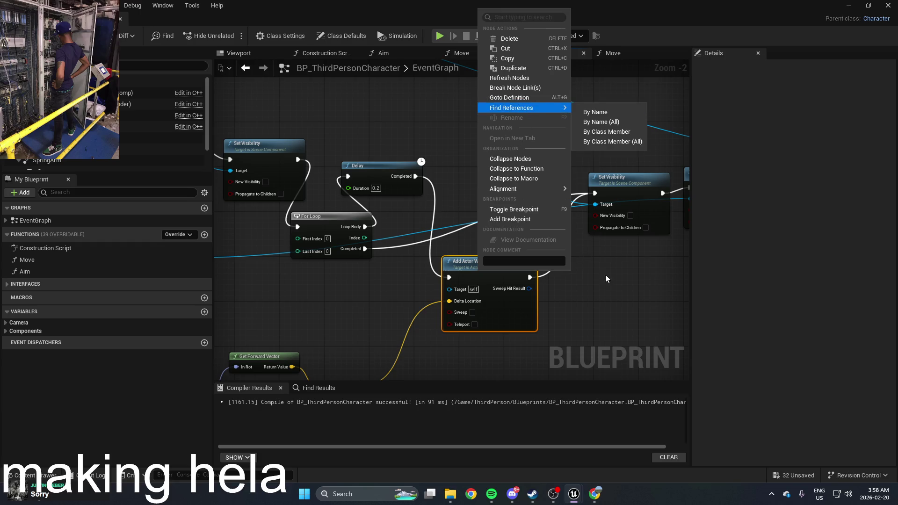
click(561, 276)
right_click(530, 287)
click(561, 309)
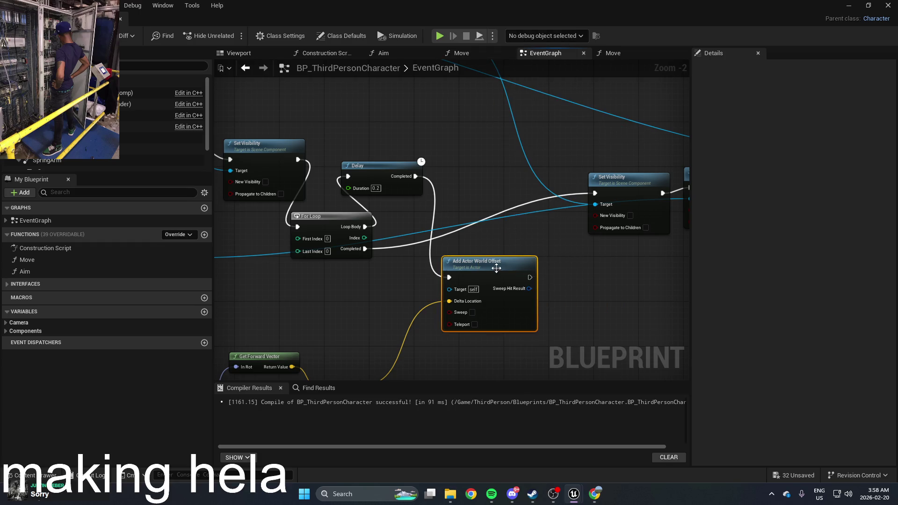
drag(498, 264, 503, 97)
mouse_move(400, 179)
mouse_down()
mouse_move(442, 206)
mouse_move(449, 201)
mouse_up()
mouse_move(345, 236)
mouse_down()
mouse_move(461, 292)
mouse_move(500, 260)
mouse_up()
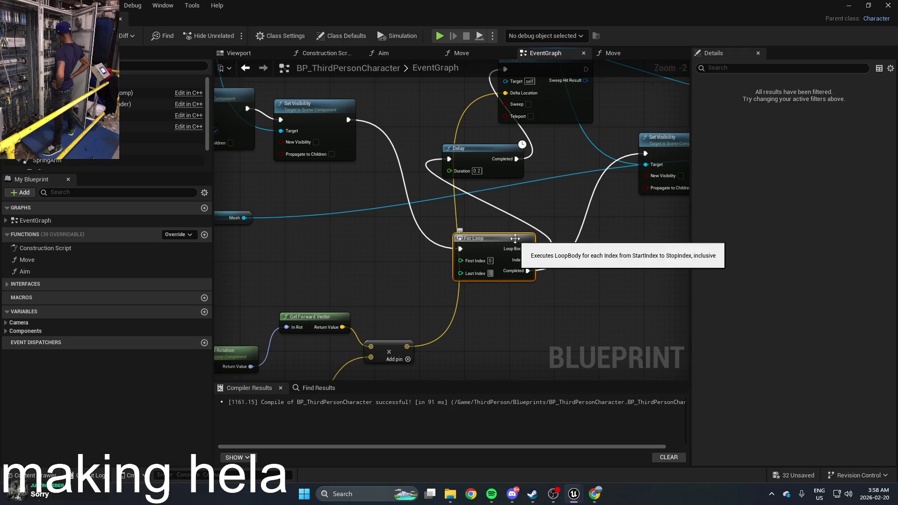
Set the For Loop's Last Index to 100 and compile the Blueprint
text(100)
click(581, 304)
mouse_move(581, 304)
mouse_down()
mouse_move(569, 291)
mouse_move(558, 319)
mouse_up()
key(F7)
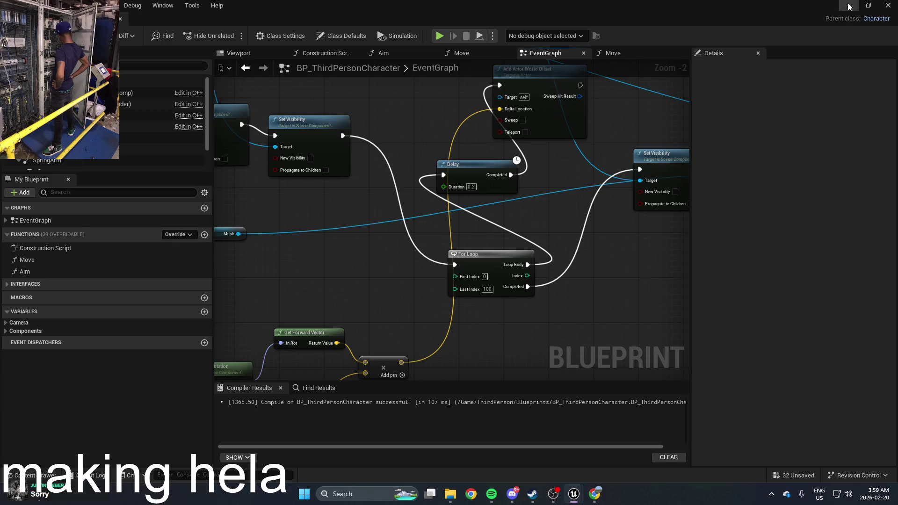
Play-test the looping movement, stop it, and return to the character's event graph
click(848, 7)
click(231, 36)
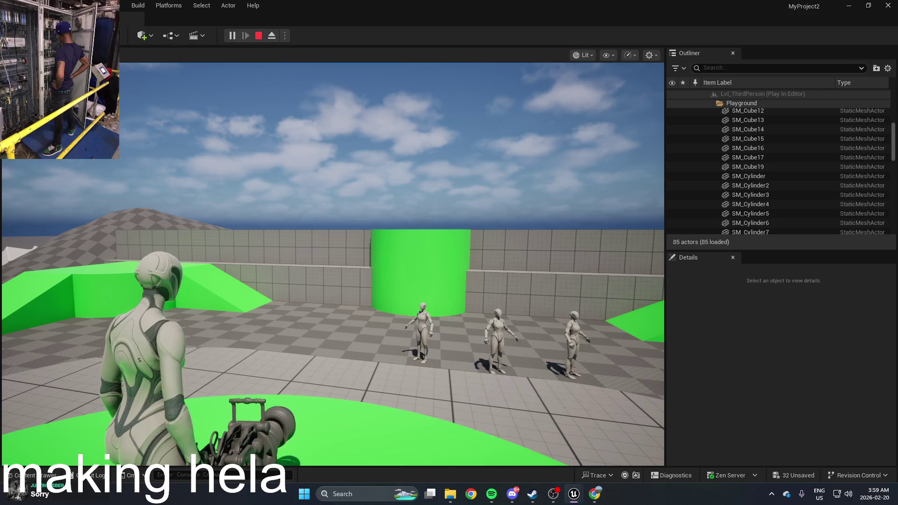
key(Escape)
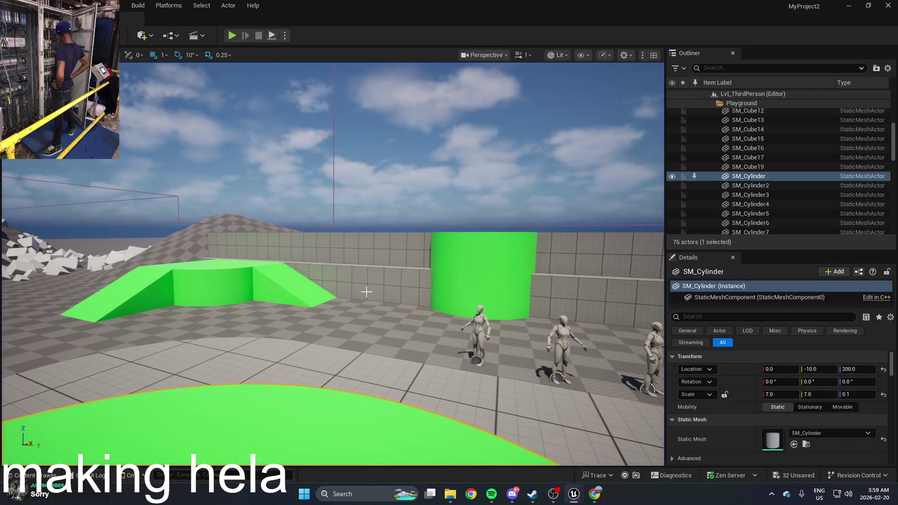
key(ctrl+space)
key(alt+Tab)
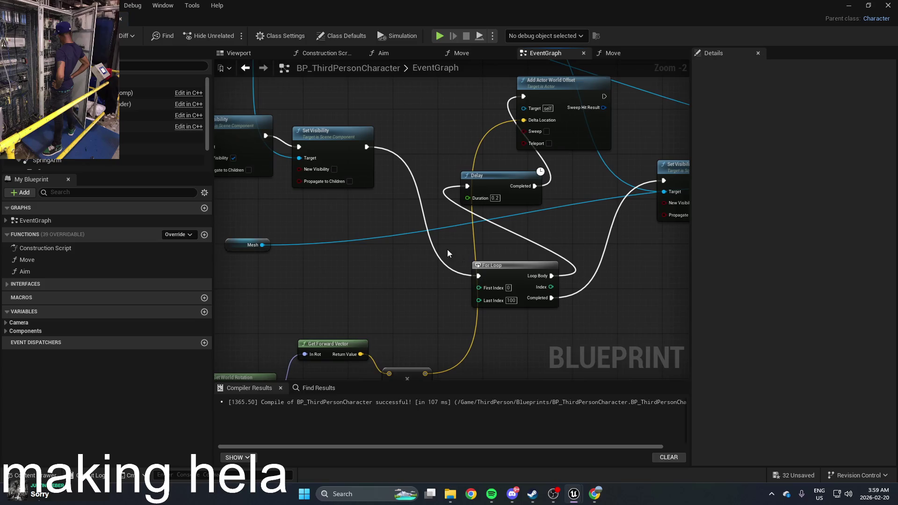
Move the For Loop up-left and shift Add Actor World Offset slightly left
scroll(468, 277, down, 1)
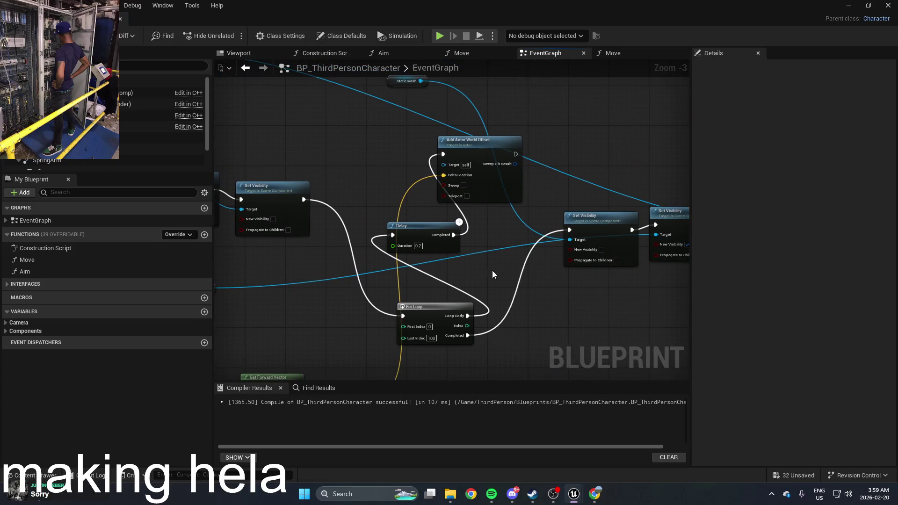
drag(492, 273, 421, 280)
scroll(421, 280, up, 3)
scroll(420, 280, down, 3)
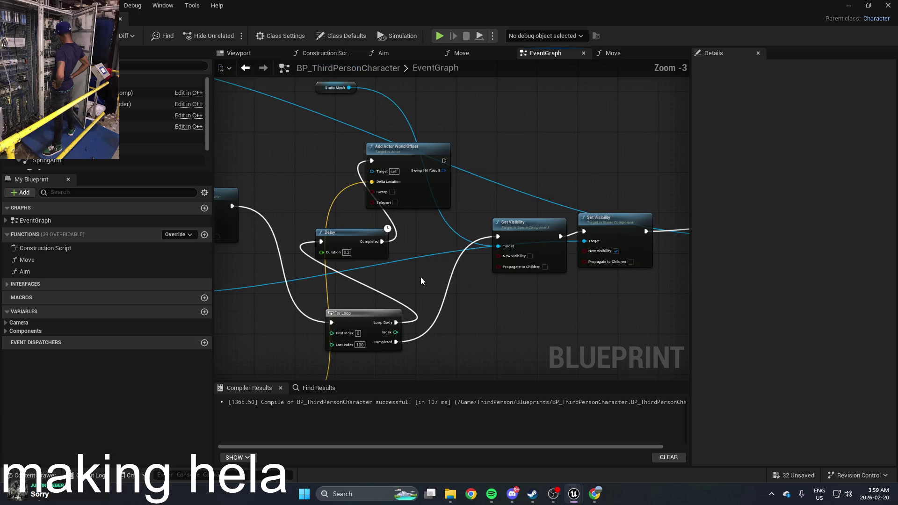
scroll(421, 280, up, 3)
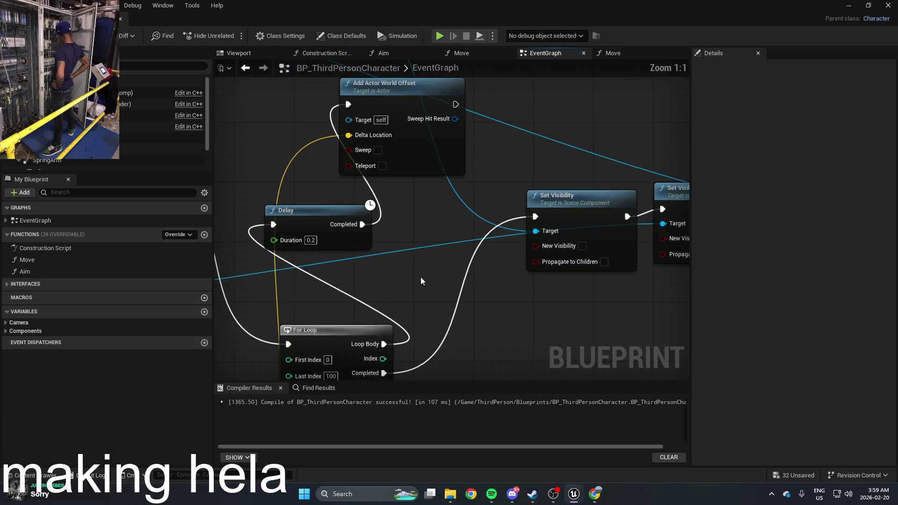
scroll(420, 277, down, 2)
mouse_move(419, 277)
mouse_down()
mouse_move(576, 275)
mouse_move(467, 266)
mouse_up()
scroll(463, 263, up, 1)
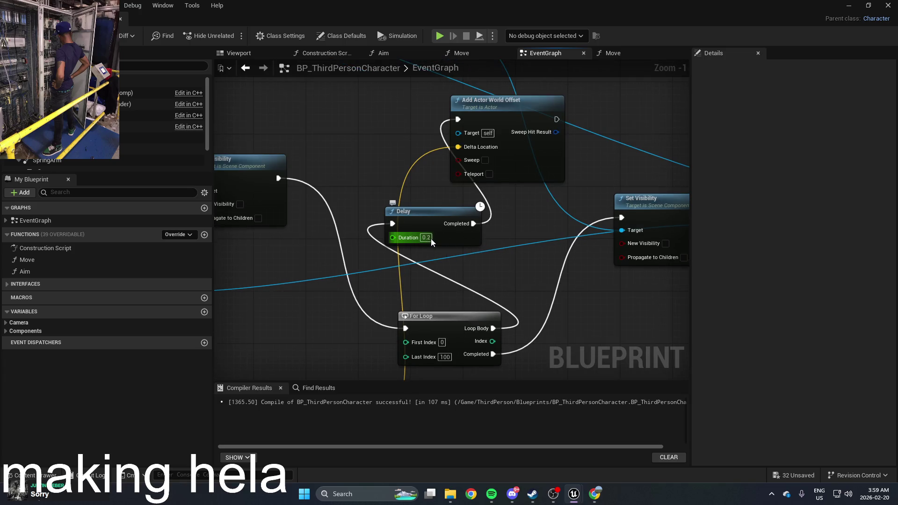
drag(450, 321, 377, 308)
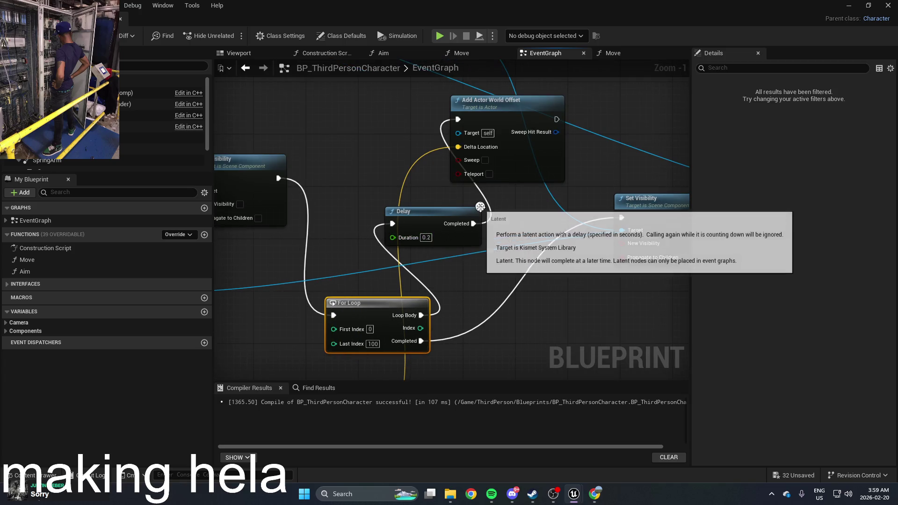
mouse_move(480, 207)
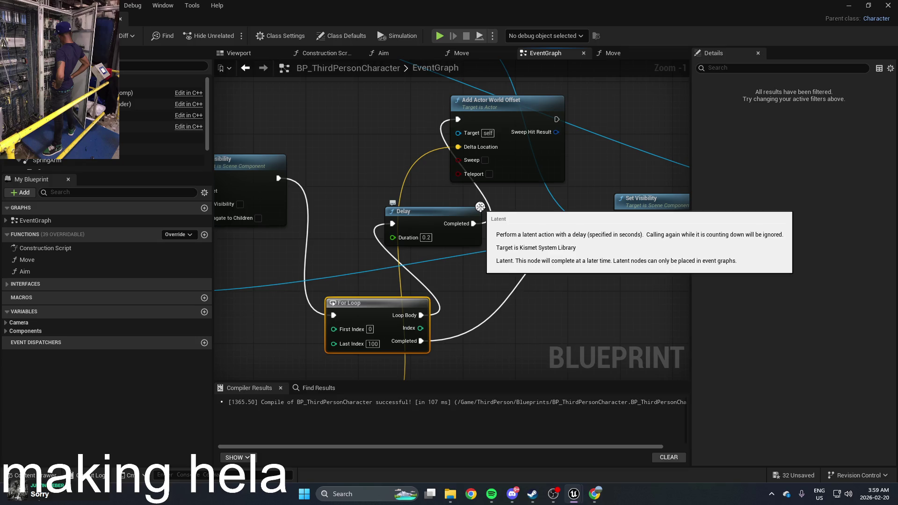
click(522, 202)
mouse_move(514, 114)
mouse_down()
mouse_move(469, 126)
mouse_move(454, 143)
mouse_move(503, 139)
mouse_move(502, 121)
mouse_move(458, 118)
mouse_move(478, 124)
mouse_up()
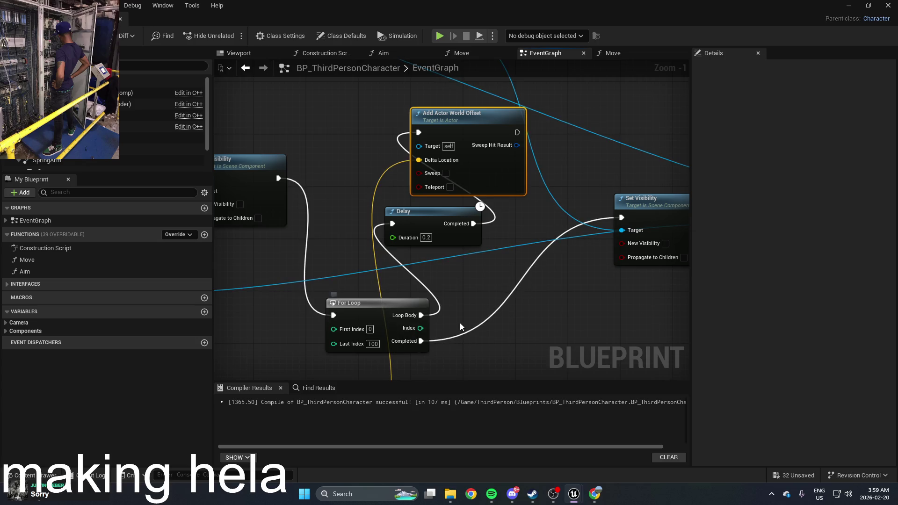
mouse_move(462, 321)
mouse_down()
mouse_move(416, 314)
mouse_move(464, 181)
mouse_move(411, 232)
mouse_move(450, 231)
mouse_up()
scroll(464, 181, down, 1)
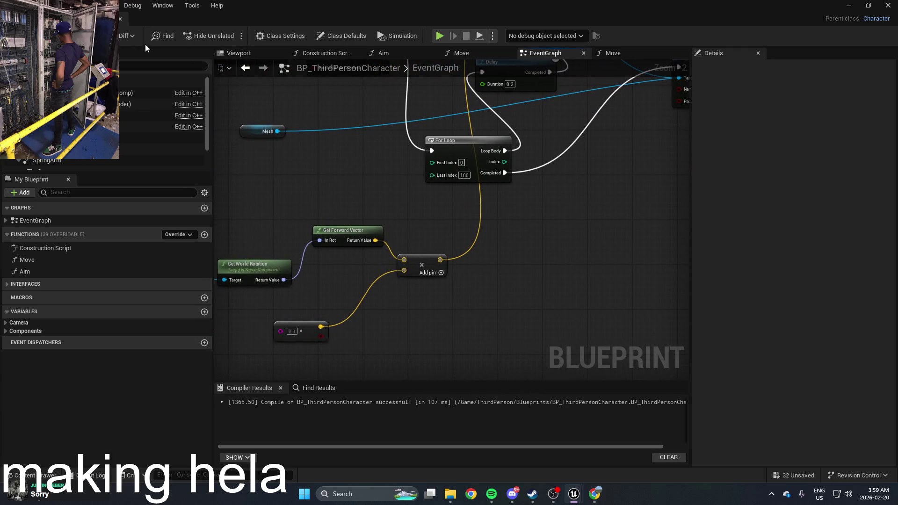
Run another play test of the loop, stop it, and reopen BP_ThirdPersonCharacter from the Content Drawer
click(848, 4)
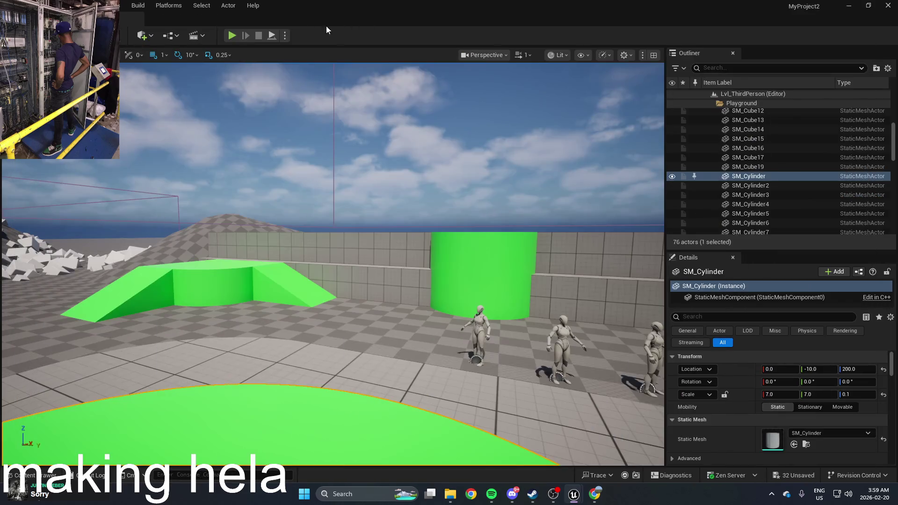
click(239, 38)
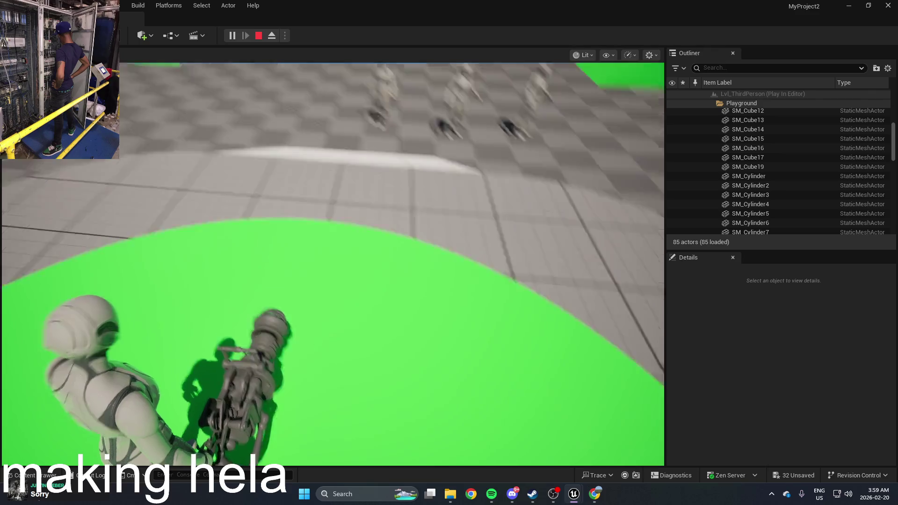
key(Escape)
key(ctrl+space)
double_click(288, 397)
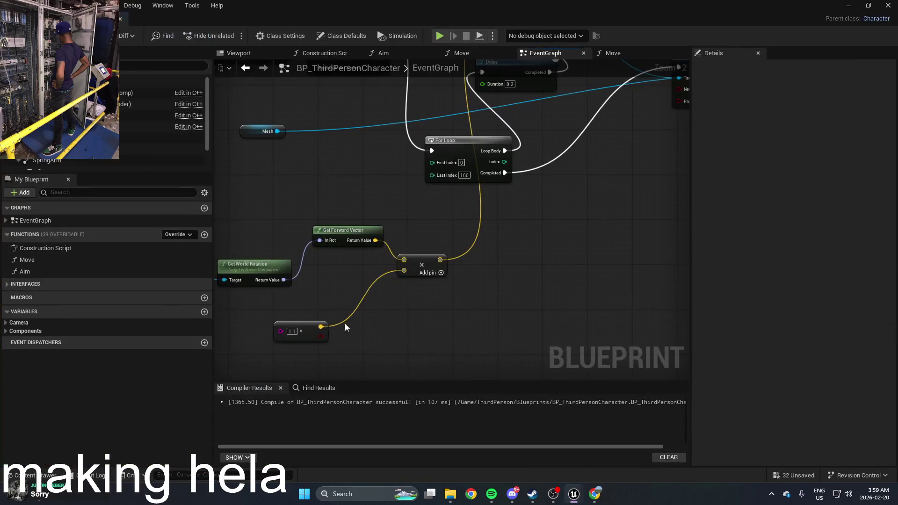
Add a While Loop node from a 'while' search in the action menu
click(453, 145)
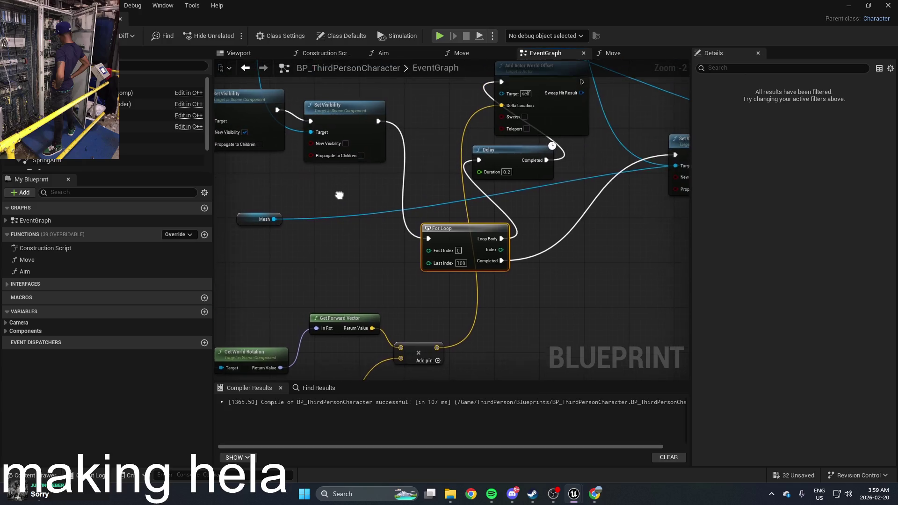
right_click(455, 202)
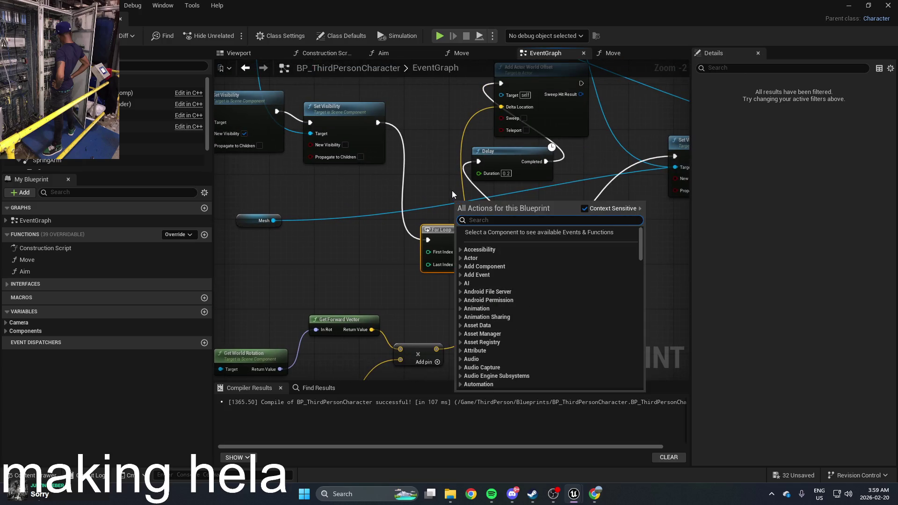
text(while)
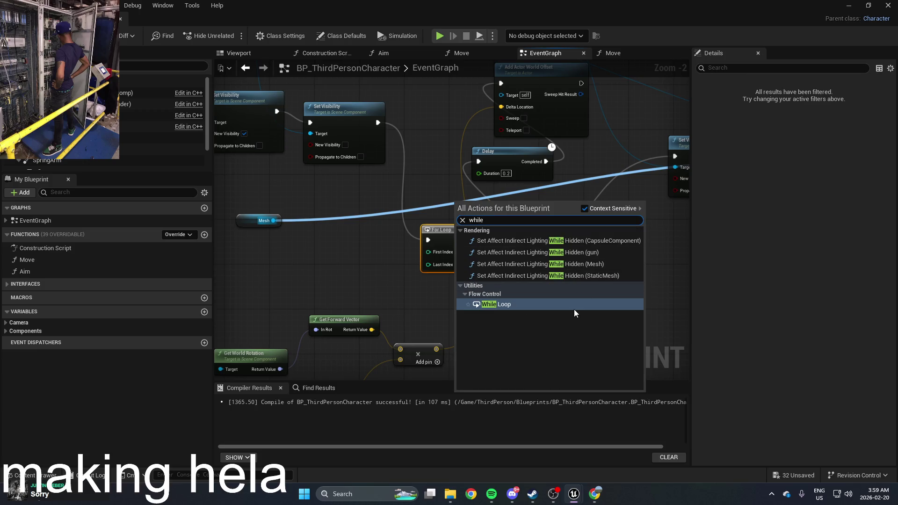
click(576, 307)
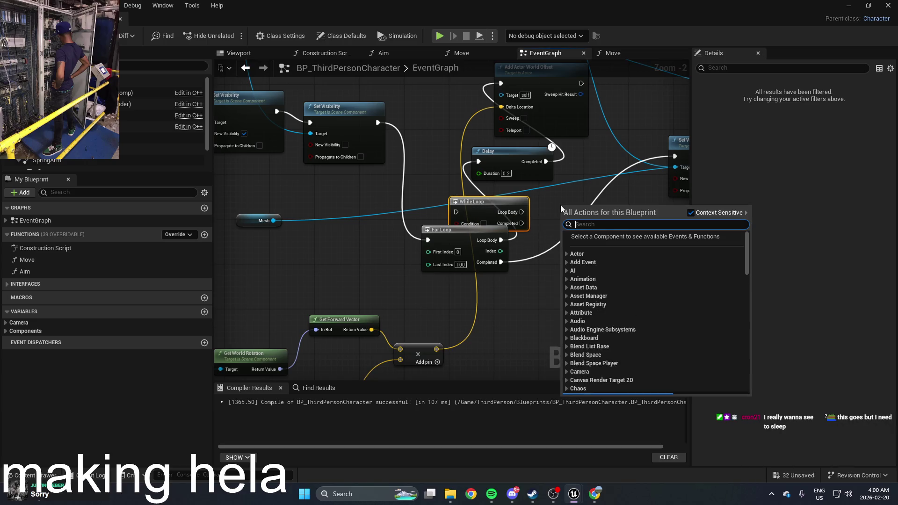
Search the node list for 'frame', then dismiss it without adding anything
right_click(559, 205)
text(frame)
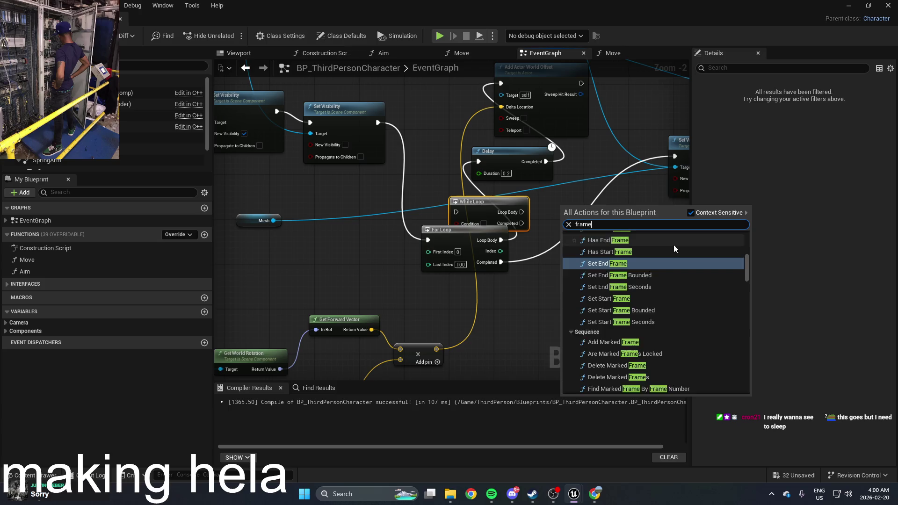
drag(742, 262, 747, 241)
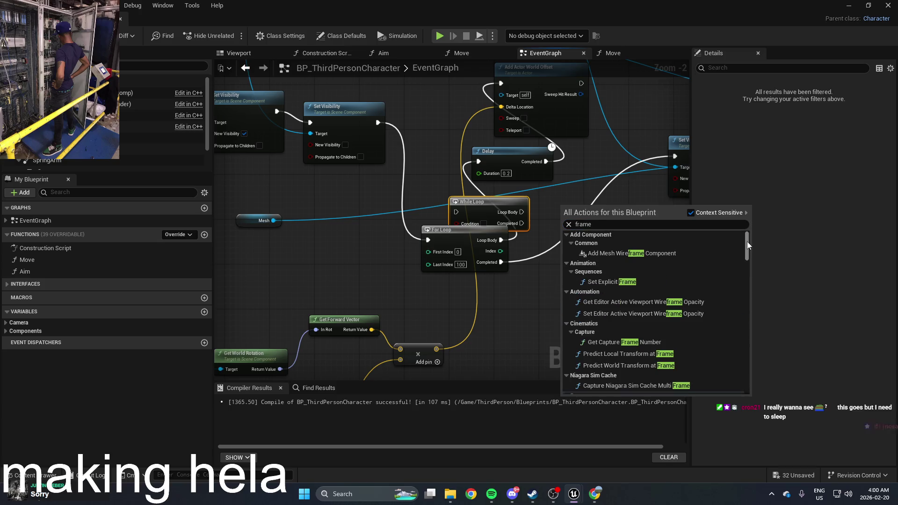
scroll(747, 242, down, 5)
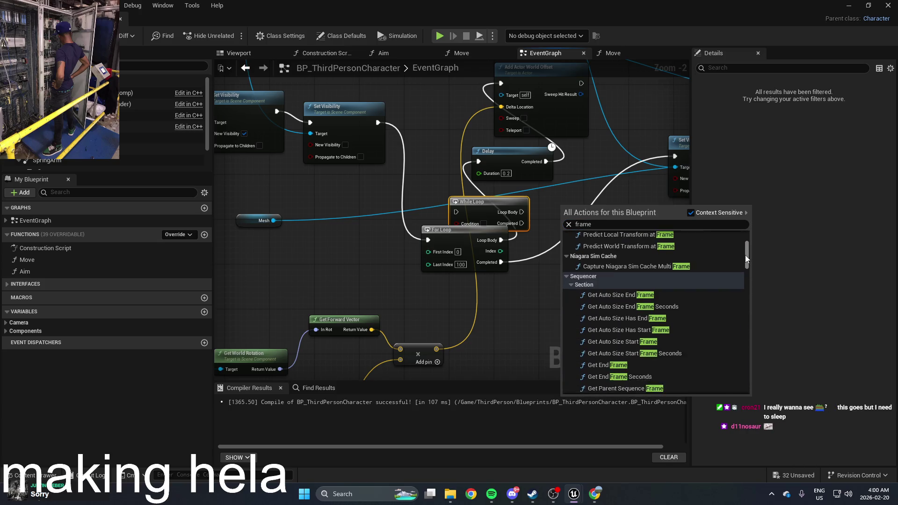
drag(745, 255, 743, 294)
click(515, 285)
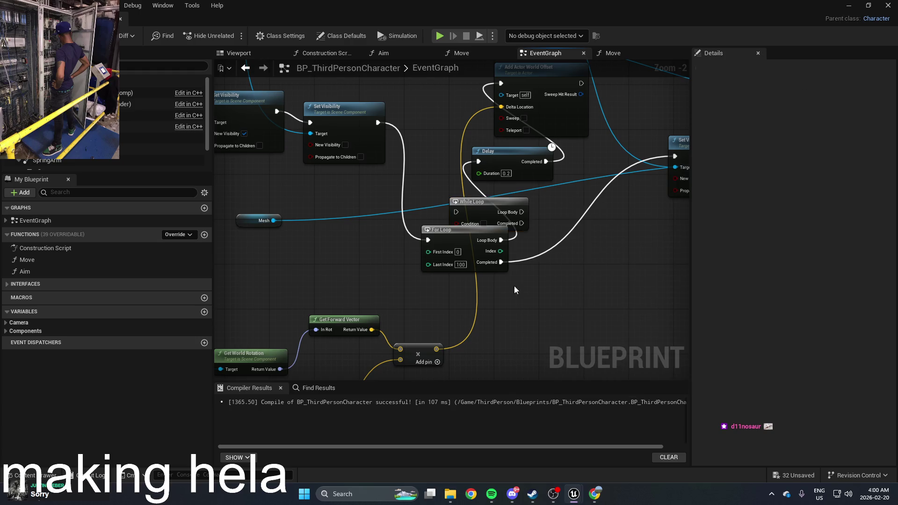
Wire Set Visibility into the While Loop and delete the For Loop
click(481, 211)
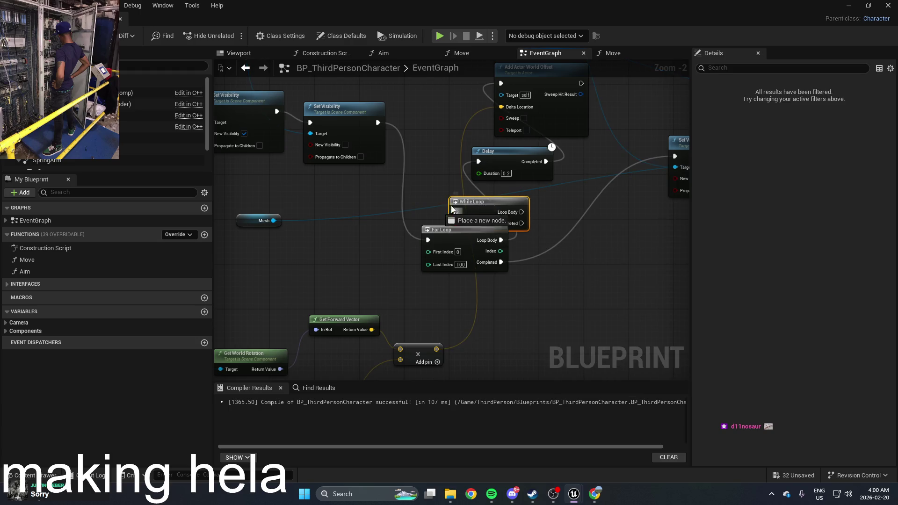
drag(454, 211, 379, 123)
mouse_move(474, 229)
mouse_down()
mouse_move(485, 274)
mouse_move(629, 191)
mouse_up()
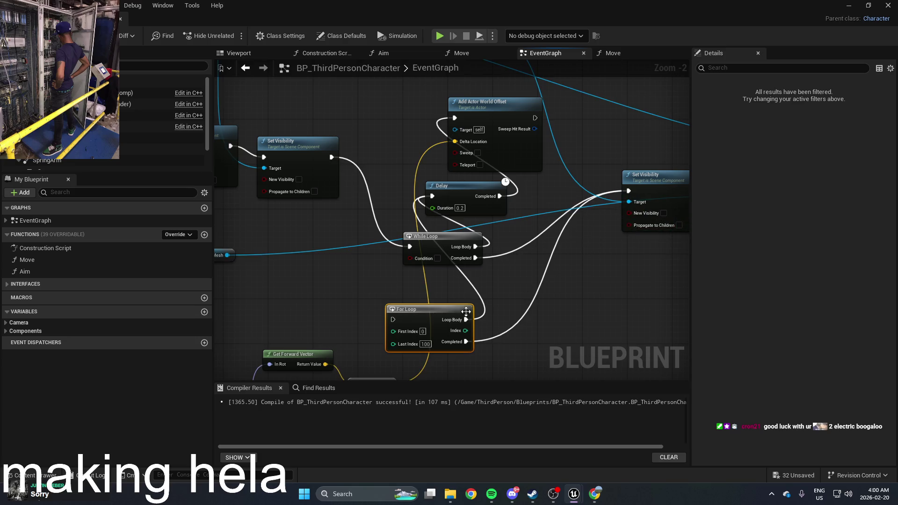
key(Delete)
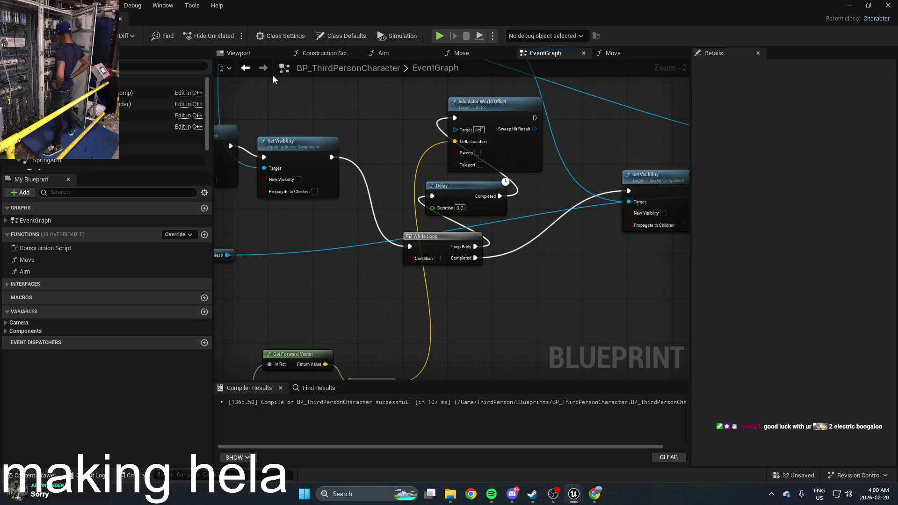
Tick the While Loop's Condition, play-test into the infinite-loop error, and reopen BP_ThirdPersonCharacter
click(436, 258)
click(848, 5)
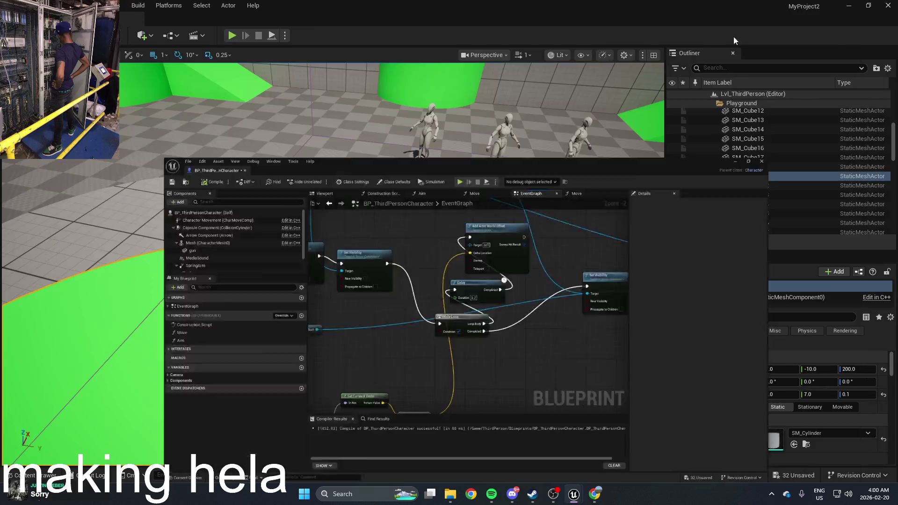
click(234, 35)
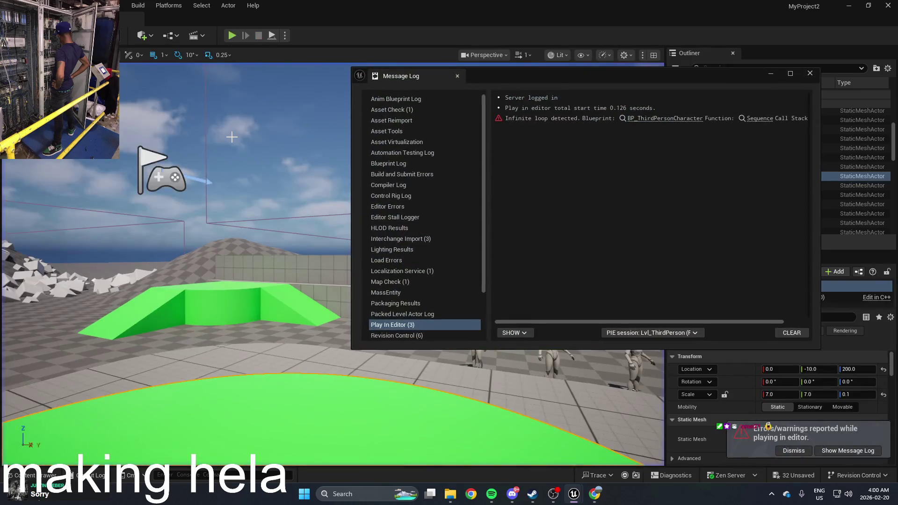
click(770, 74)
click(28, 475)
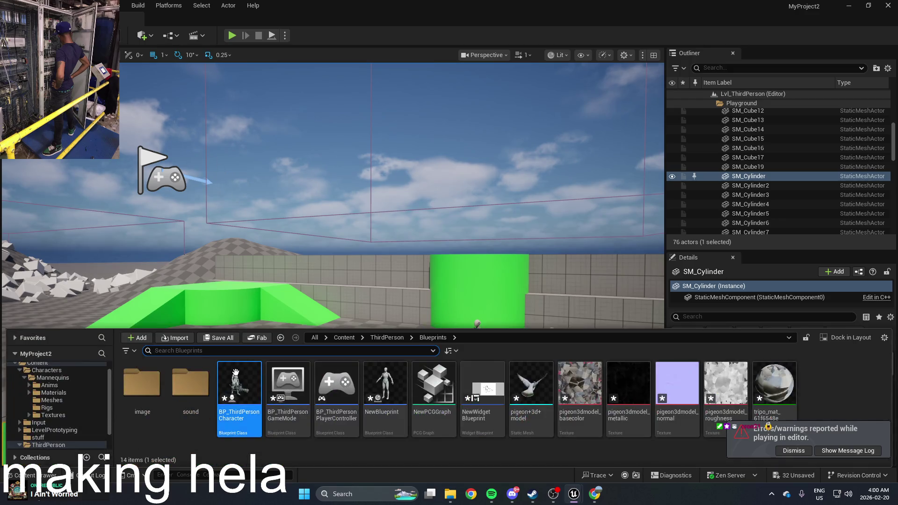
double_click(236, 374)
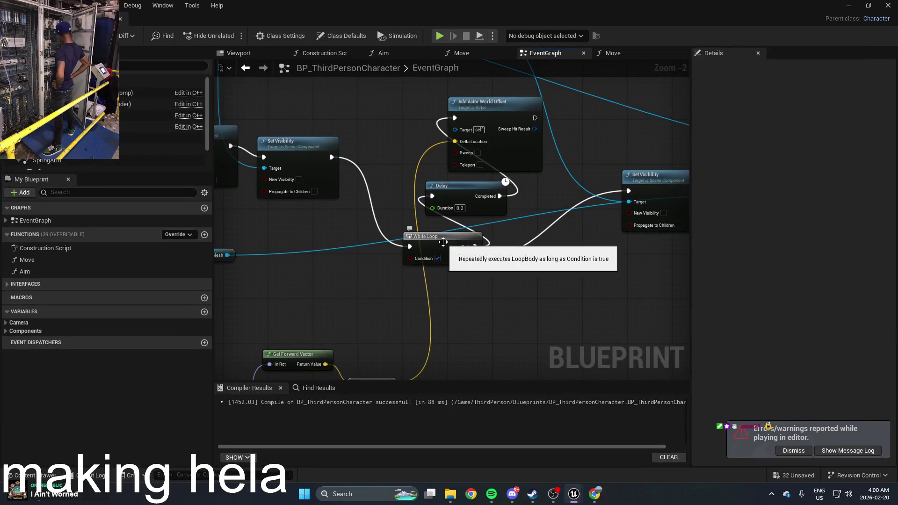
Rearrange the While Loop and Add Actor World Offset nodes to show the whole visibility chain
drag(426, 250, 449, 249)
drag(496, 228, 474, 289)
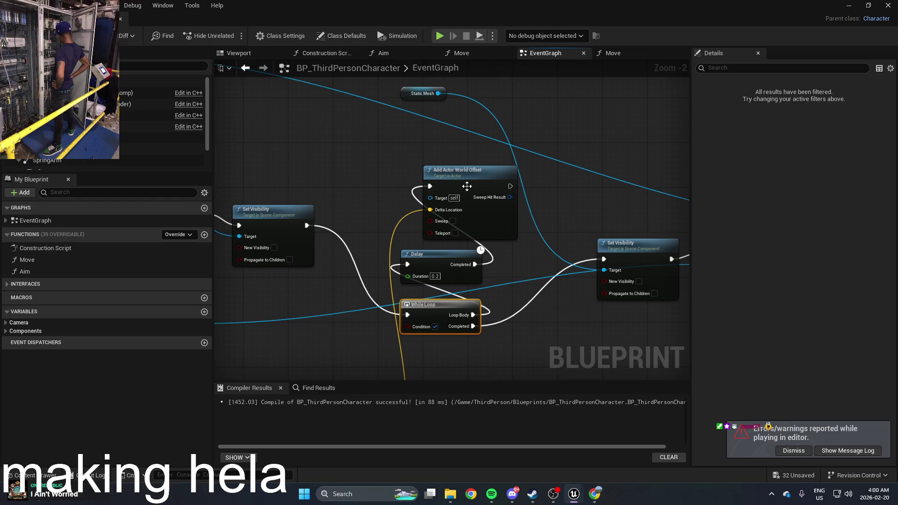
mouse_move(467, 186)
mouse_down()
mouse_move(447, 145)
mouse_move(476, 148)
mouse_move(443, 148)
mouse_up()
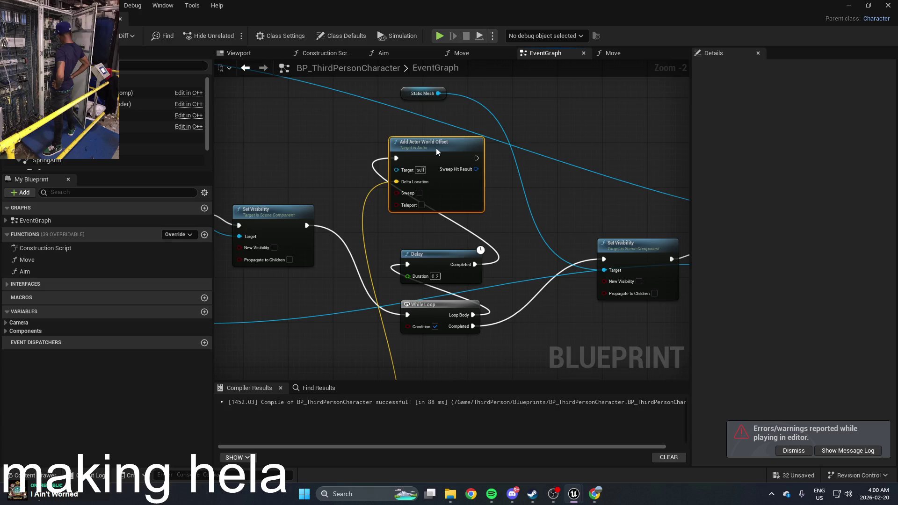
drag(436, 148, 435, 154)
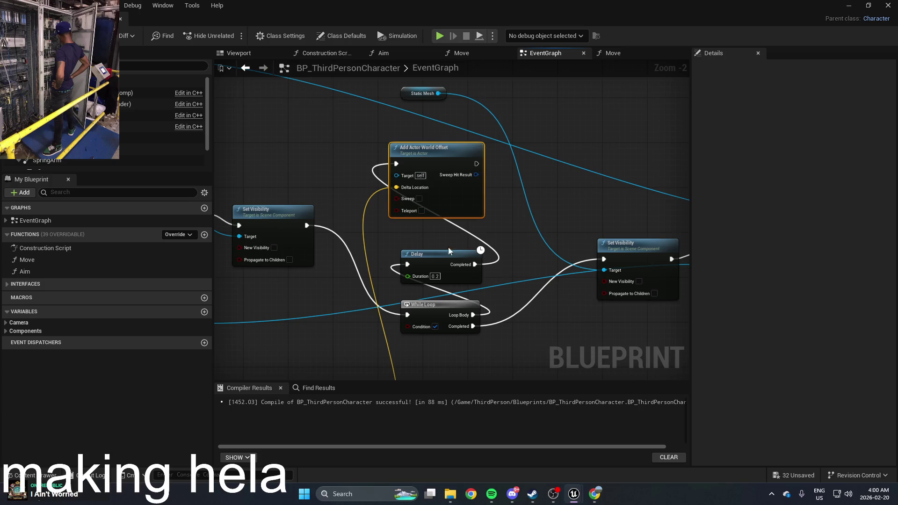
mouse_move(501, 243)
mouse_down()
mouse_move(537, 221)
mouse_move(560, 157)
mouse_move(593, 117)
mouse_move(601, 128)
mouse_up()
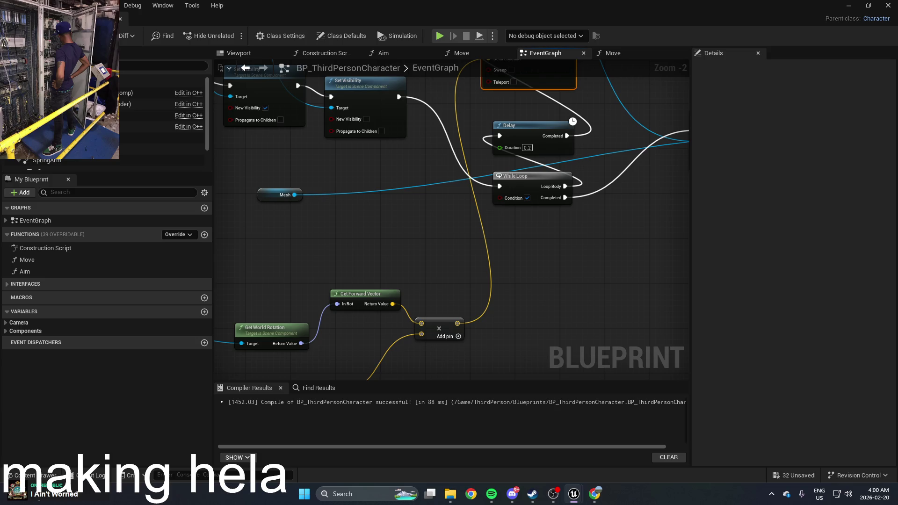
mouse_move(585, 272)
mouse_down()
mouse_move(568, 346)
mouse_move(564, 321)
mouse_up()
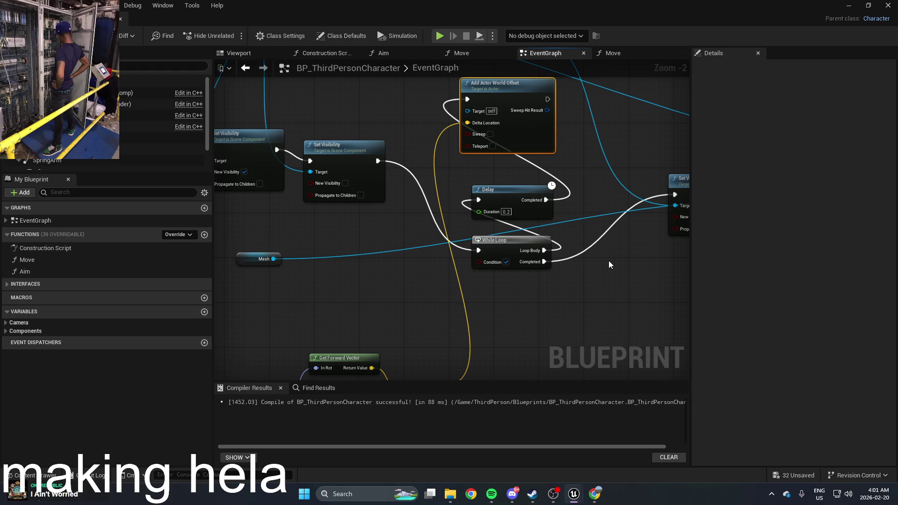
drag(608, 265, 590, 318)
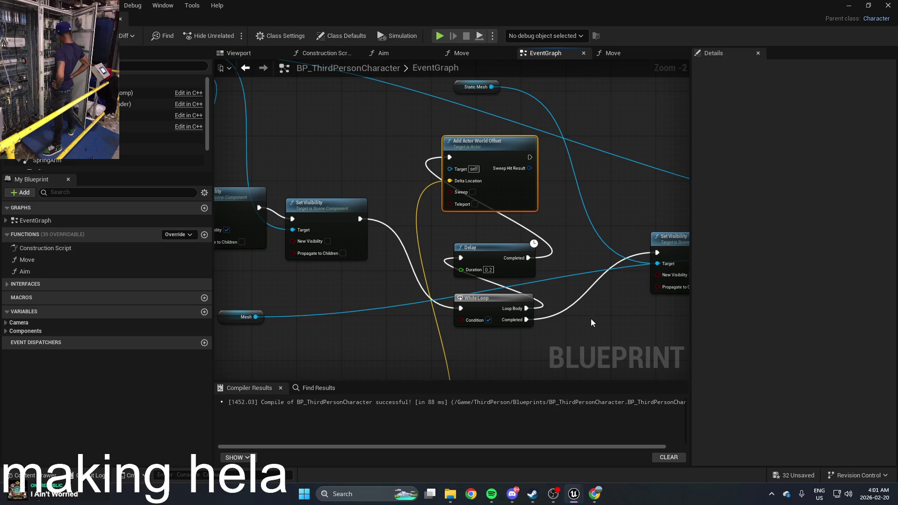
scroll(591, 318, down, 2)
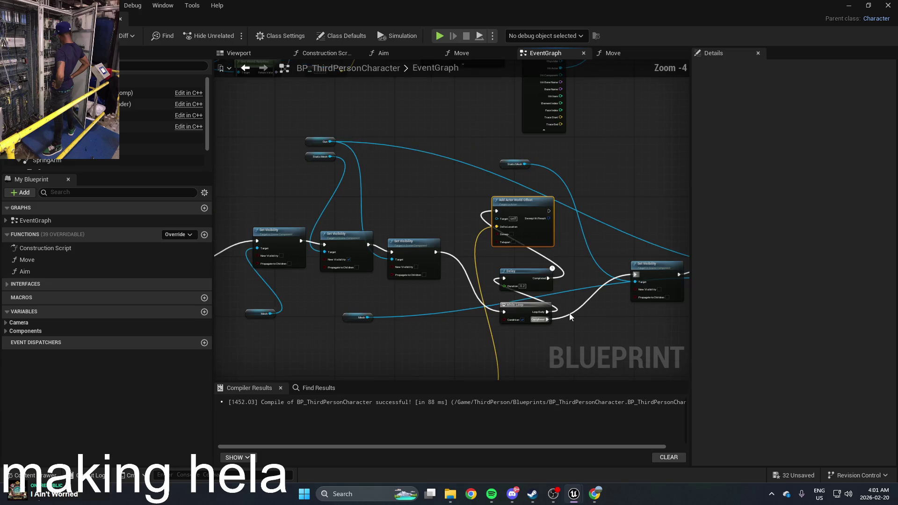
drag(562, 296, 547, 265)
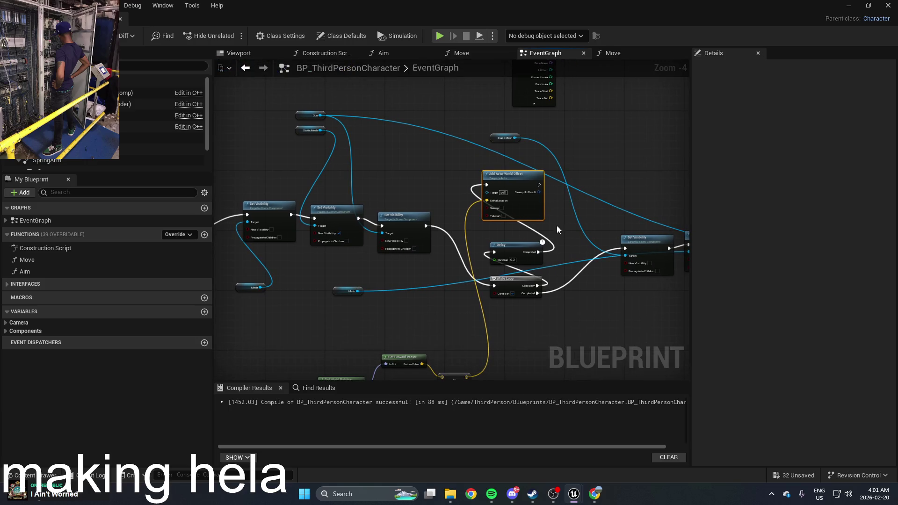
Connect the third Set Visibility to the Delay, delete the While Loop, and align Add Actor World Offset beside Delay
drag(425, 226, 493, 252)
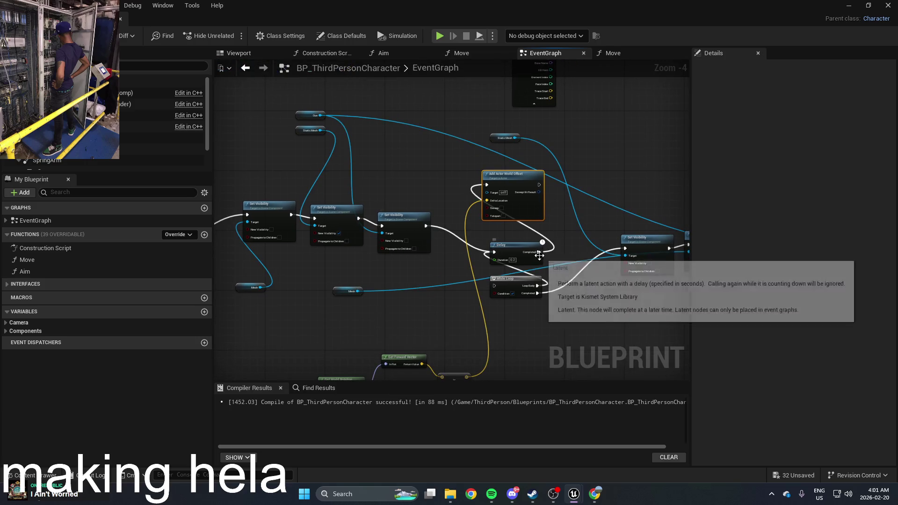
click(518, 280)
key(Delete)
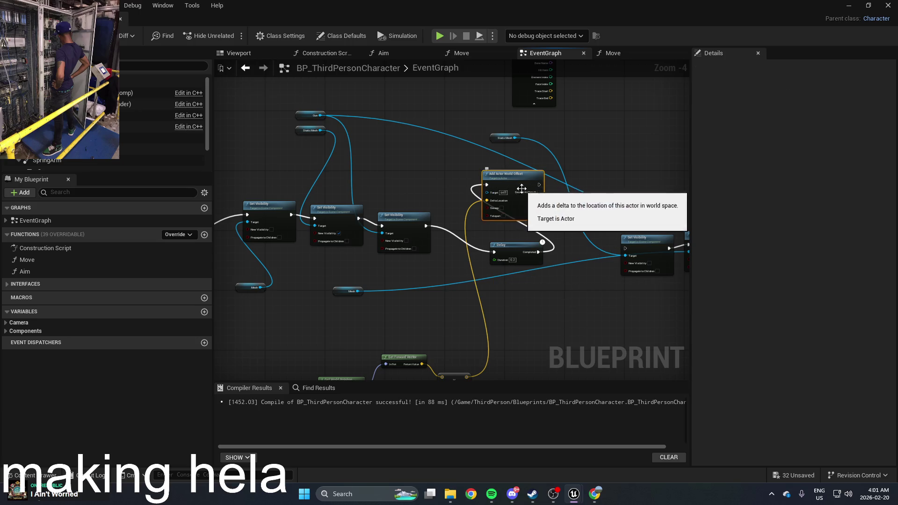
mouse_move(518, 188)
mouse_down()
mouse_move(563, 308)
mouse_move(585, 302)
mouse_move(624, 248)
mouse_up()
mouse_move(519, 237)
mouse_down()
mouse_move(511, 240)
mouse_move(626, 197)
mouse_up()
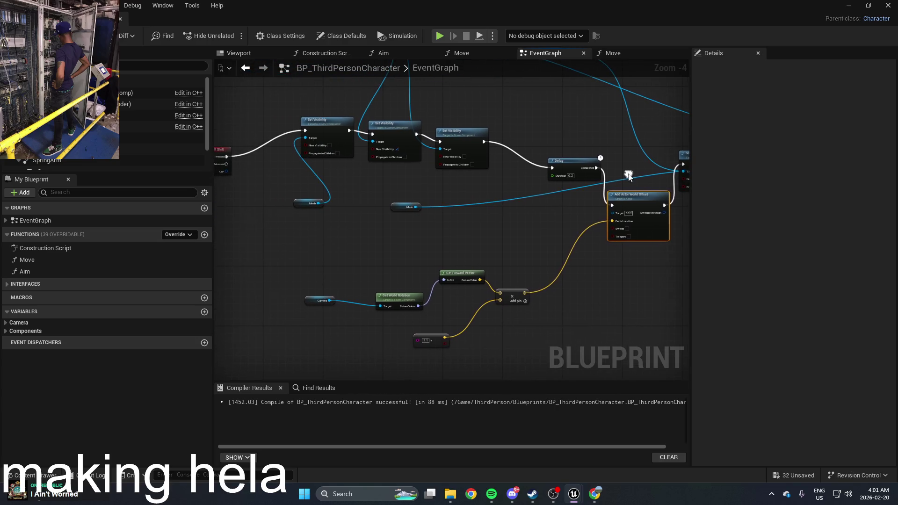
drag(514, 283, 505, 286)
Set the forward-offset multiplier float to 200, after briefly trying 500
click(513, 274)
scroll(527, 240, up, 1)
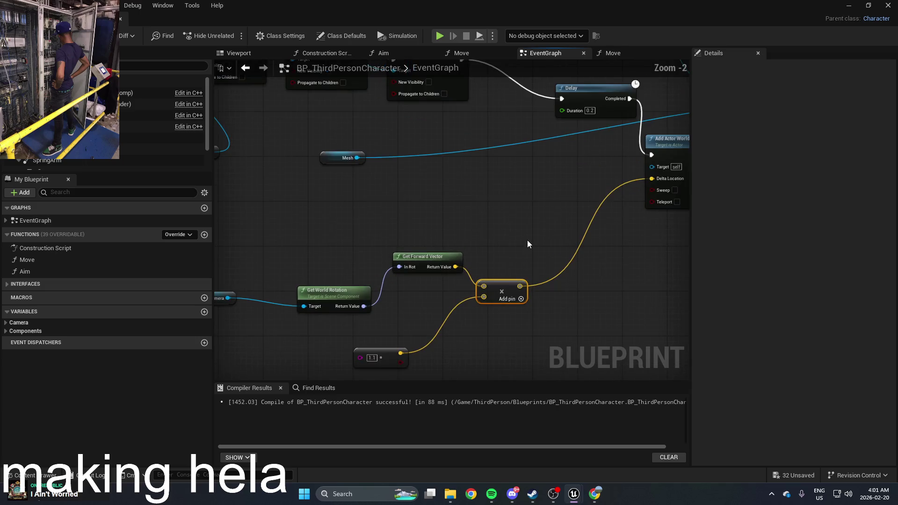
scroll(476, 230, up, 1)
mouse_move(477, 230)
mouse_down()
mouse_move(415, 256)
mouse_move(478, 243)
mouse_up()
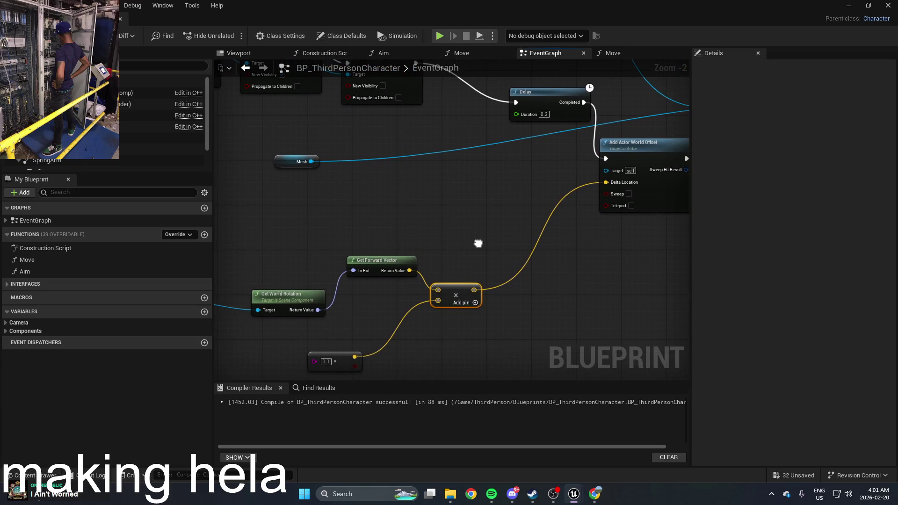
click(325, 361)
text(500)
click(381, 363)
click(325, 361)
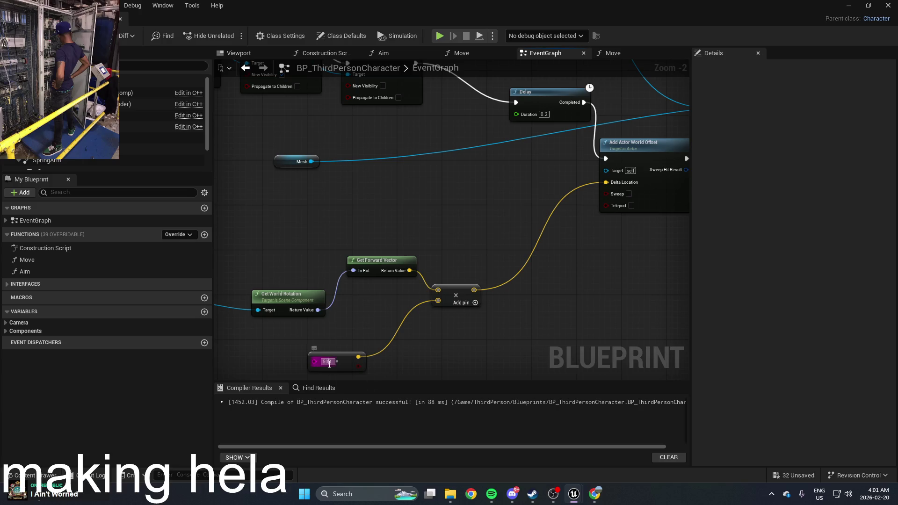
text(200)
click(376, 340)
scroll(505, 353, down, 1)
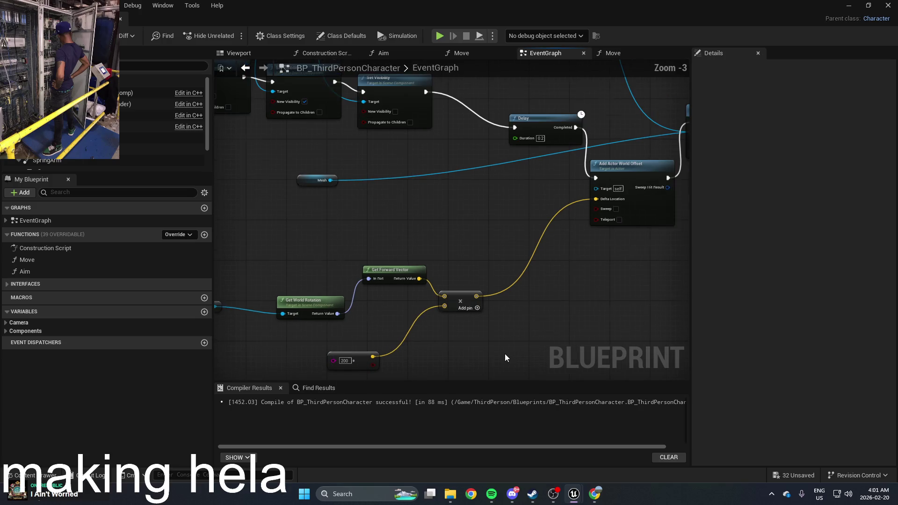
Play-test the level with the new multiplier, then stop the session
click(842, 6)
click(231, 36)
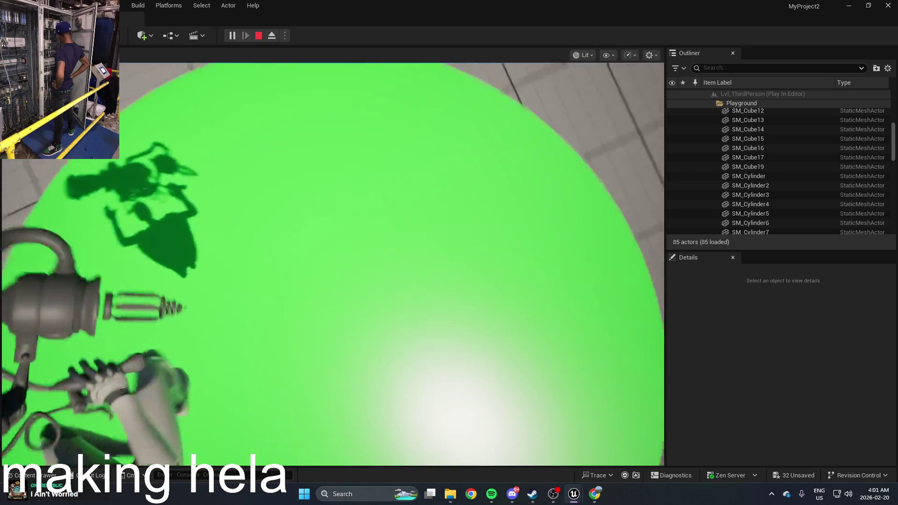
key(Escape)
key(ctrl+space)
Reopen BP_ThirdPersonCharacter and nudge the Delay node slightly lower
double_click(248, 388)
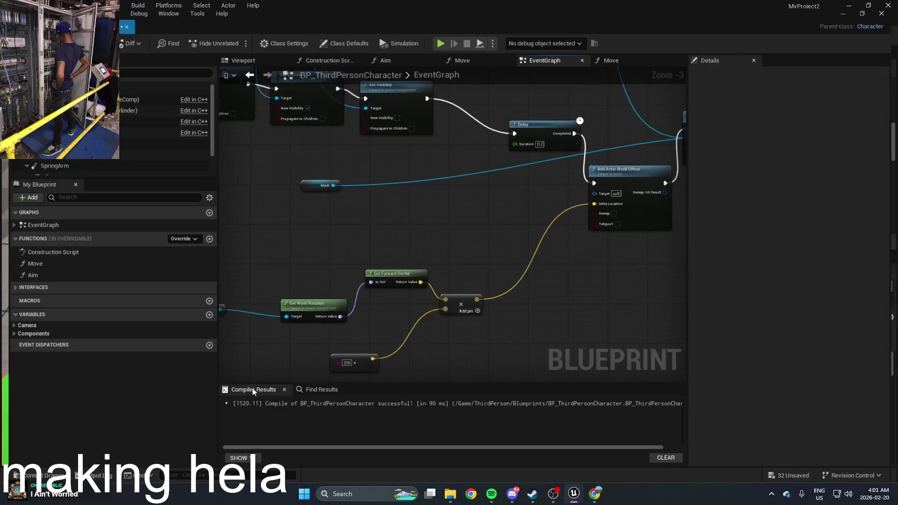
drag(546, 171, 489, 196)
mouse_move(480, 142)
mouse_down()
mouse_move(429, 191)
mouse_move(451, 223)
mouse_move(456, 200)
mouse_move(519, 138)
mouse_move(514, 195)
mouse_move(487, 174)
mouse_up()
Change the forward-vector multiplier value from 200 to 1000
scroll(489, 170, down, 3)
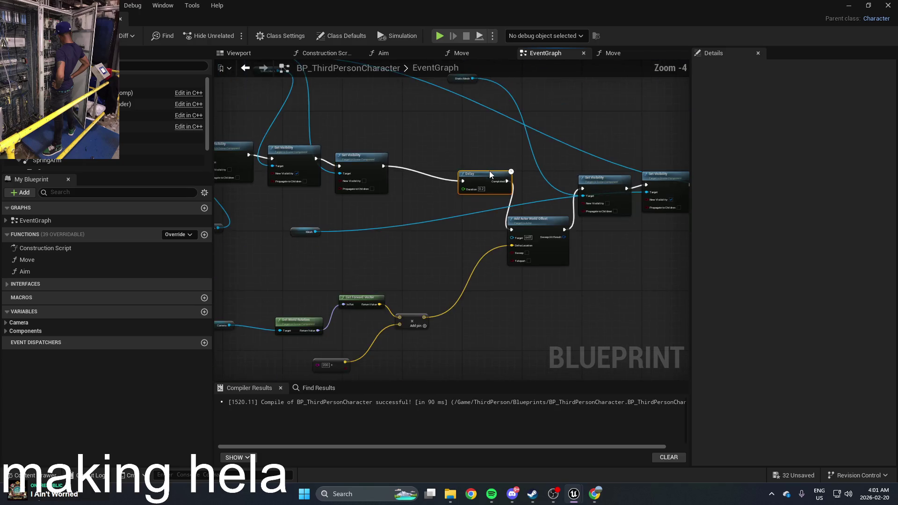
scroll(489, 170, up, 2)
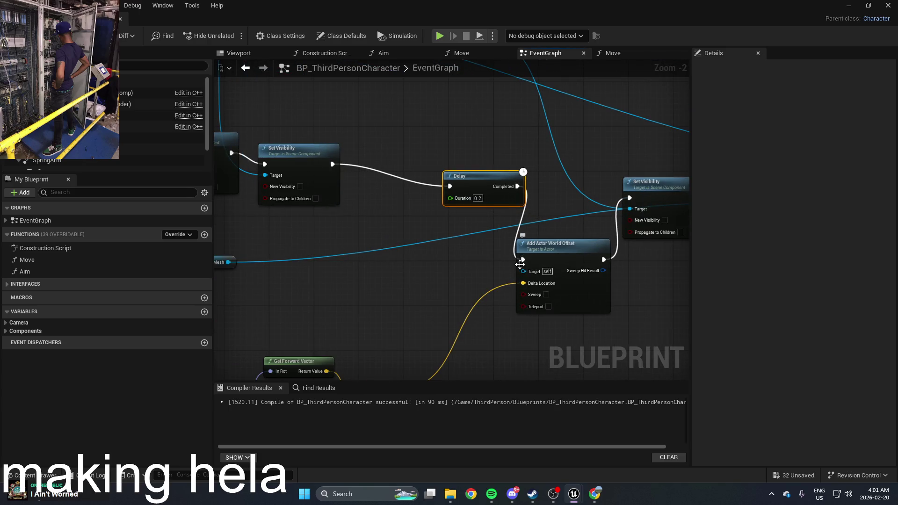
scroll(487, 167, down, 2)
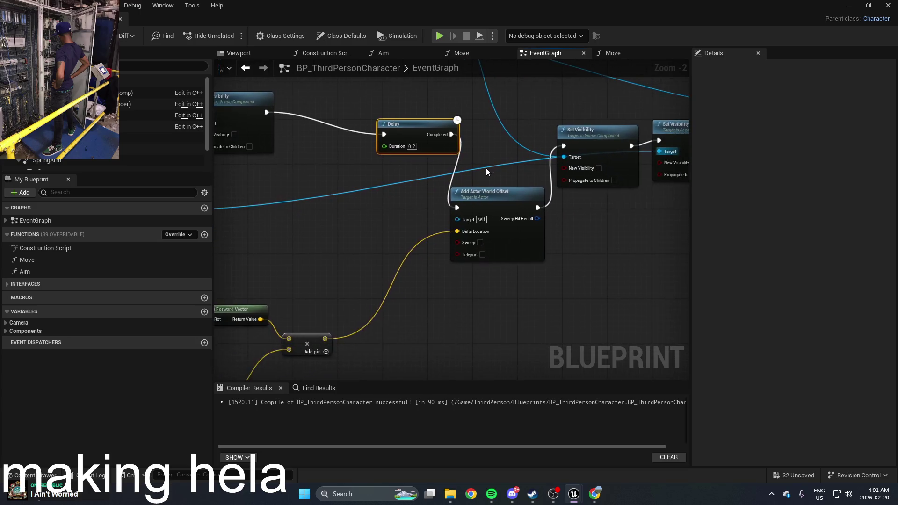
drag(368, 241, 422, 232)
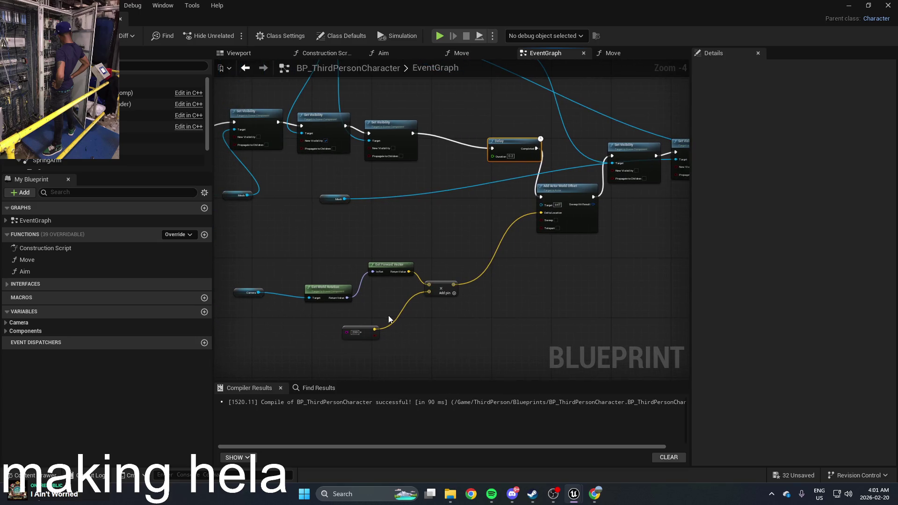
click(357, 332)
scroll(371, 330, up, 3)
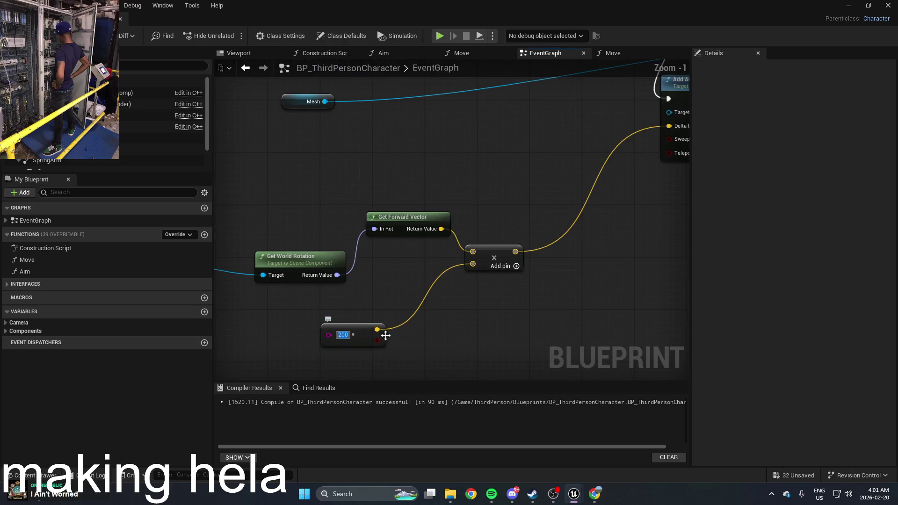
text(1000)
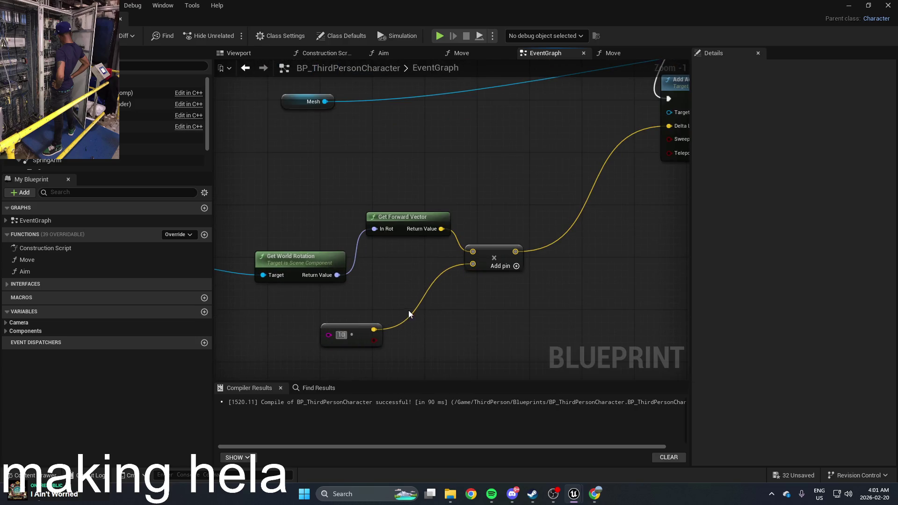
drag(525, 319, 408, 356)
scroll(504, 328, down, 2)
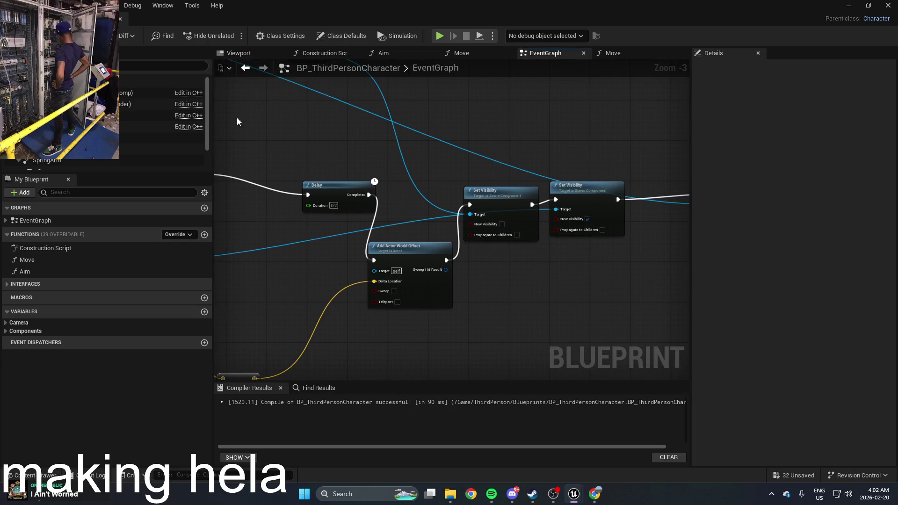
Restore the Blueprint window, play-test the level, and stop it with Esc
double_click(260, 5)
click(232, 35)
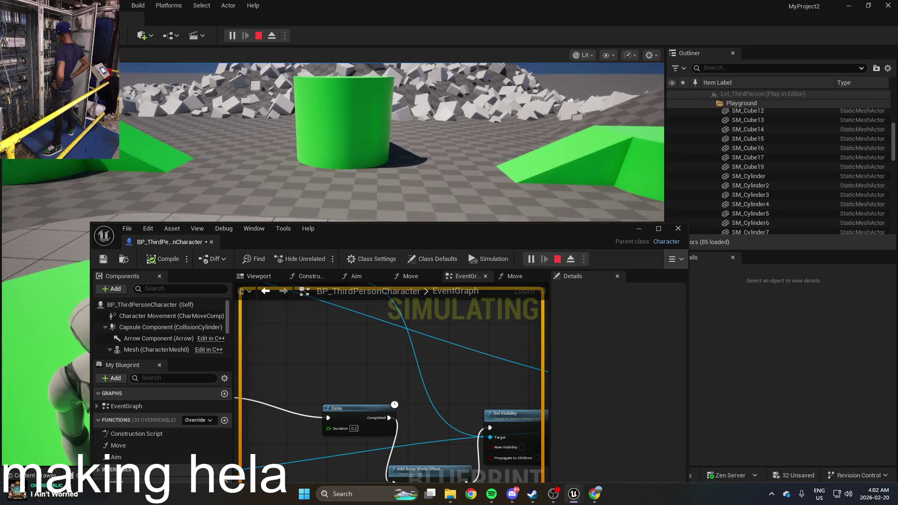
key(Escape)
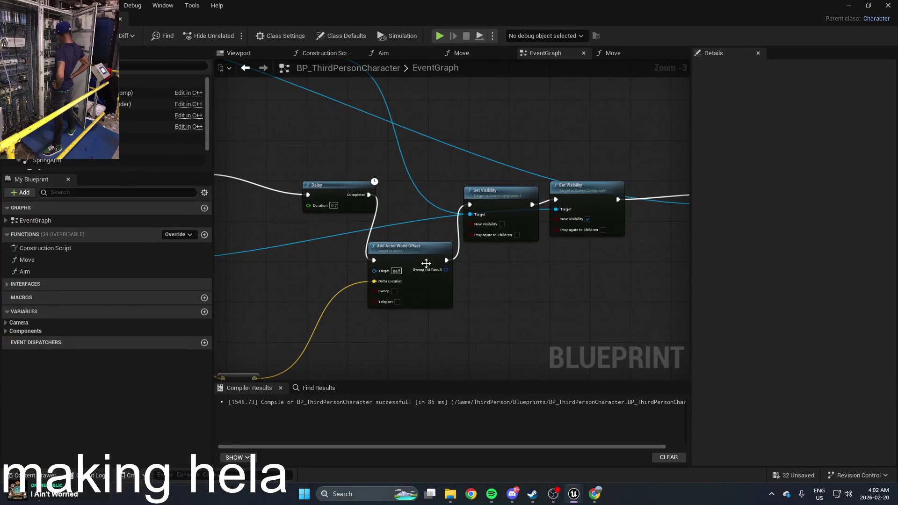
Search 'add off world' in the action list and place a second Add Actor World Offset node
right_click(473, 270)
text(add off)
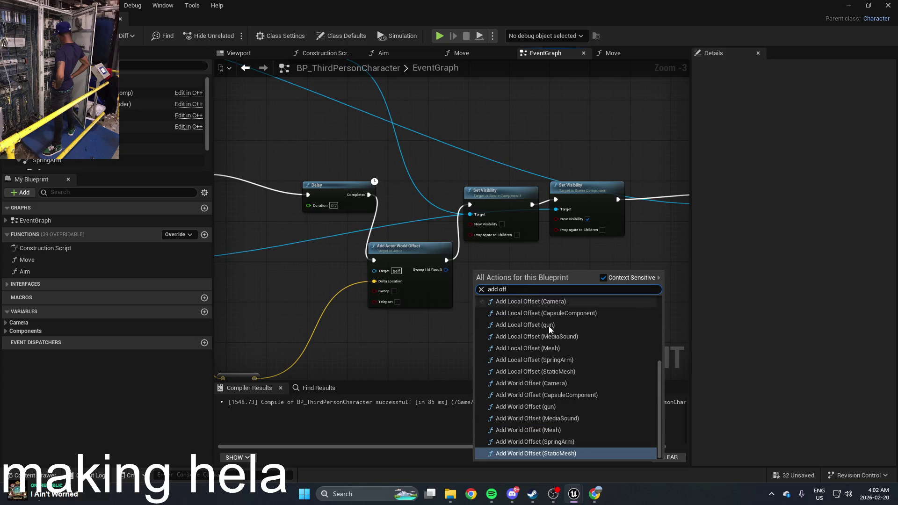
scroll(563, 348, up, 5)
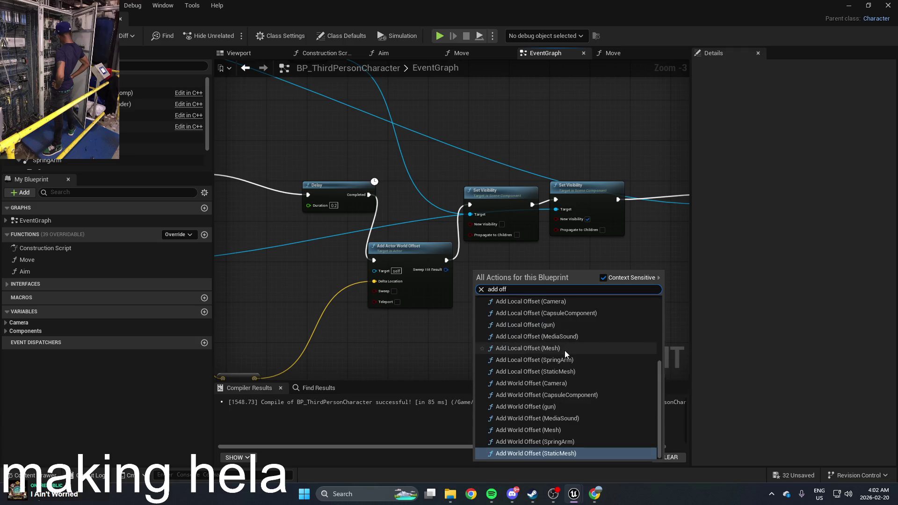
scroll(582, 432, up, 3)
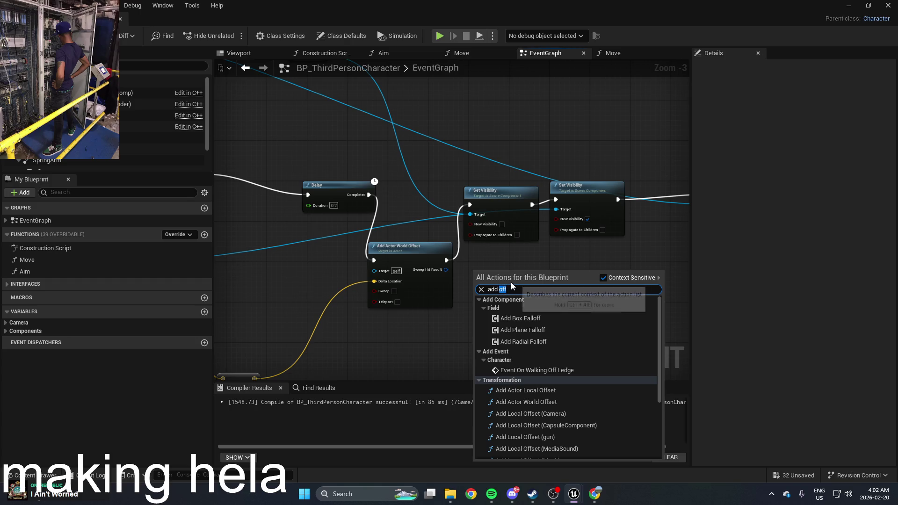
text(worl)
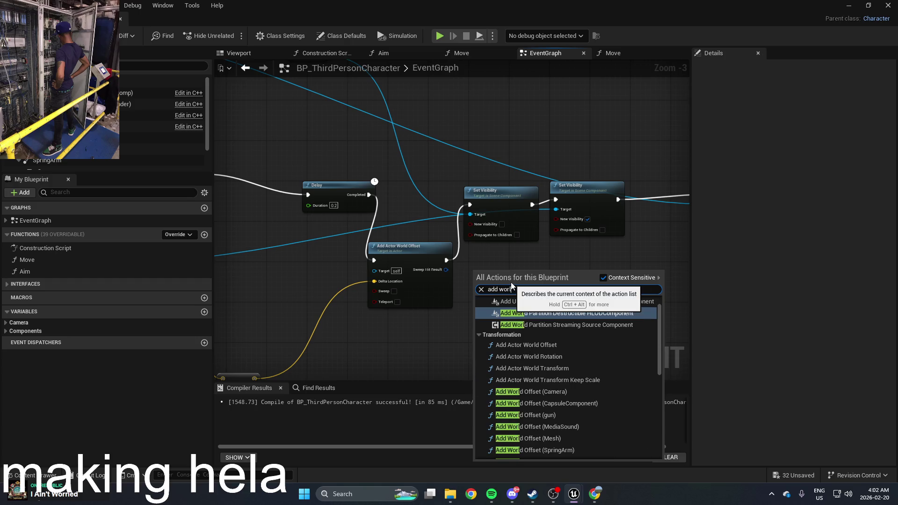
text(d)
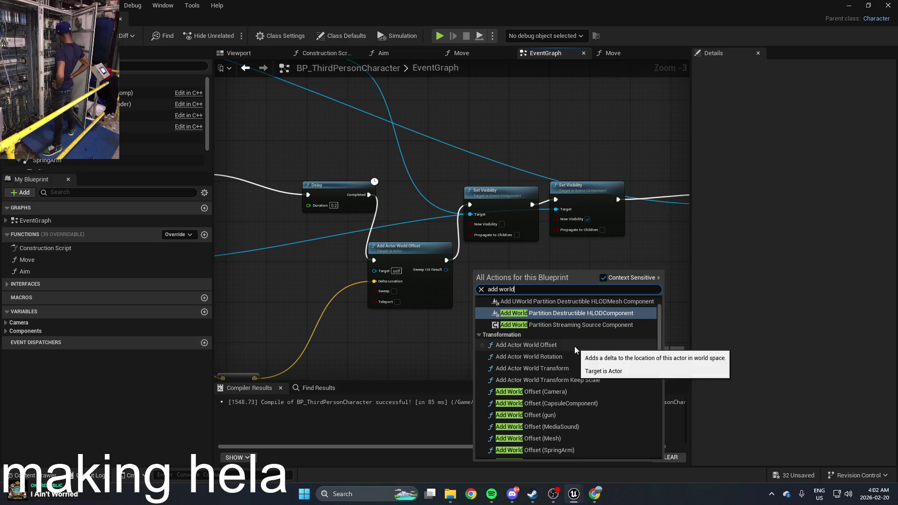
click(574, 346)
scroll(527, 273, up, 2)
scroll(527, 272, down, 1)
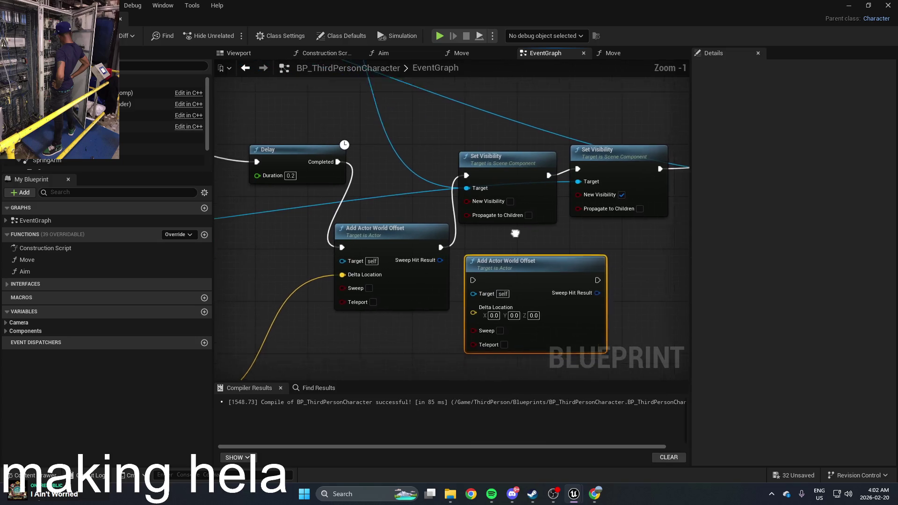
mouse_move(527, 272)
mouse_down()
mouse_move(607, 242)
mouse_move(618, 187)
mouse_move(526, 240)
mouse_up()
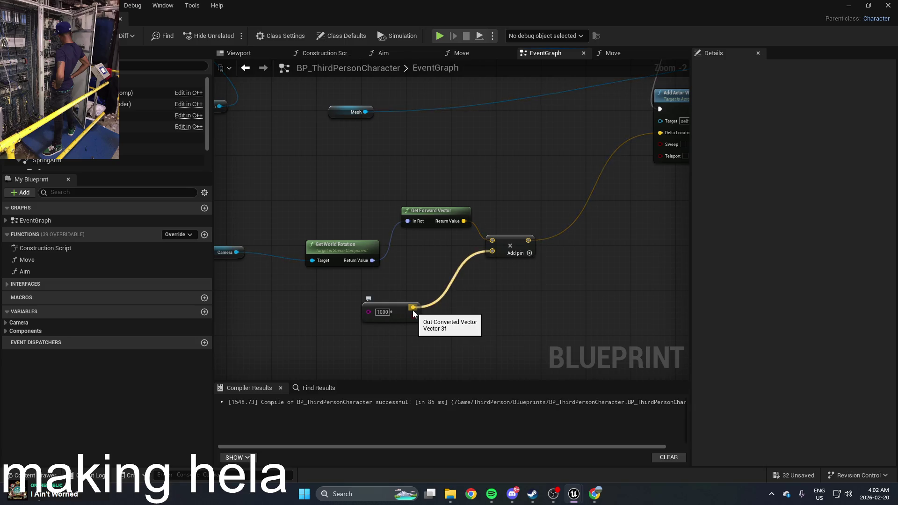
Swap the 1000 float for a To Vector (Integer) node set to 100 on the multiply input
drag(509, 320, 565, 336)
click(455, 324)
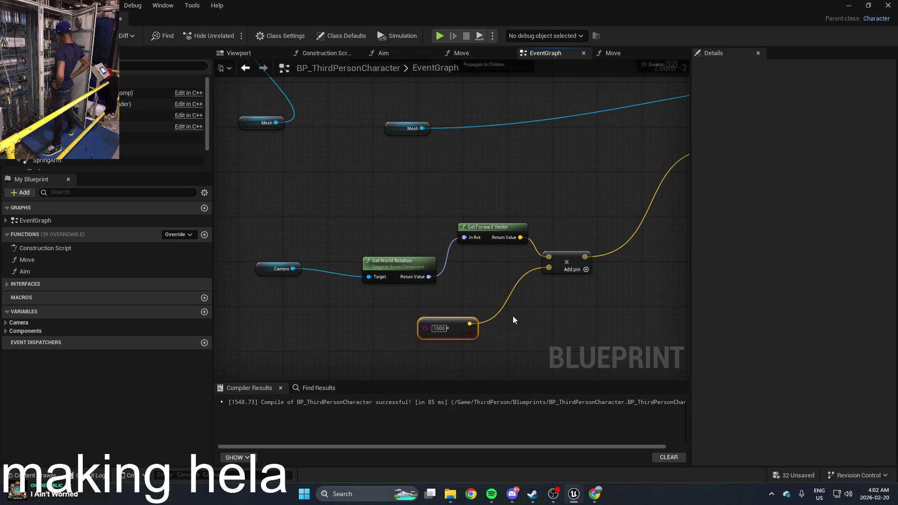
scroll(464, 316, down, 4)
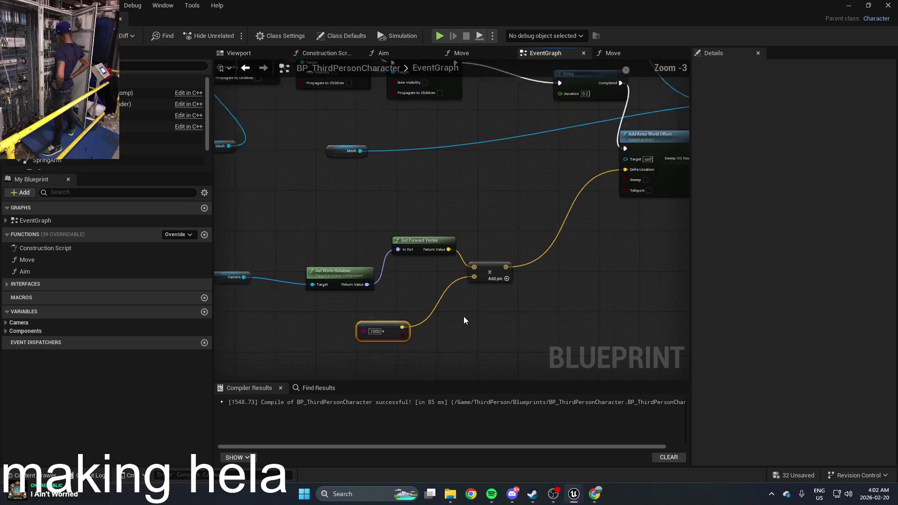
scroll(465, 315, up, 4)
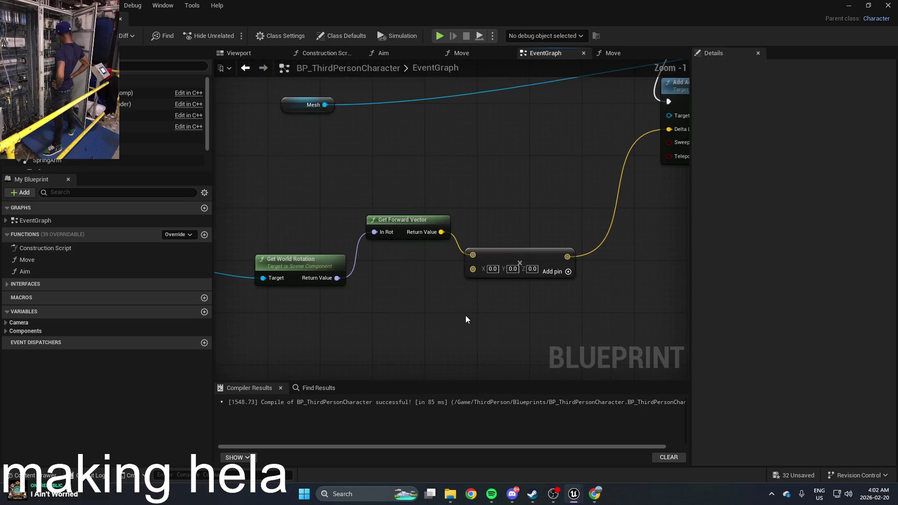
scroll(464, 315, down, 3)
scroll(483, 288, up, 2)
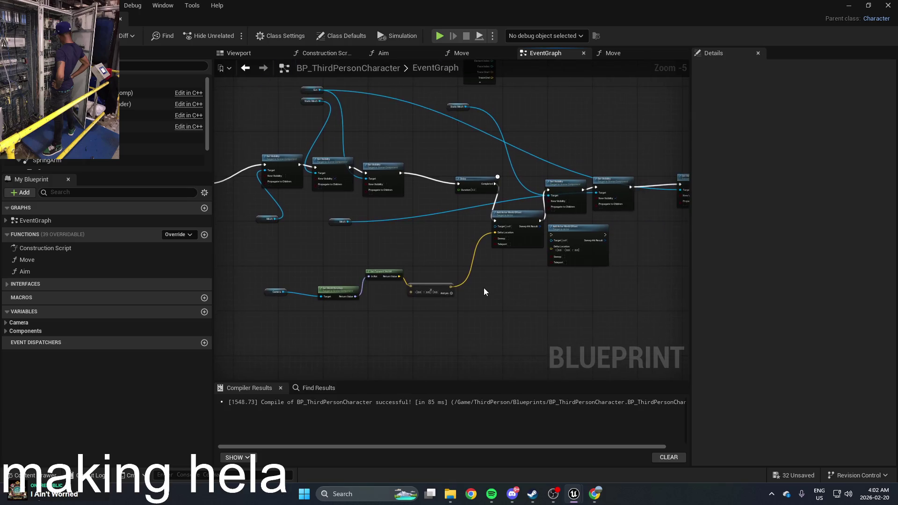
drag(353, 296, 352, 310)
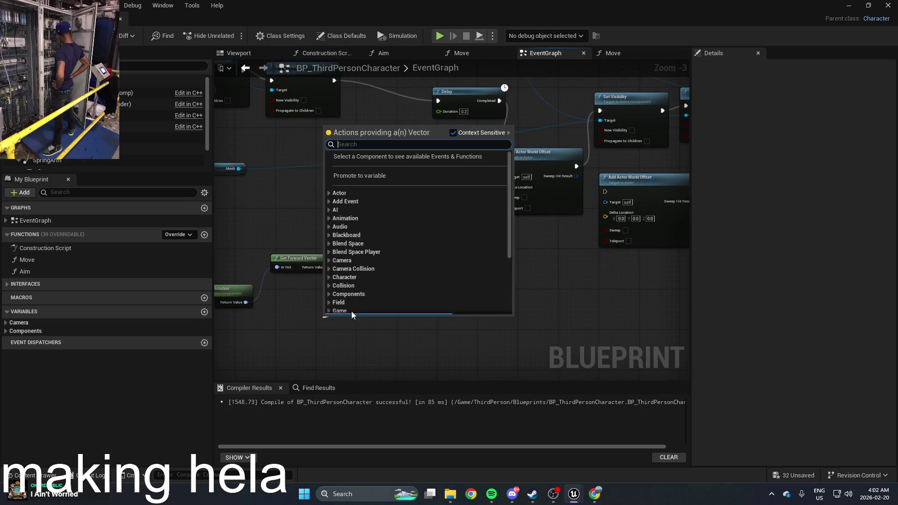
text(integ)
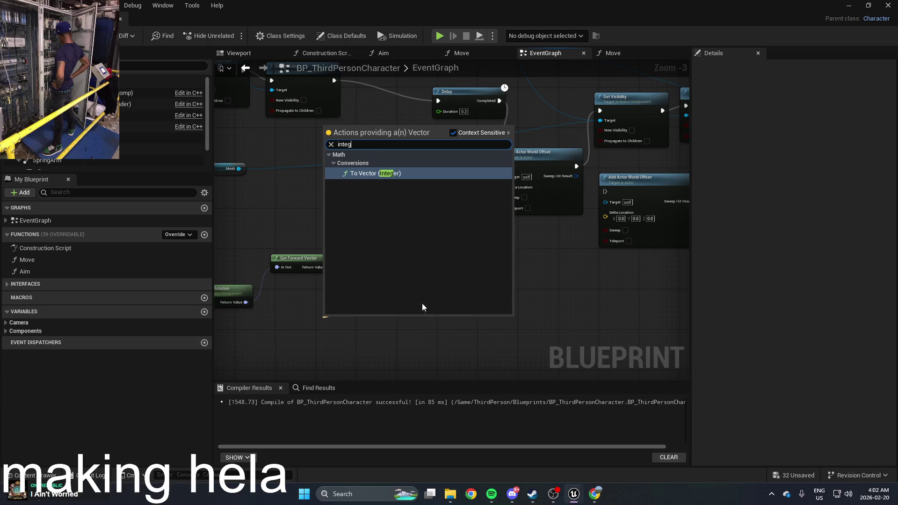
click(420, 174)
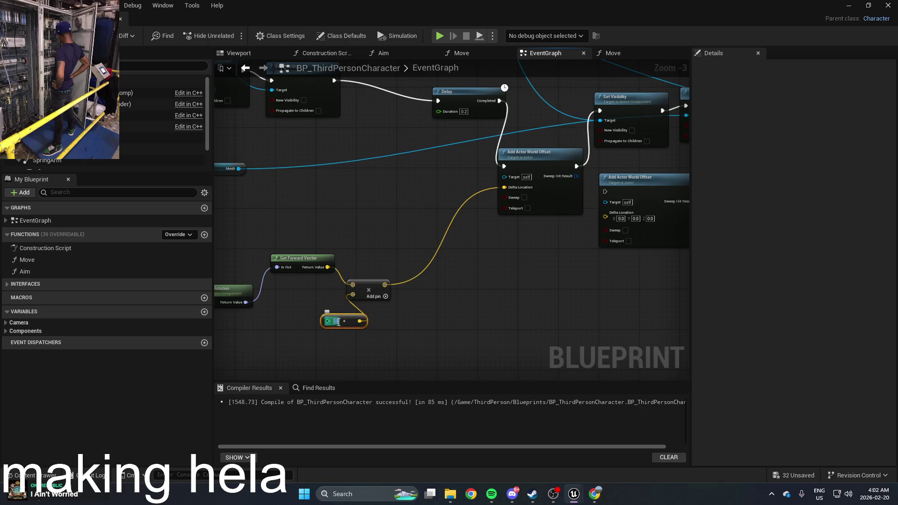
text(00)
click(436, 307)
Tidy the two Set Visibility nodes, shifting the first slightly up-left
drag(410, 153, 433, 215)
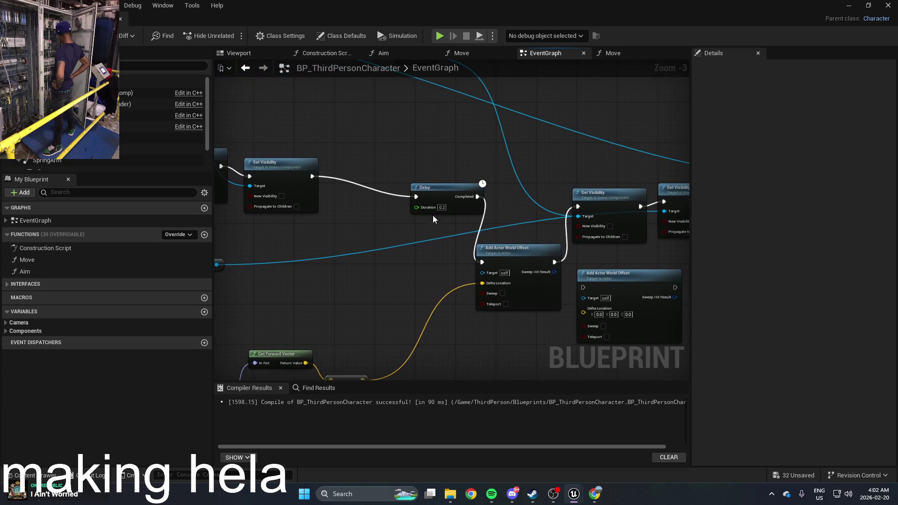
mouse_move(442, 178)
mouse_down()
mouse_move(434, 236)
mouse_move(407, 264)
mouse_move(346, 209)
mouse_up()
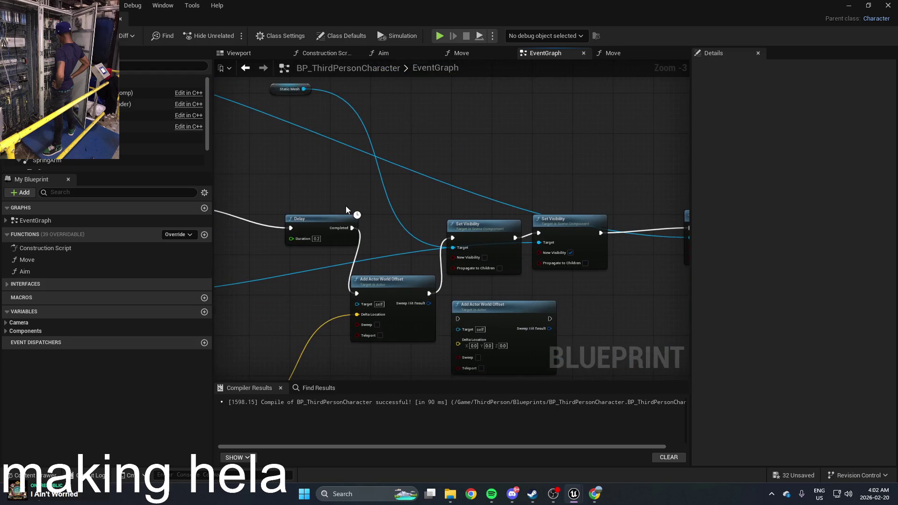
mouse_move(473, 234)
mouse_down()
mouse_move(487, 226)
mouse_move(458, 229)
mouse_up()
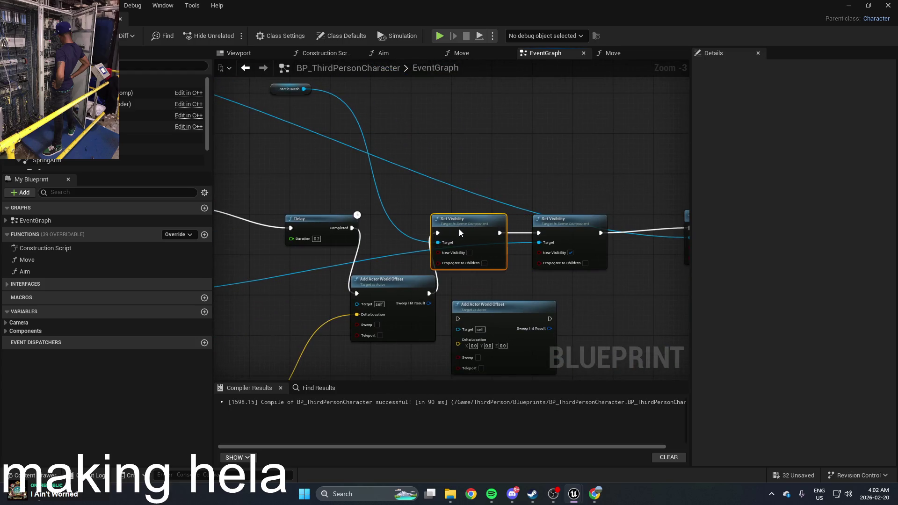
click(543, 229)
mouse_move(366, 243)
mouse_down()
mouse_move(621, 216)
mouse_move(531, 221)
mouse_move(511, 325)
mouse_move(453, 187)
mouse_move(434, 183)
mouse_up()
Delete the extra Add Actor World Offset node and return to the level editor
click(577, 251)
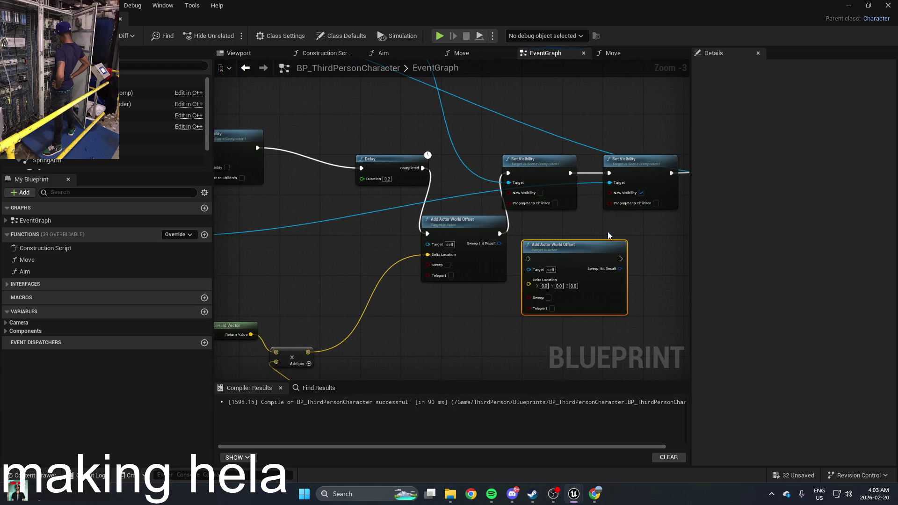
key(Delete)
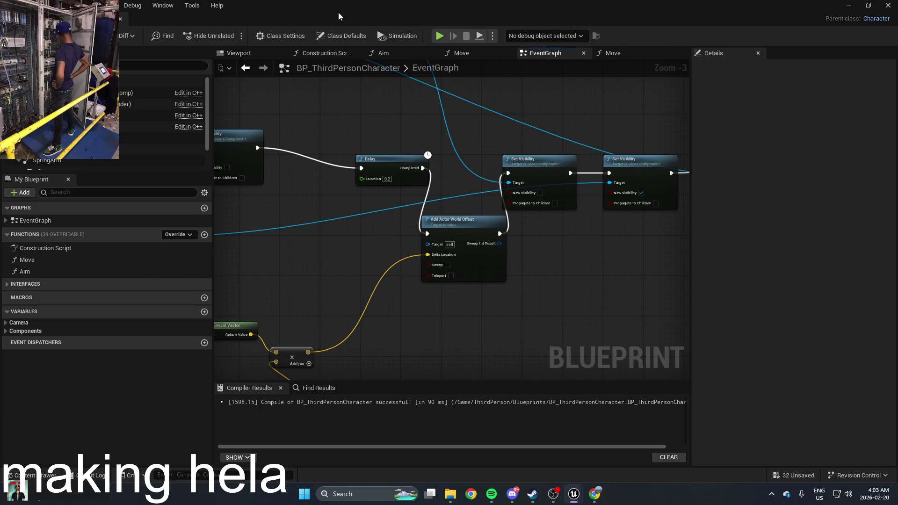
double_click(339, 17)
click(237, 38)
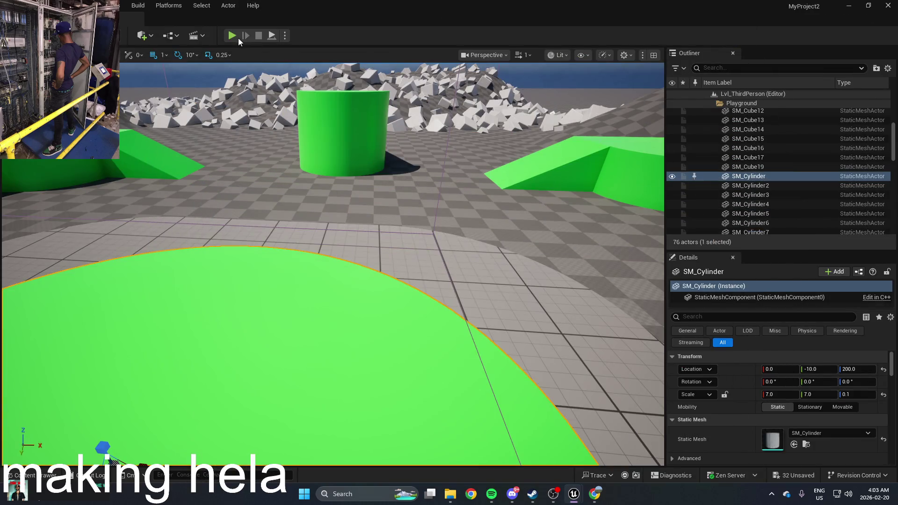
Play-test the level walking with W, then stop and open the Content Drawer at ThirdPerson/Blueprints
click(232, 35)
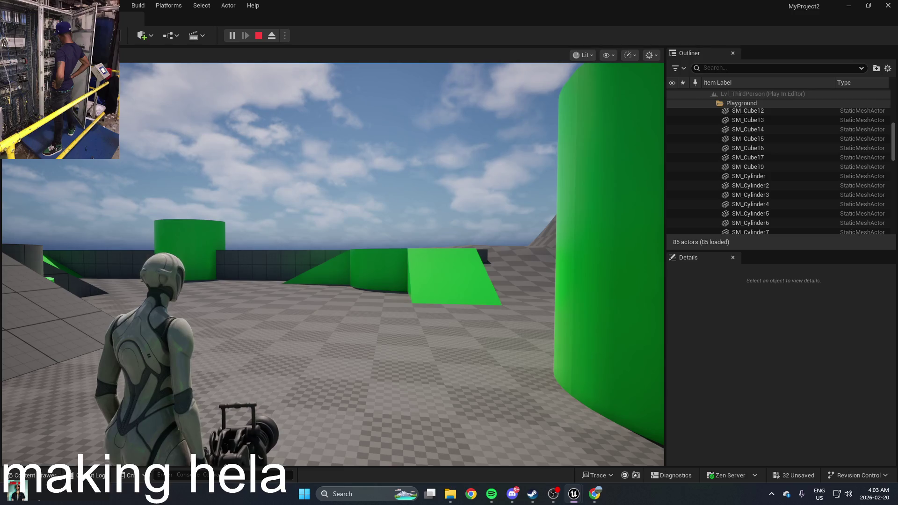
key(w)
key(w)
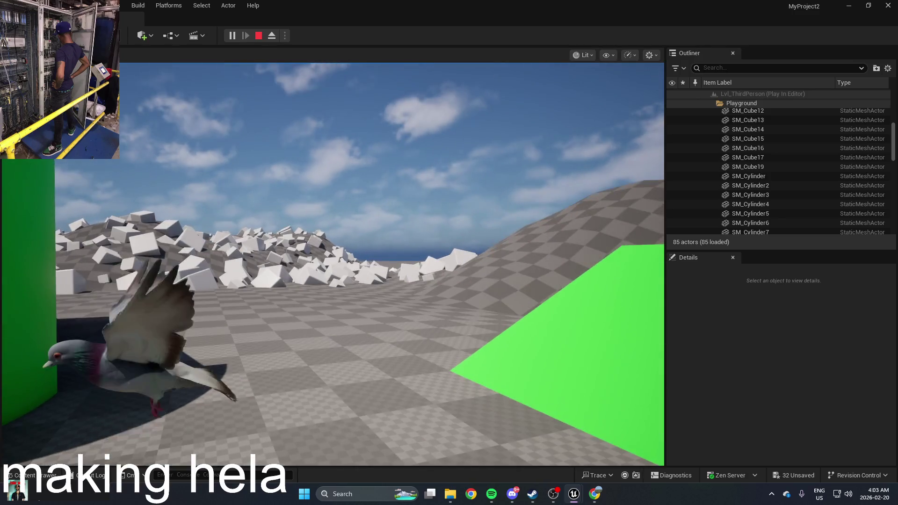
key(Escape)
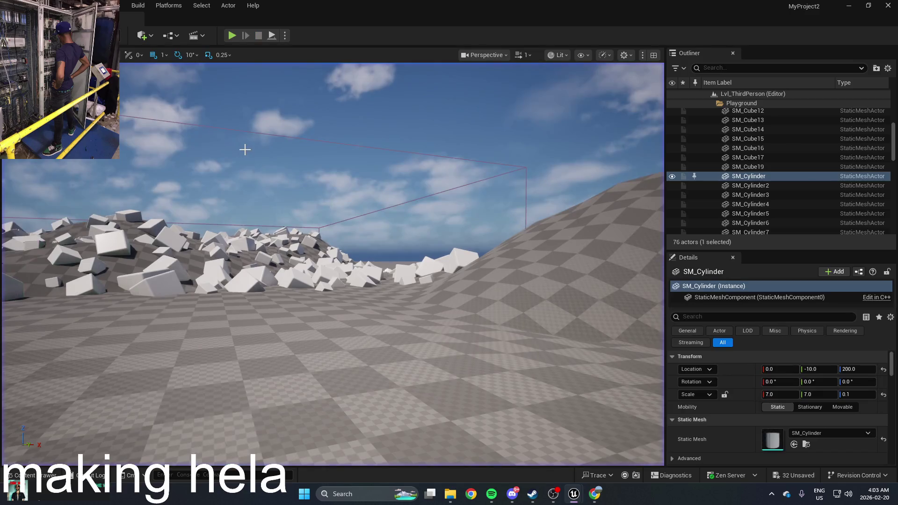
key(ctrl+space)
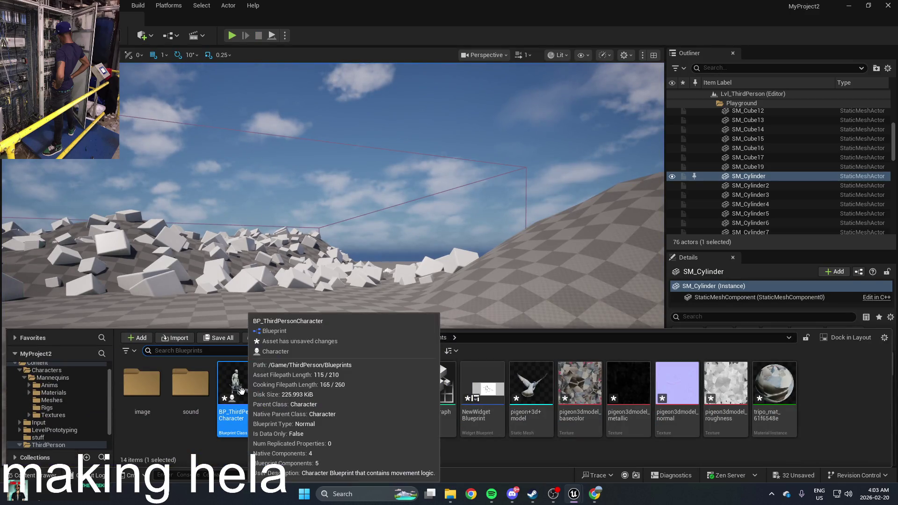
Open BP_ThirdPersonCharacter maximized and move the Delay node down-left out of the way
double_click(241, 390)
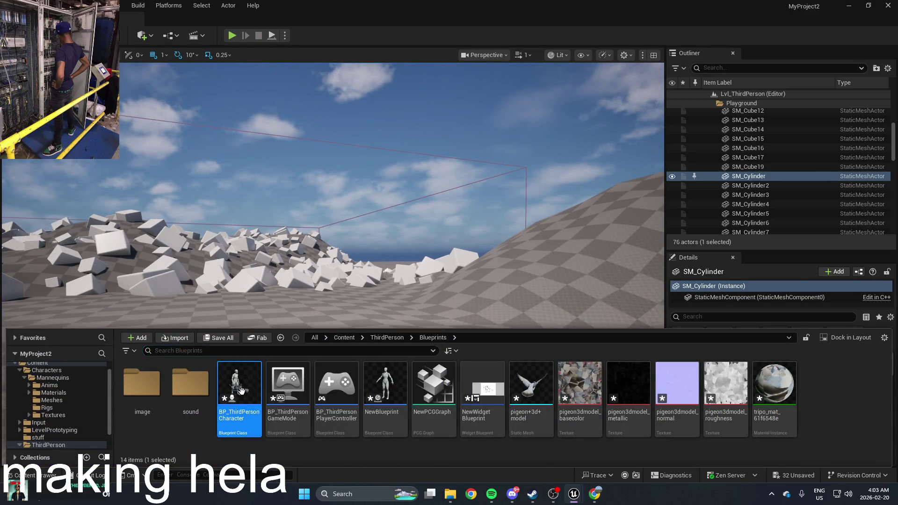
click(770, 195)
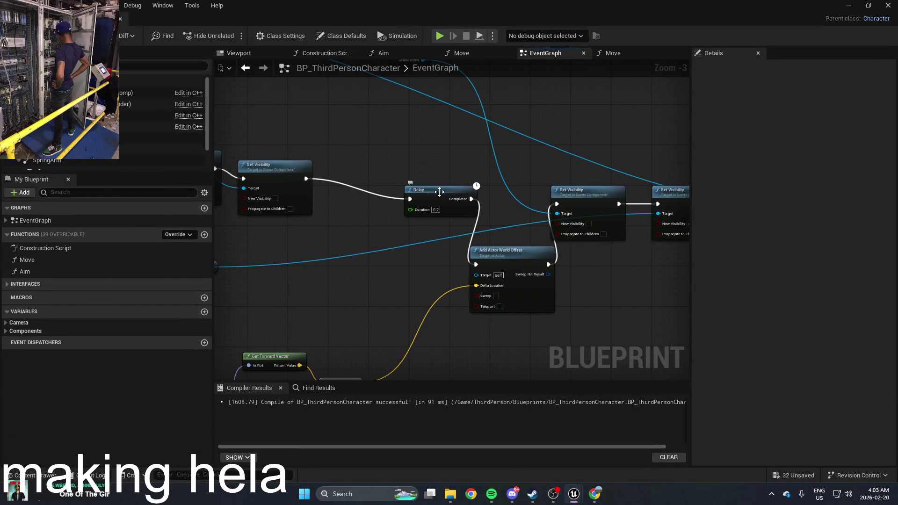
mouse_move(440, 199)
mouse_down()
mouse_move(370, 209)
mouse_move(353, 237)
mouse_move(370, 255)
mouse_up()
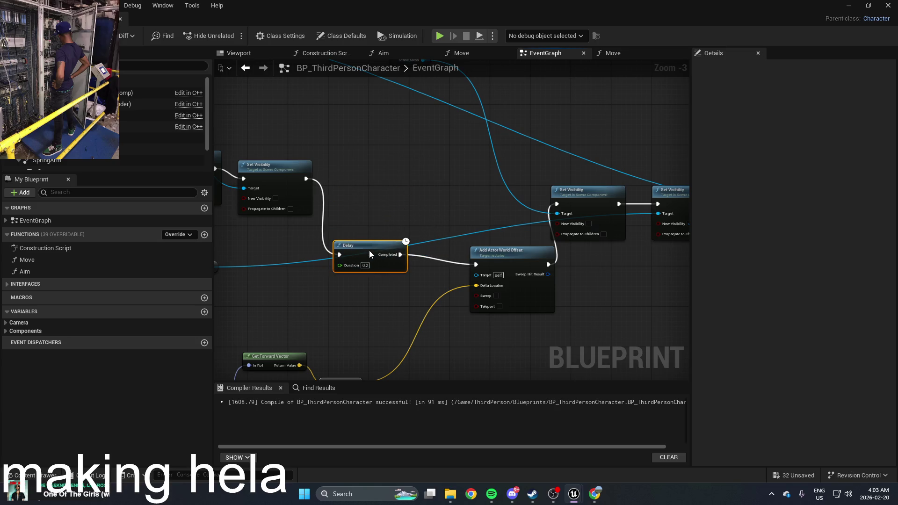
click(377, 209)
right_click(401, 188)
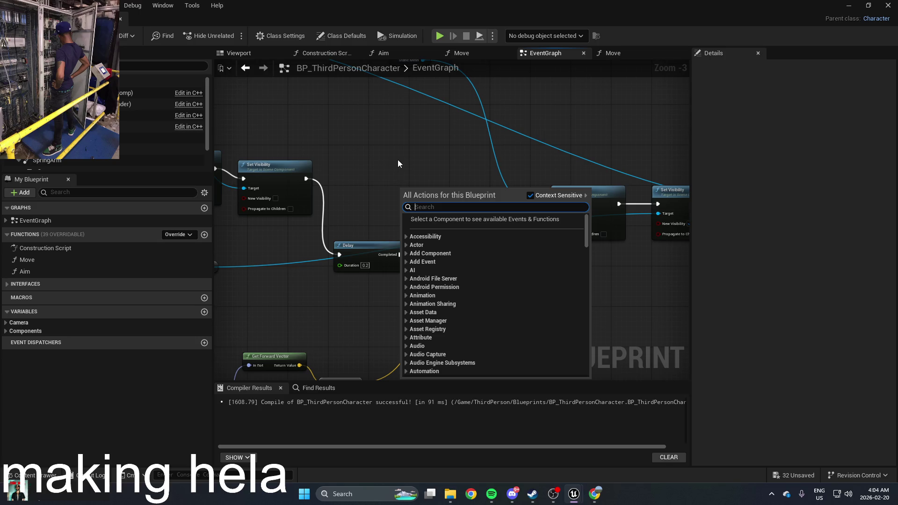
Search 'dela' in the action list to locate Delay Until Next Frame among the delay nodes
click(397, 156)
right_click(397, 156)
click(386, 145)
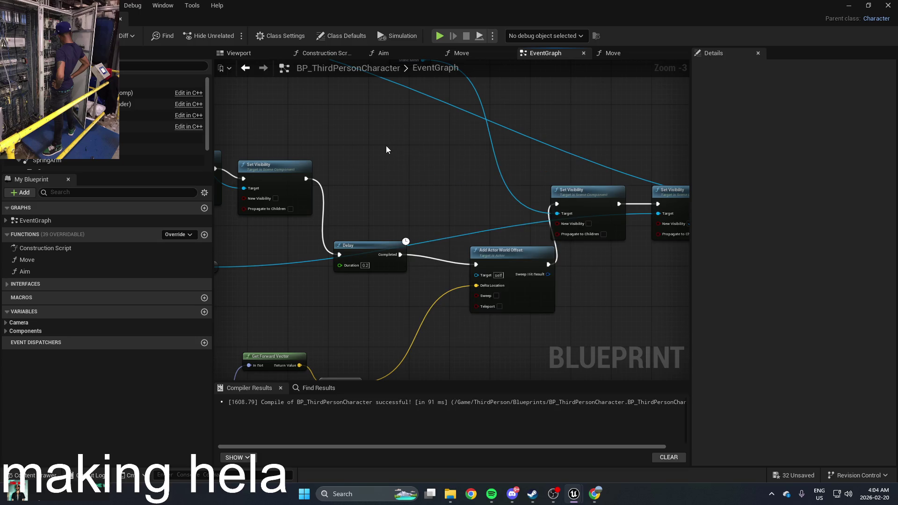
right_click(419, 184)
text(dela)
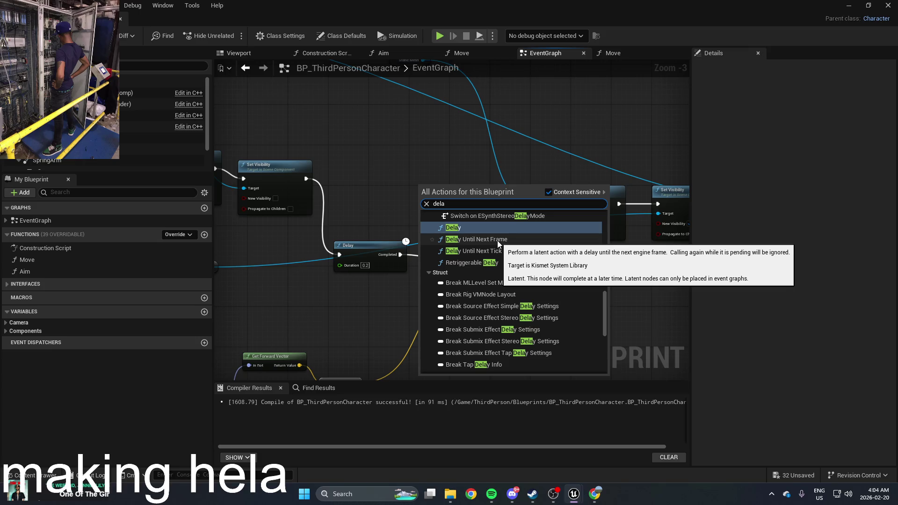
scroll(498, 240, up, 3)
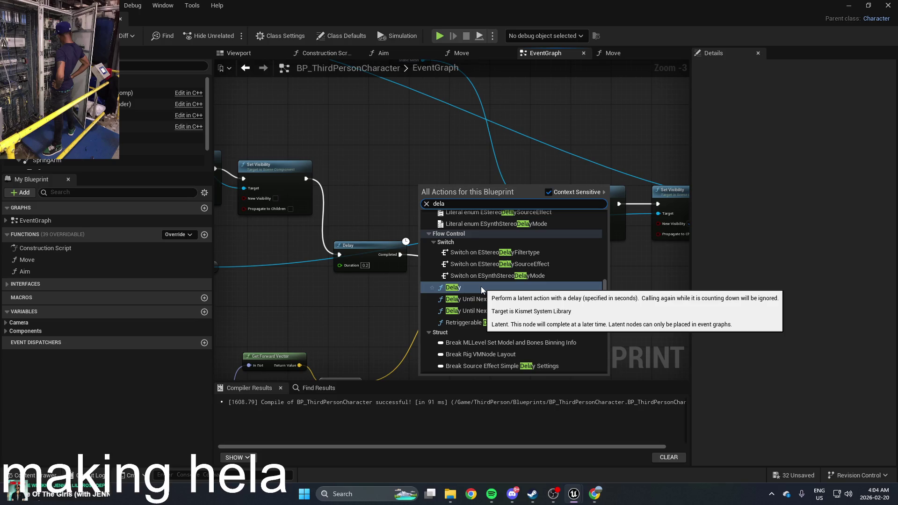
scroll(481, 286, down, 10)
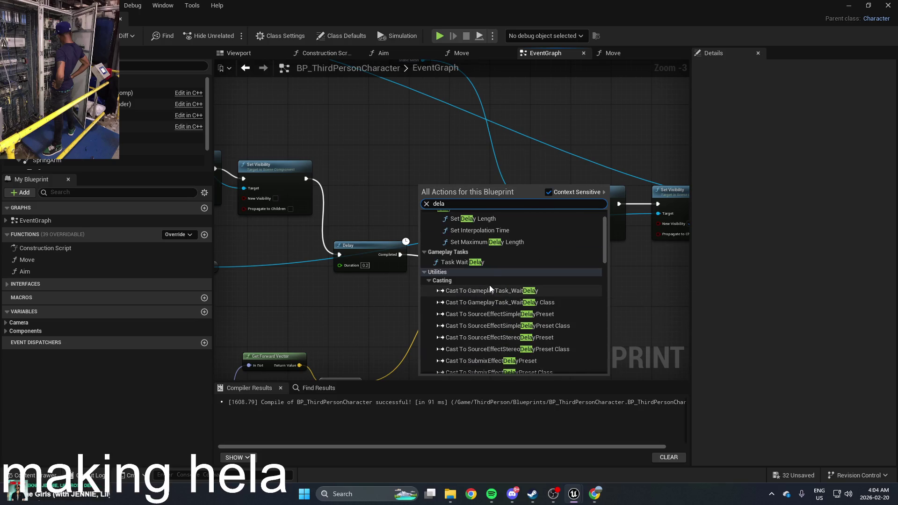
scroll(489, 286, up, 2)
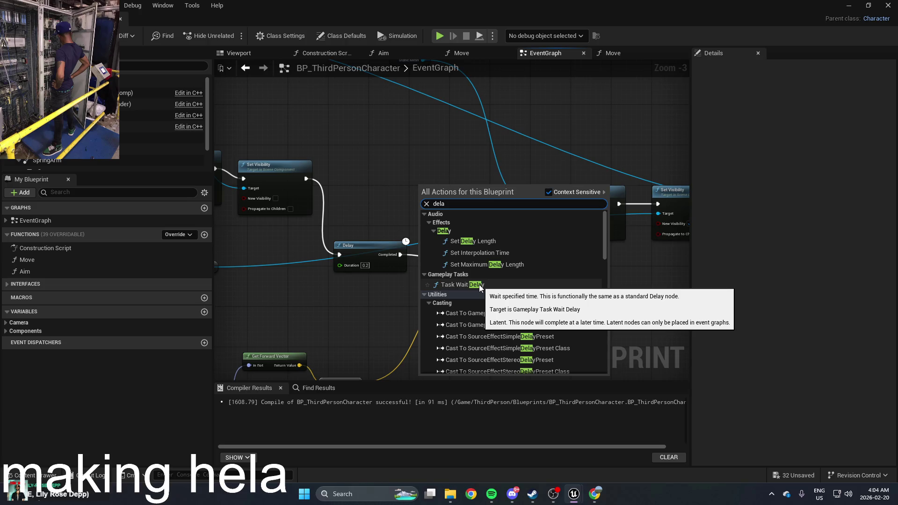
scroll(479, 284, down, 10)
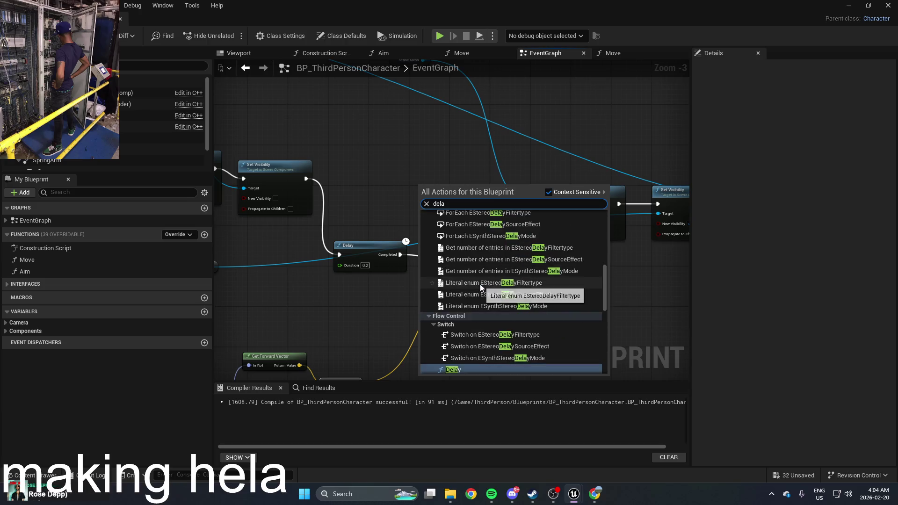
scroll(490, 270, up, 2)
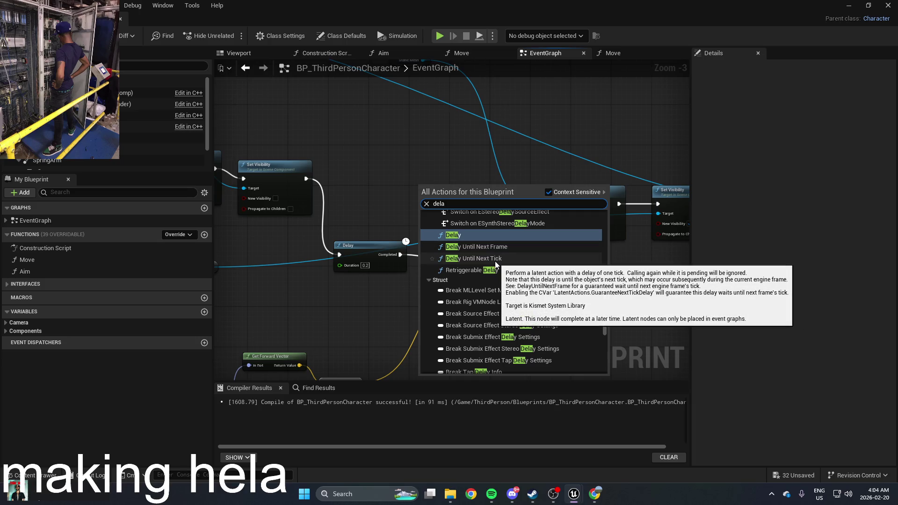
Add Delay Until Next Frame and a For Loop, feeding Set Visibility's output into the loop
click(476, 246)
scroll(417, 210, up, 2)
right_click(416, 209)
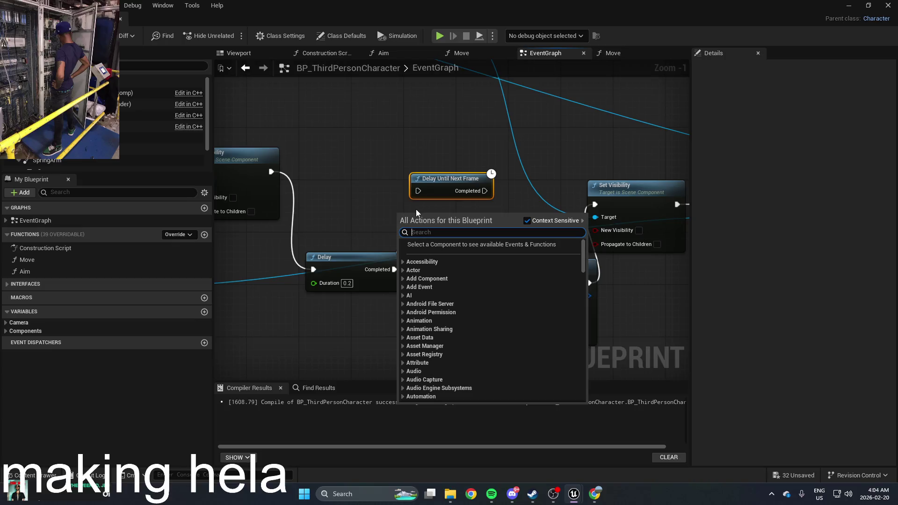
text(for loo)
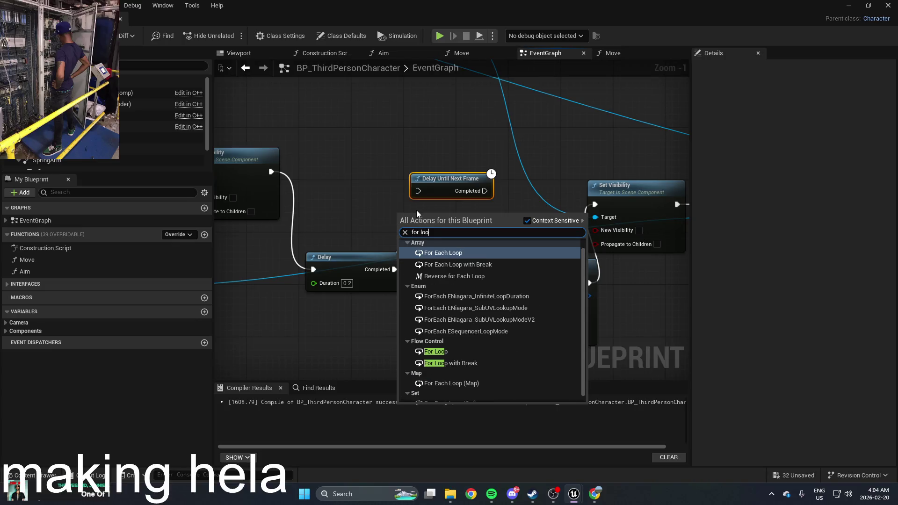
click(456, 350)
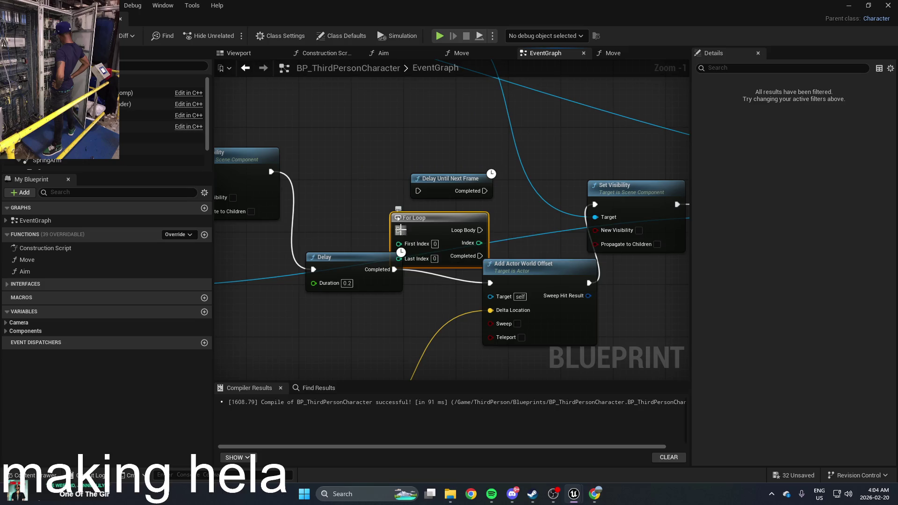
mouse_move(398, 230)
mouse_down()
mouse_move(353, 239)
mouse_move(258, 168)
mouse_move(276, 176)
mouse_up()
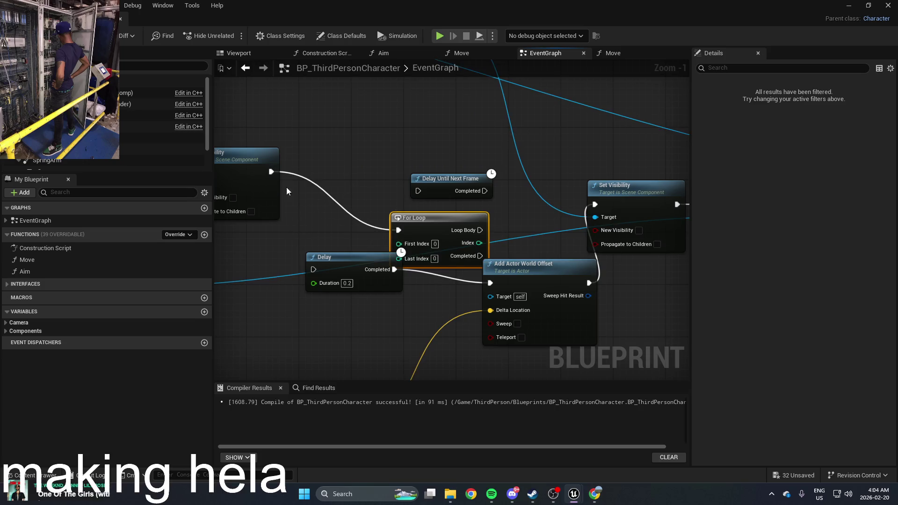
Delete the old Delay and wire Loop Body into Delay Until Next Frame, then Add Actor World Offset
click(336, 263)
key(Delete)
mouse_move(444, 219)
mouse_down()
mouse_move(399, 225)
mouse_move(418, 191)
mouse_up()
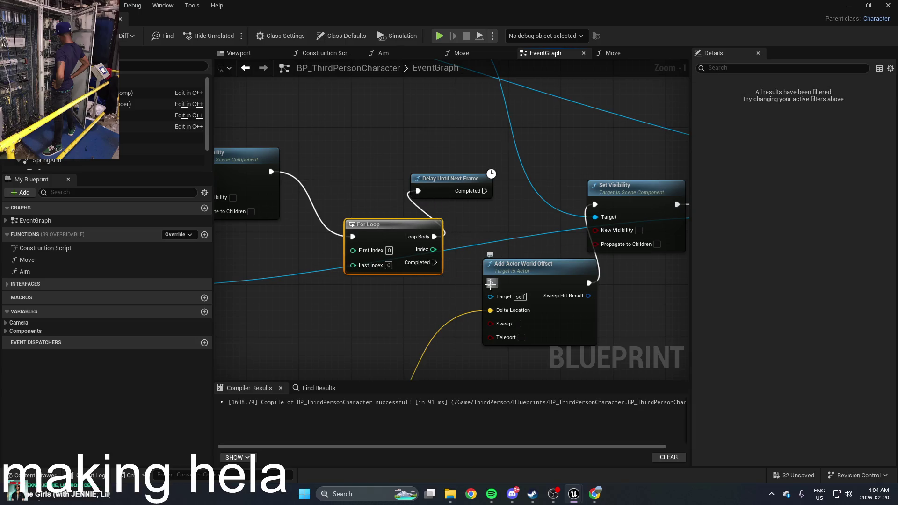
drag(490, 283, 484, 194)
drag(524, 264, 516, 238)
Rewire For Loop Completed to Set Visibility and set Last Index to 100
mouse_move(433, 262)
mouse_down()
mouse_move(452, 265)
mouse_move(590, 208)
mouse_move(543, 212)
mouse_move(517, 337)
mouse_move(545, 245)
mouse_move(595, 204)
mouse_up()
key(Escape)
right_click(582, 256)
click(615, 290)
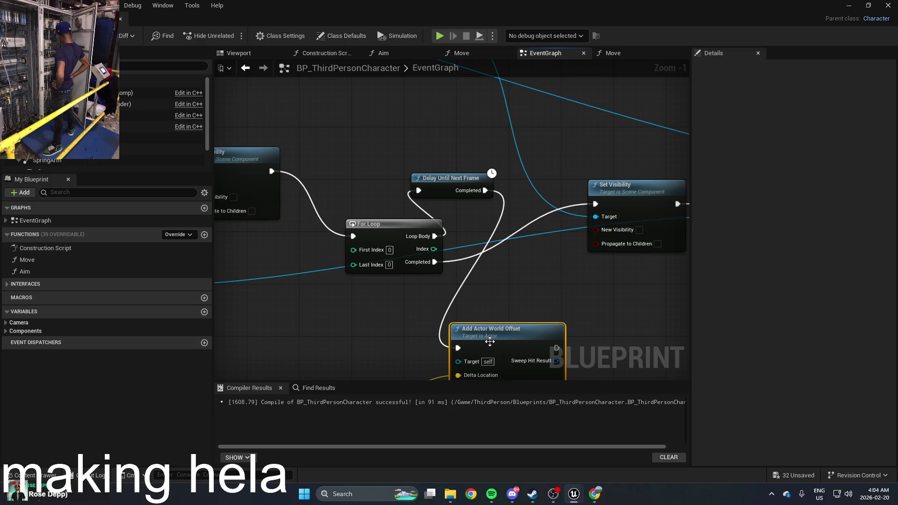
mouse_move(481, 331)
mouse_down()
mouse_move(474, 139)
mouse_move(454, 89)
mouse_move(465, 98)
mouse_up()
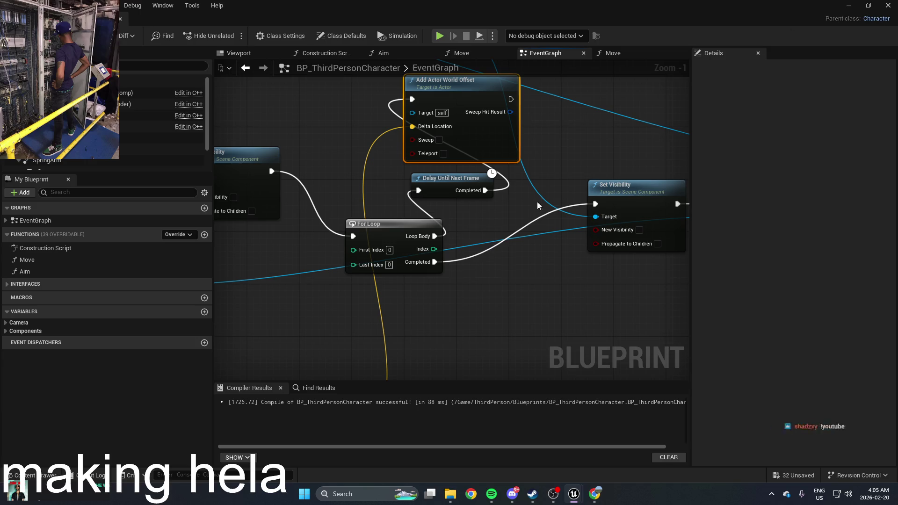
text(100)
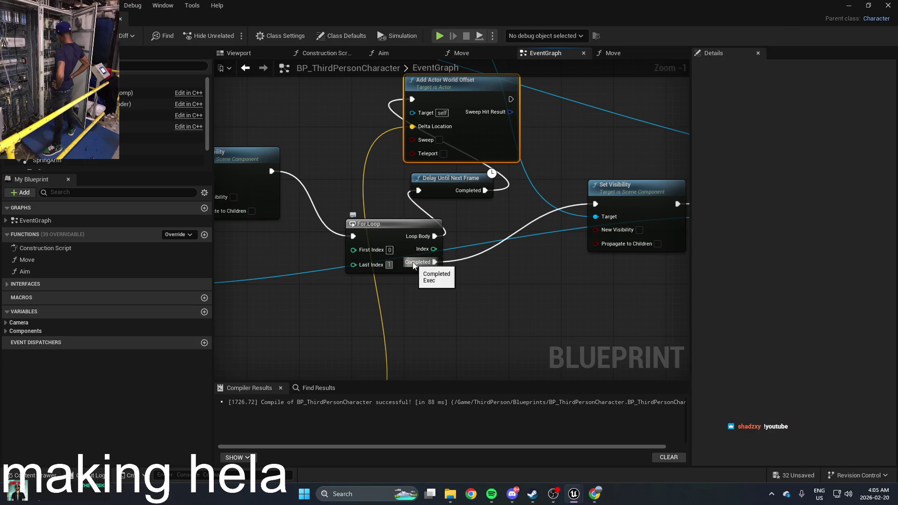
key(Return)
click(499, 280)
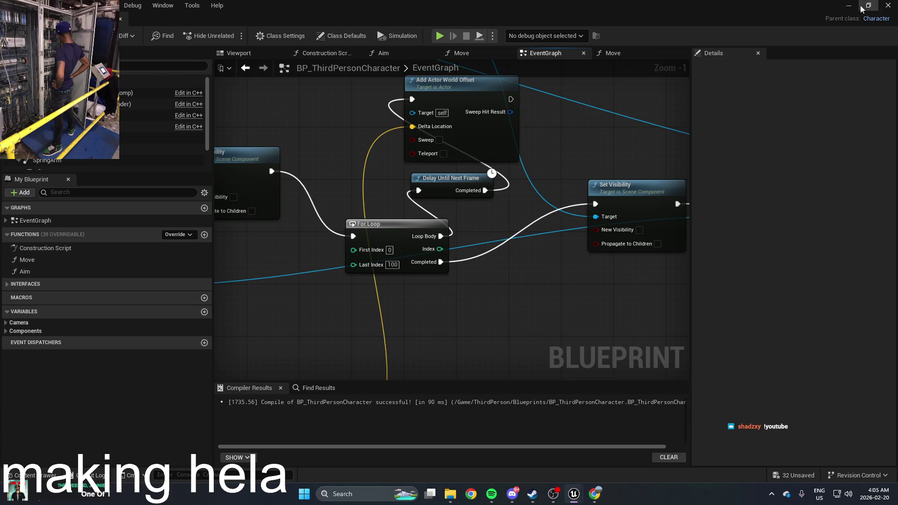
Play-test the per-frame loop walking with W, then reopen BP_ThirdPersonCharacter from the Content Drawer
click(888, 5)
click(232, 36)
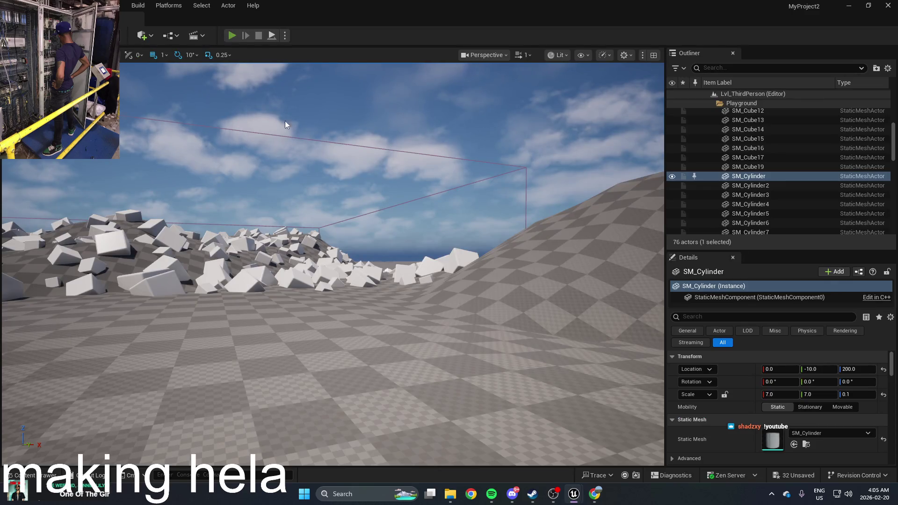
key(w)
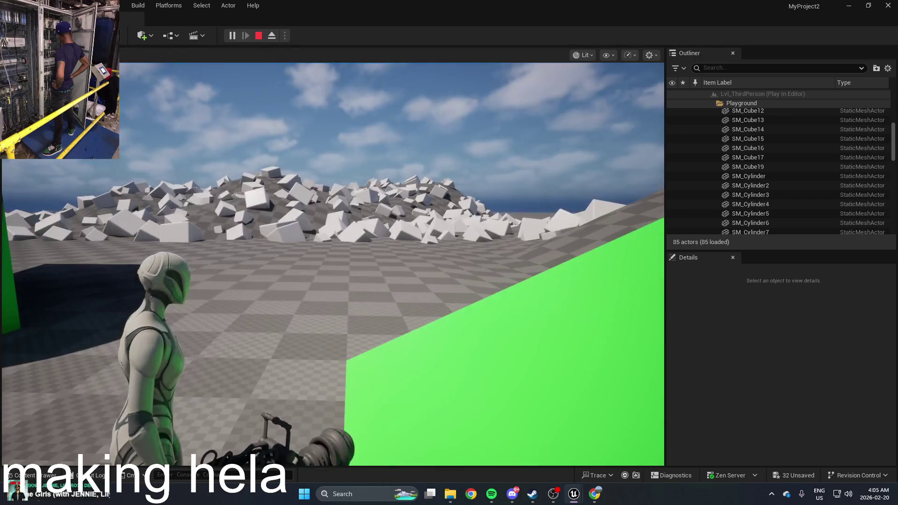
key(w)
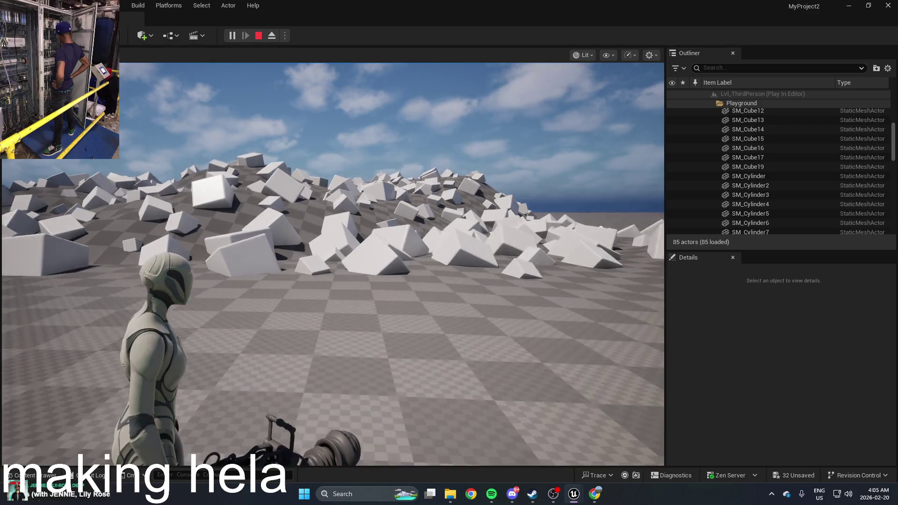
key(Escape)
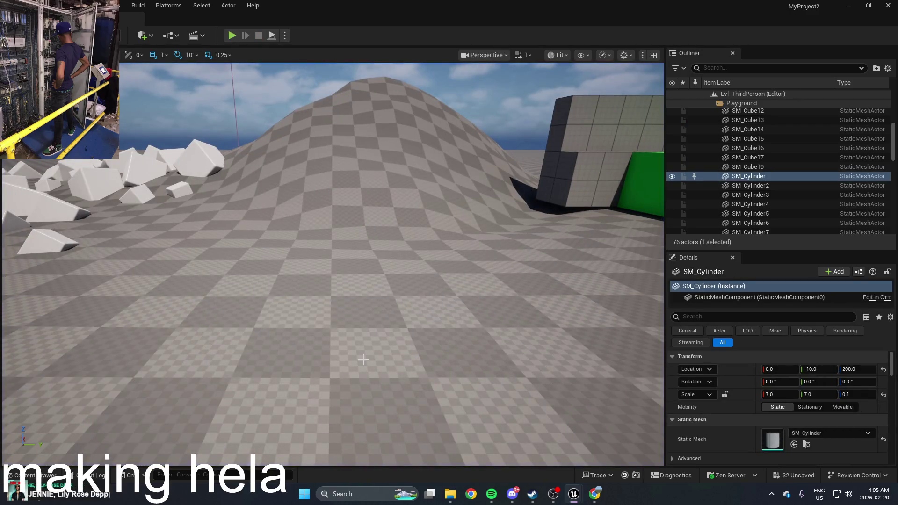
key(ctrl+space)
double_click(228, 394)
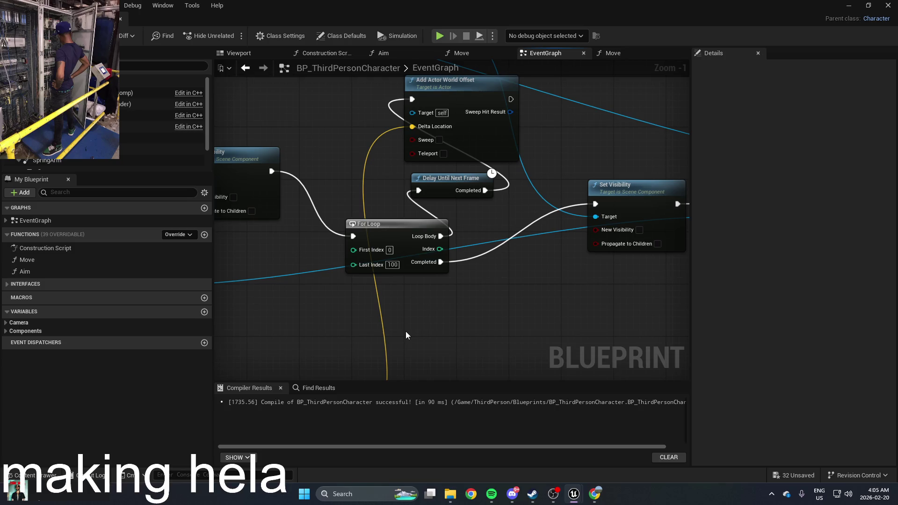
Search the action list for 'delay' from the Delay Until Next Frame node's pin and the empty graph
right_click(462, 179)
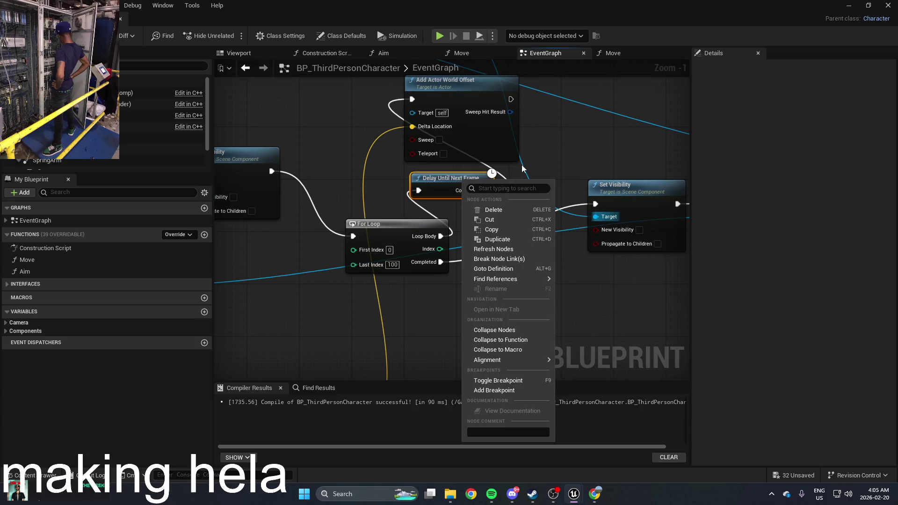
drag(593, 216, 522, 167)
text(delay)
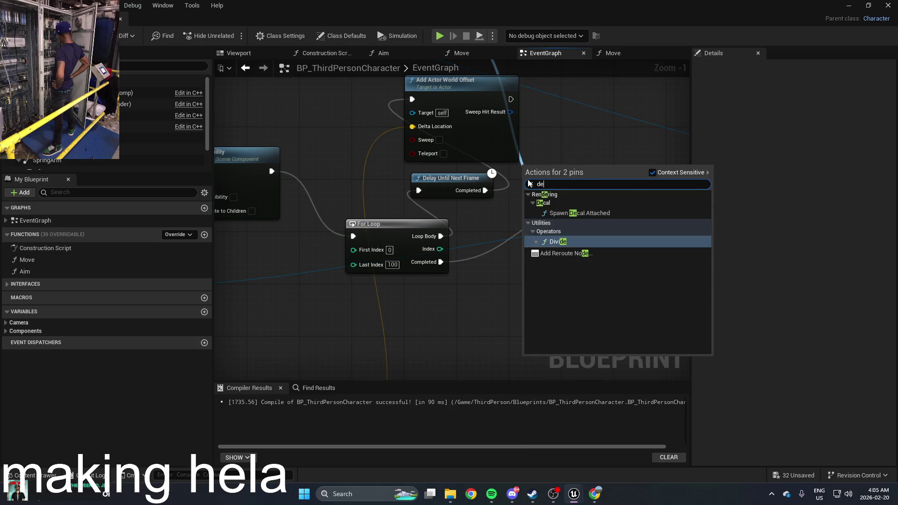
key(Escape)
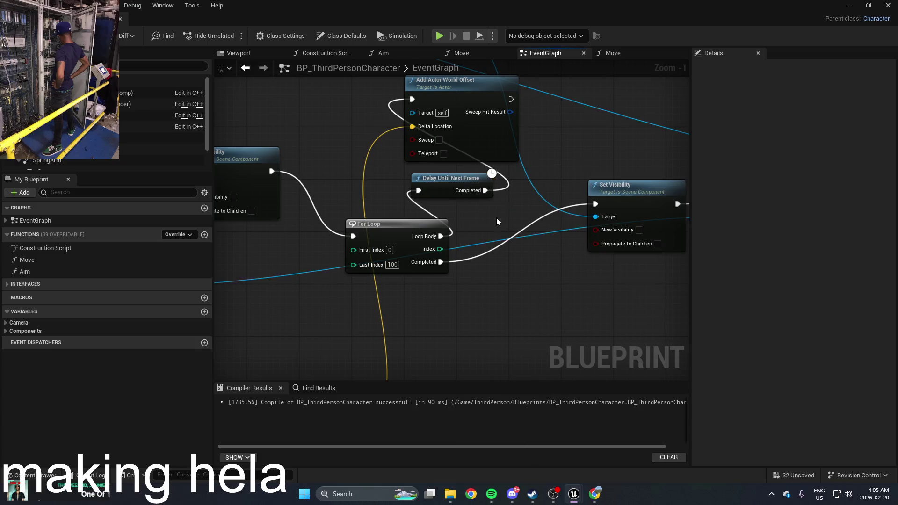
right_click(496, 218)
text(de)
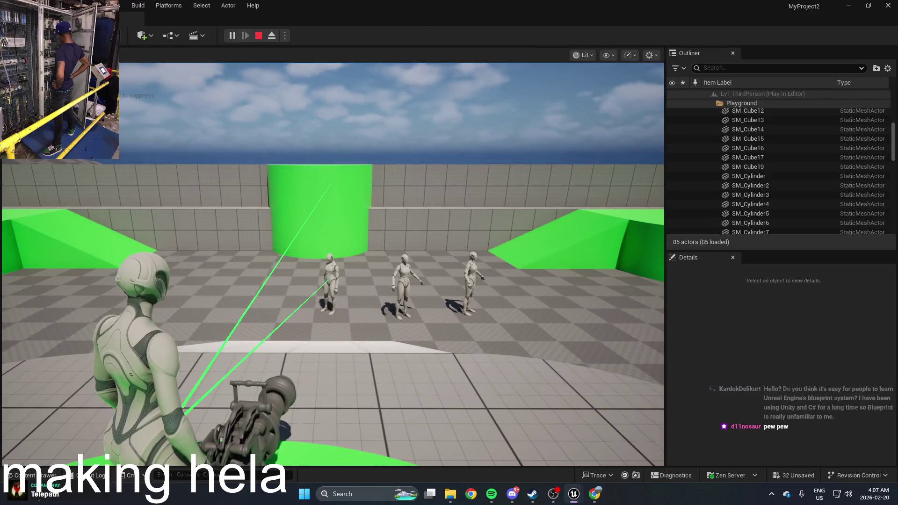
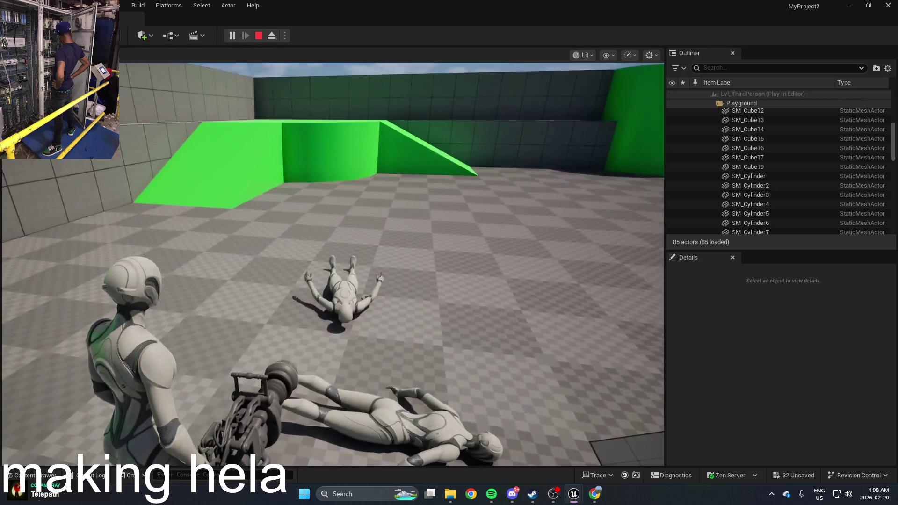
Fire seven laser shots at the mannequins and walls during the play test
click(333, 264)
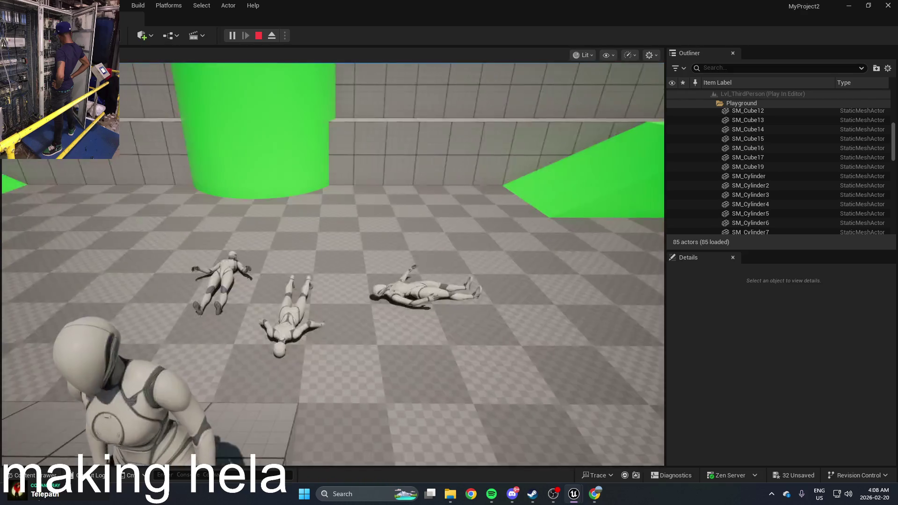
click(333, 264)
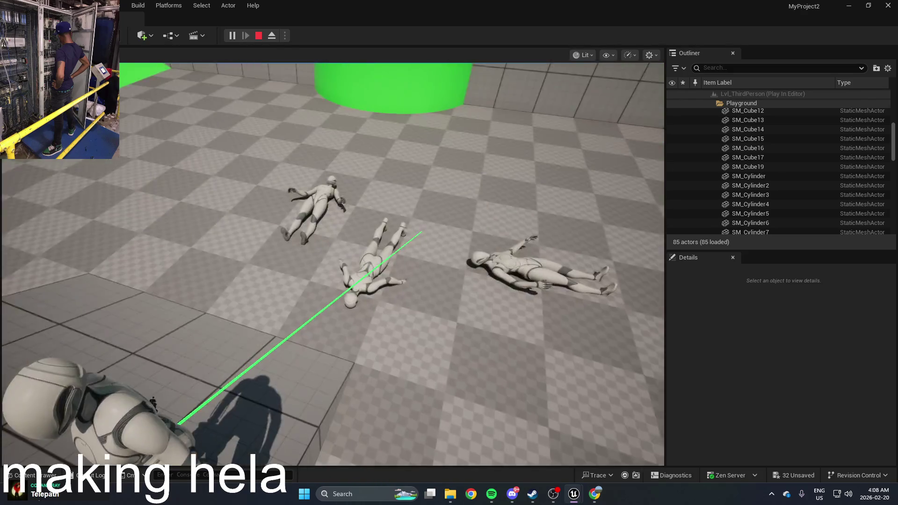
click(333, 264)
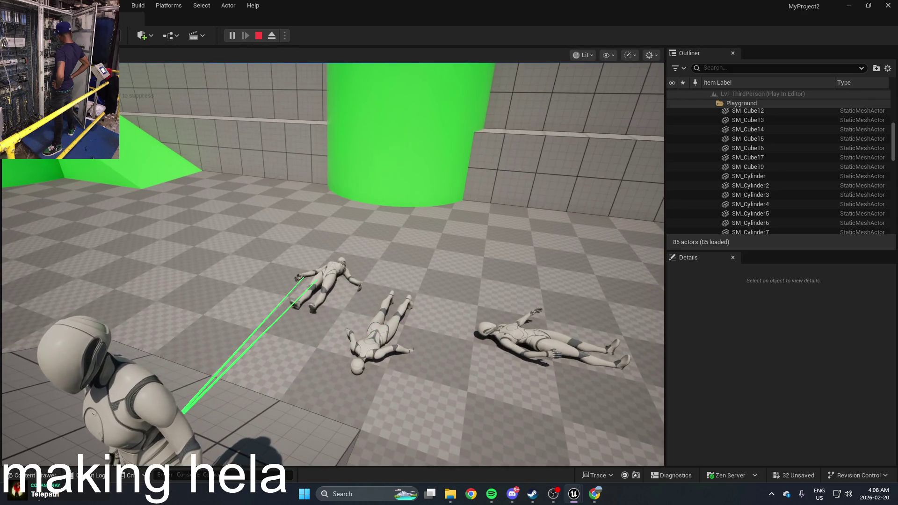
click(332, 264)
click(333, 264)
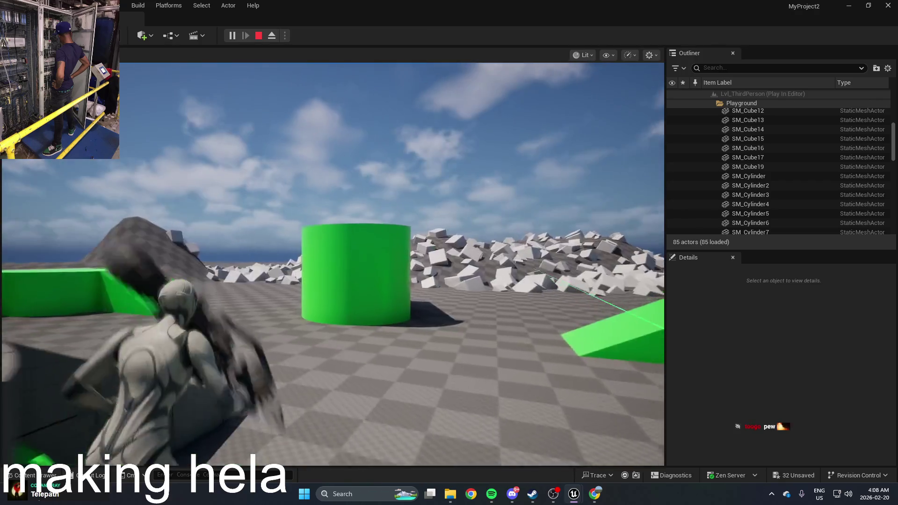
click(333, 264)
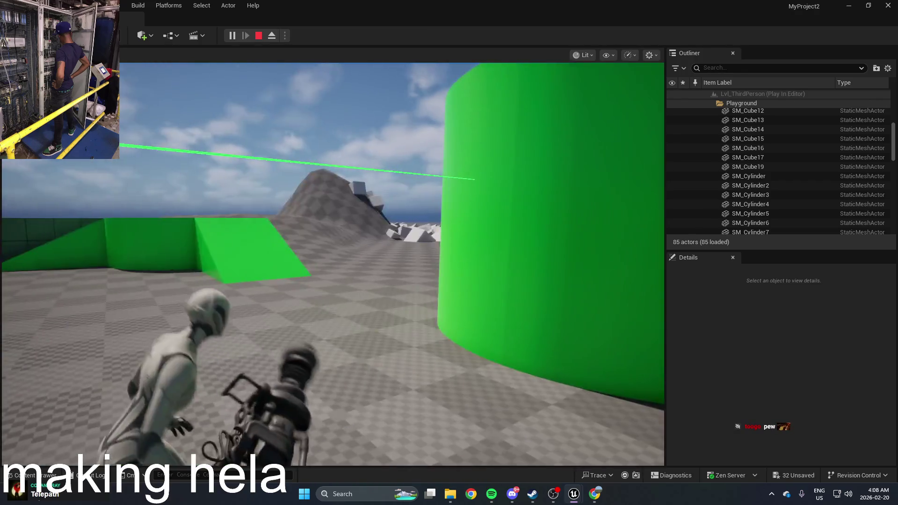
click(333, 264)
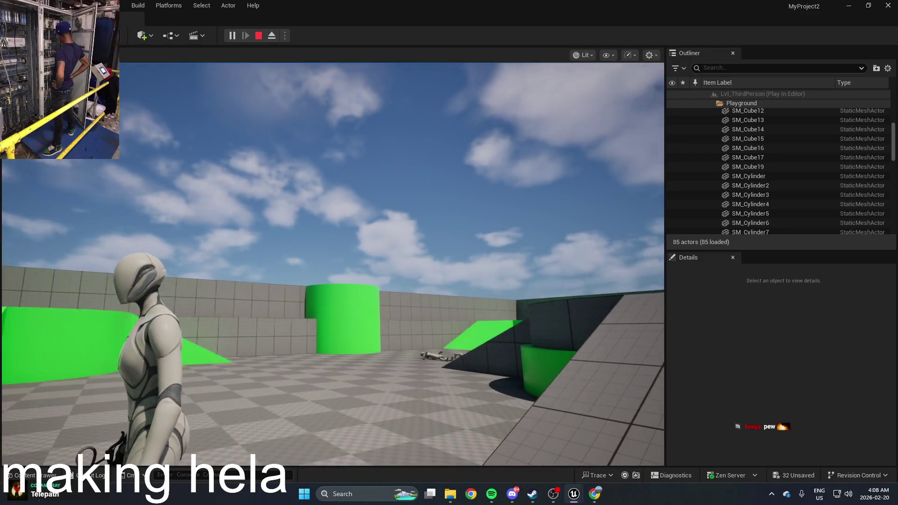
End the play session and bring up the Content Drawer on the Blueprints folder
key(Escape)
drag(416, 179, 415, 179)
key(ctrl+space)
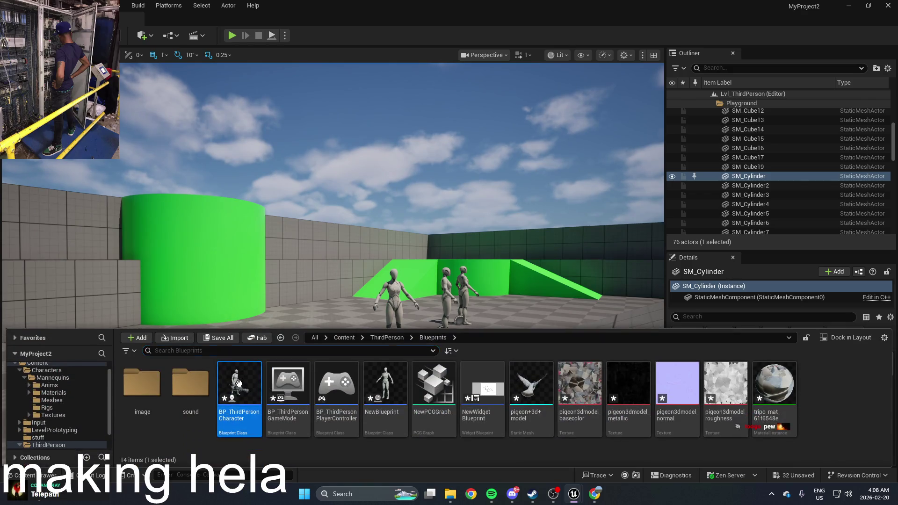
double_click(239, 425)
mouse_move(424, 231)
mouse_down()
mouse_move(423, 288)
mouse_move(461, 196)
mouse_move(369, 291)
mouse_up()
scroll(408, 261, down, 1)
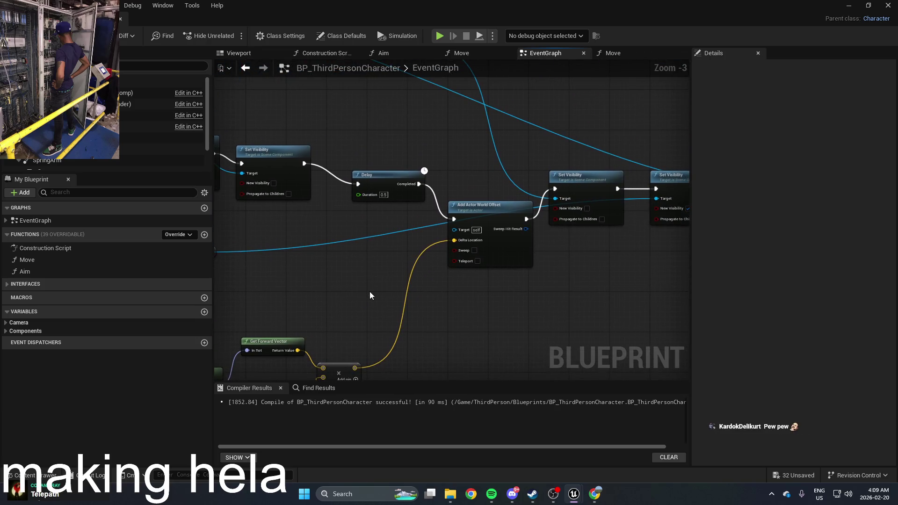
click(847, 7)
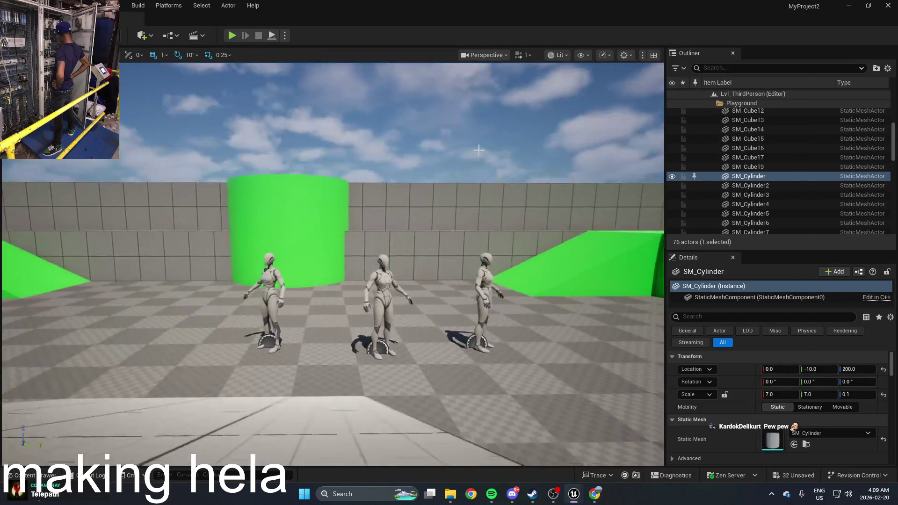
key(ctrl+space)
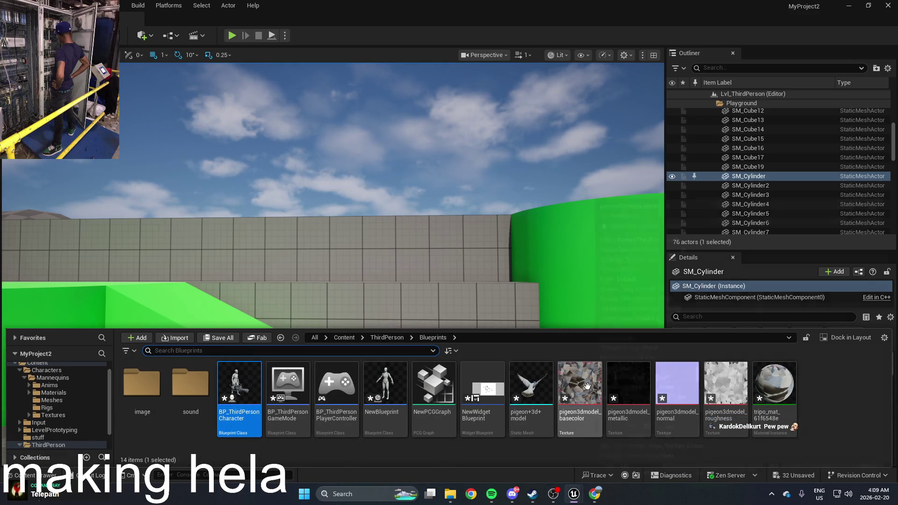
click(211, 450)
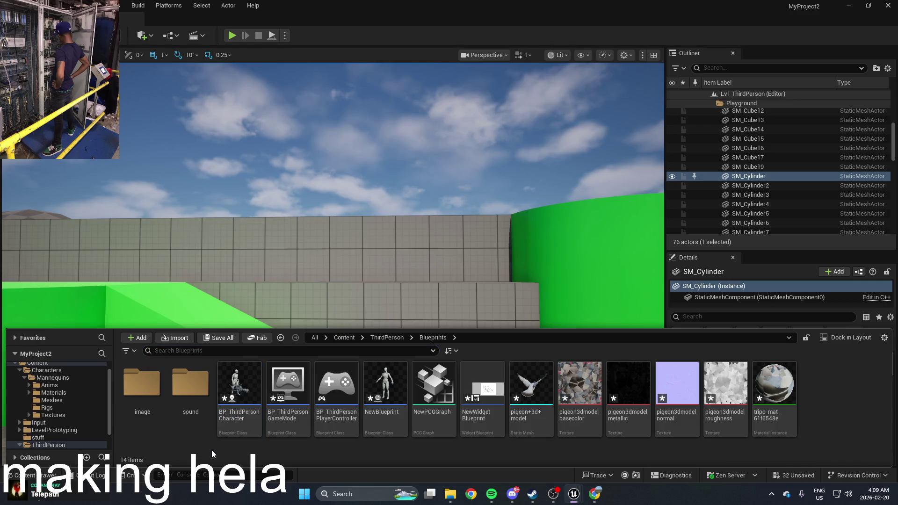
Create a folder named 'proj' in Blueprints and open it
right_click(807, 395)
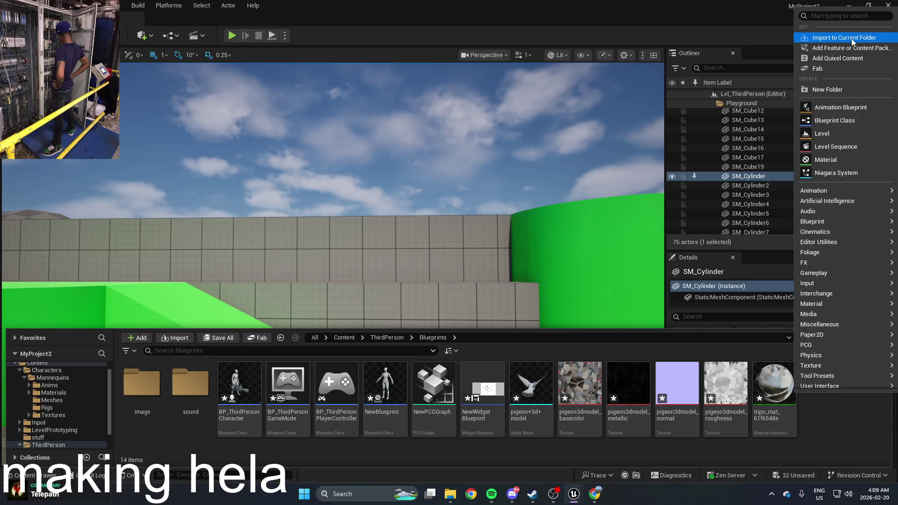
click(829, 89)
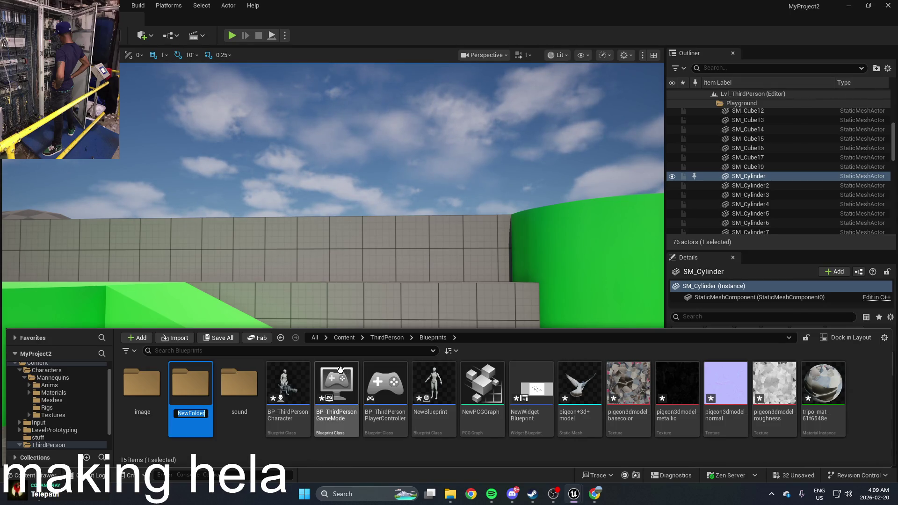
text(proj)
key(Return)
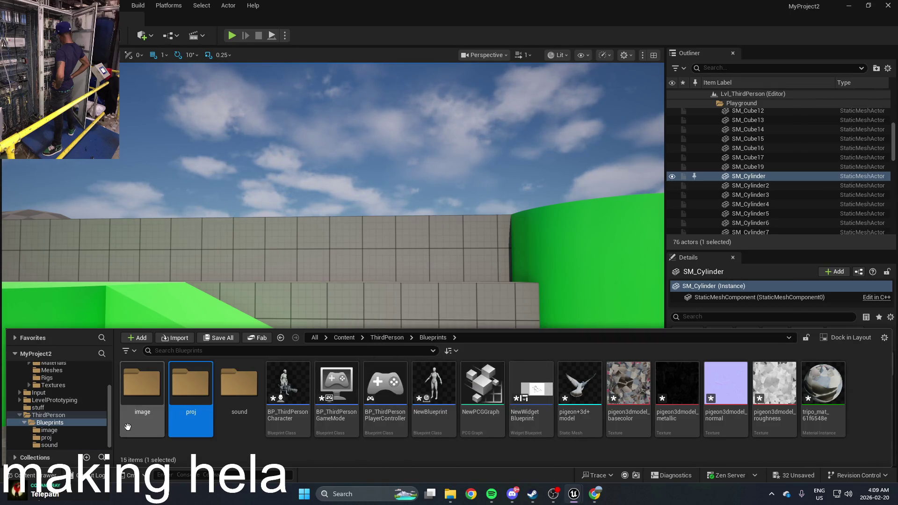
double_click(175, 404)
Browse the asset creation menu in proj, then reopen the content browser on proj
right_click(201, 397)
mouse_move(265, 219)
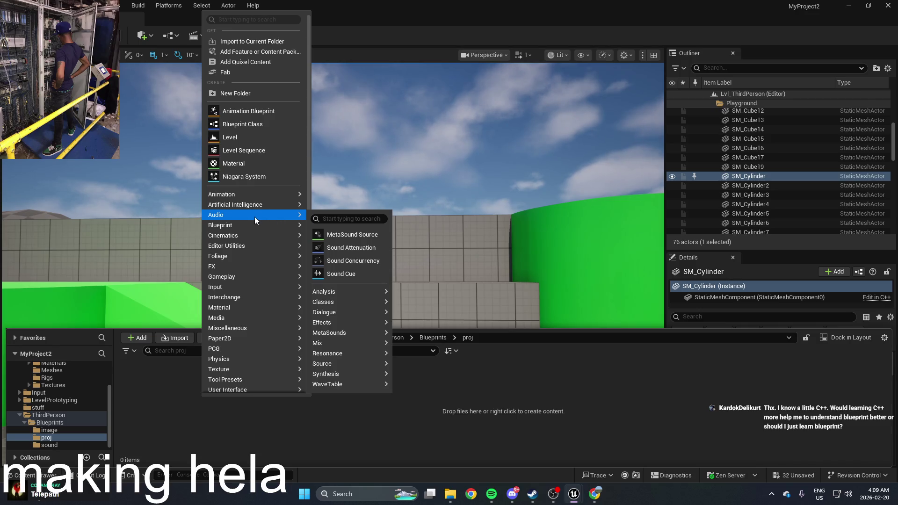
mouse_move(260, 208)
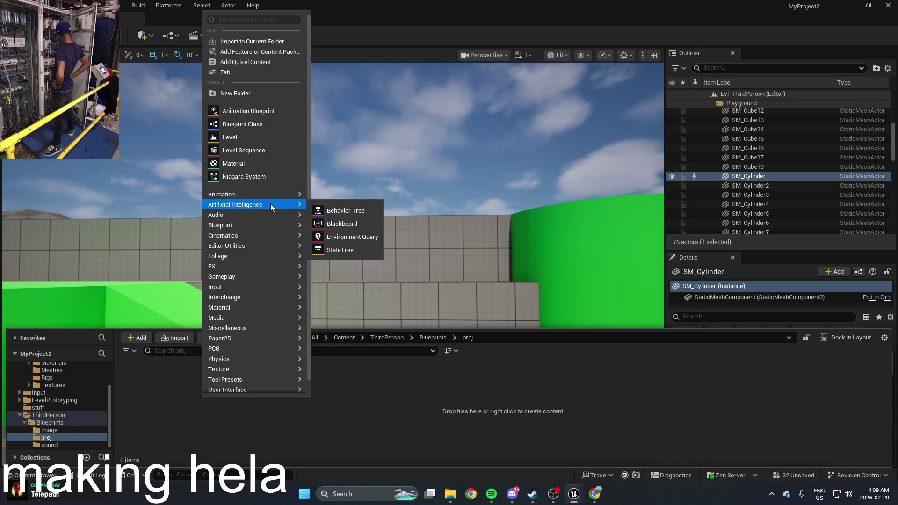
mouse_move(319, 310)
mouse_down()
mouse_move(428, 226)
mouse_move(333, 214)
mouse_move(349, 220)
mouse_up()
key(ctrl+space)
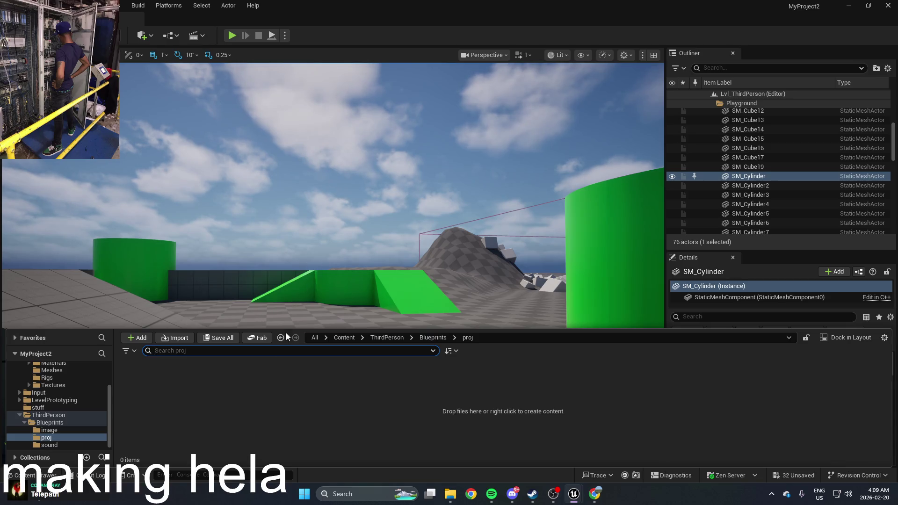
Browse the Add menu's asset submenus in proj and close it without creating anything
right_click(296, 391)
mouse_move(319, 302)
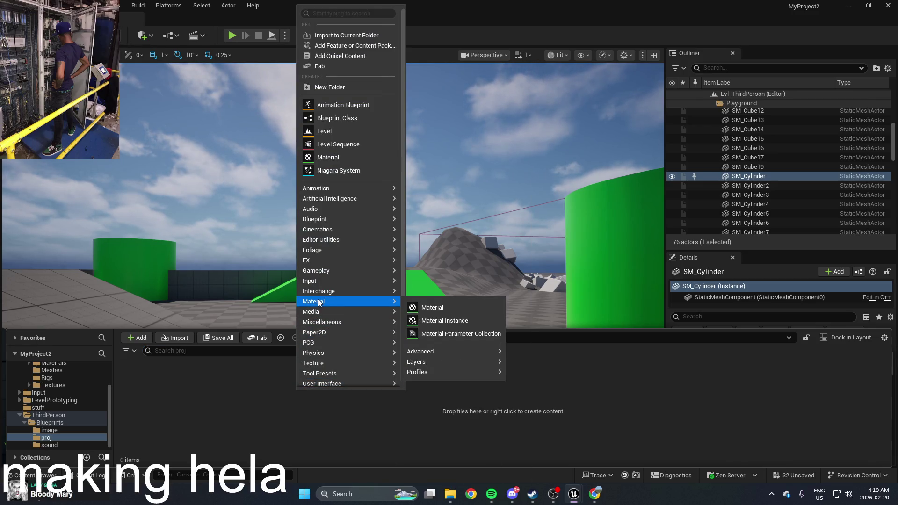
mouse_move(420, 351)
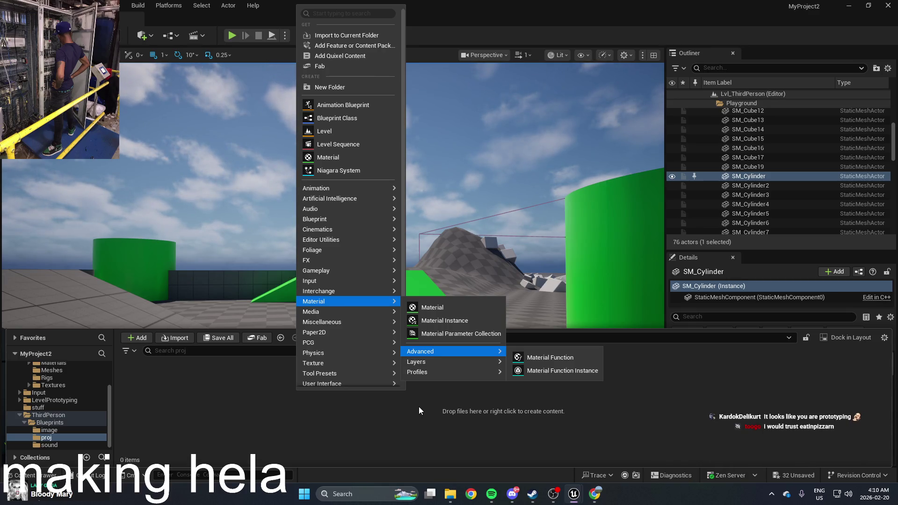
mouse_move(344, 252)
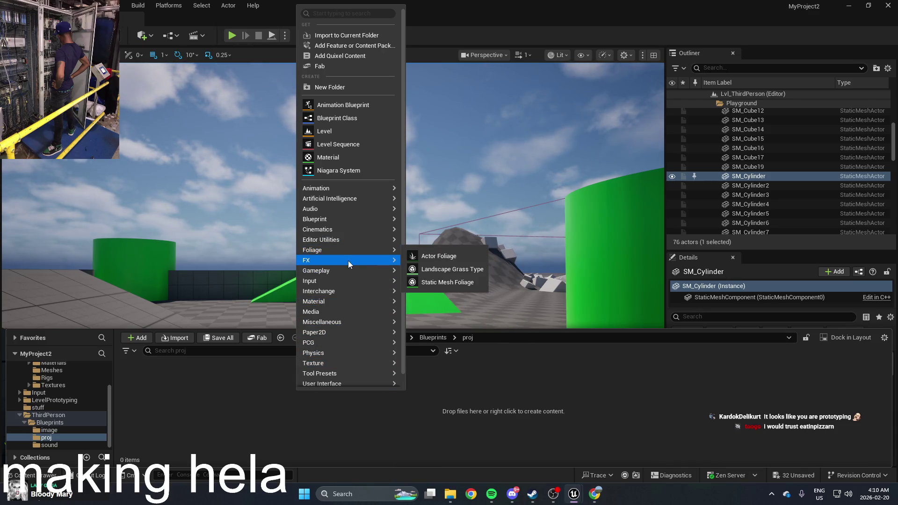
mouse_move(340, 209)
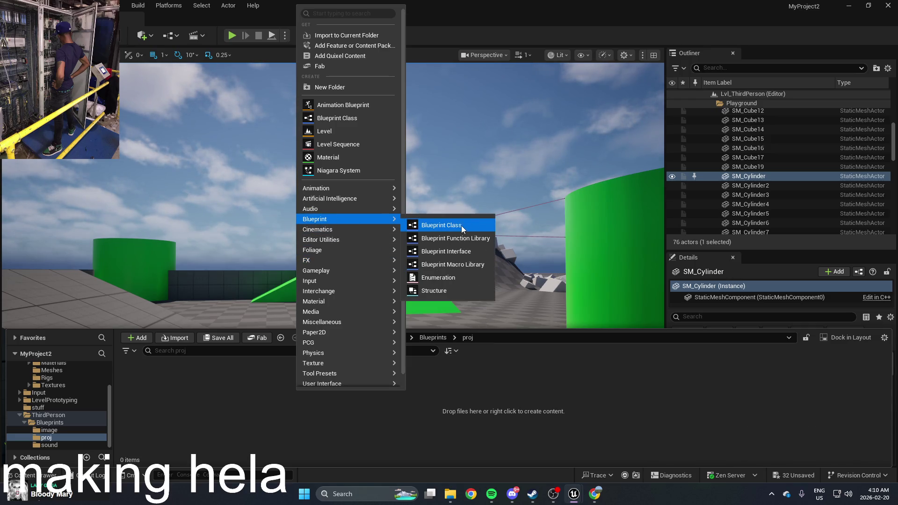
mouse_move(358, 268)
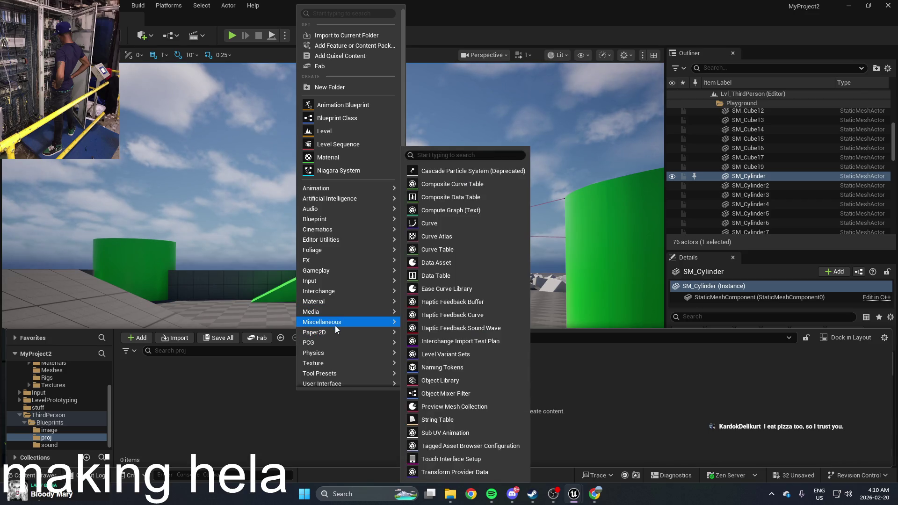
mouse_move(334, 333)
mouse_move(328, 354)
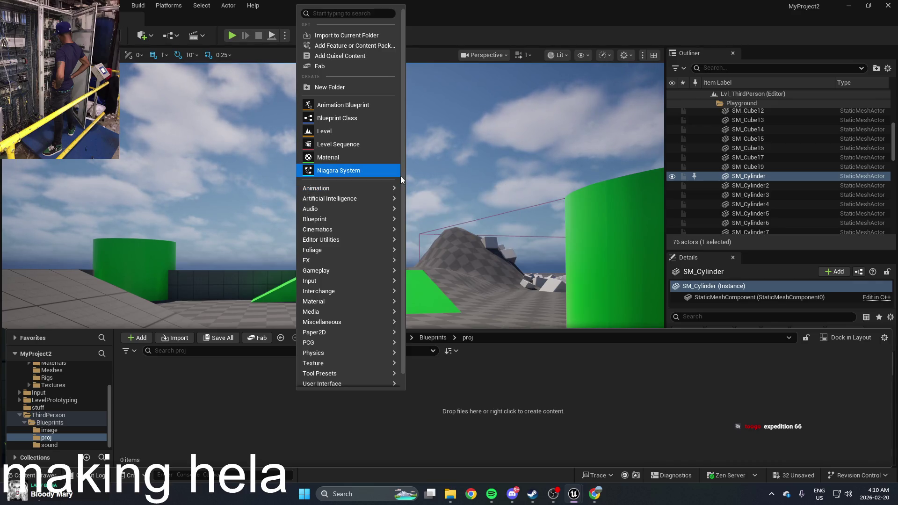
scroll(401, 180, down, 1)
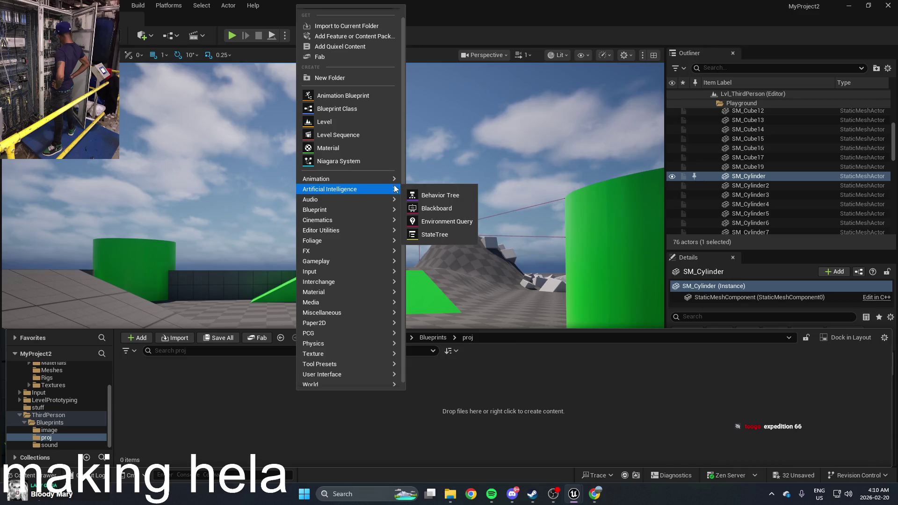
mouse_move(382, 183)
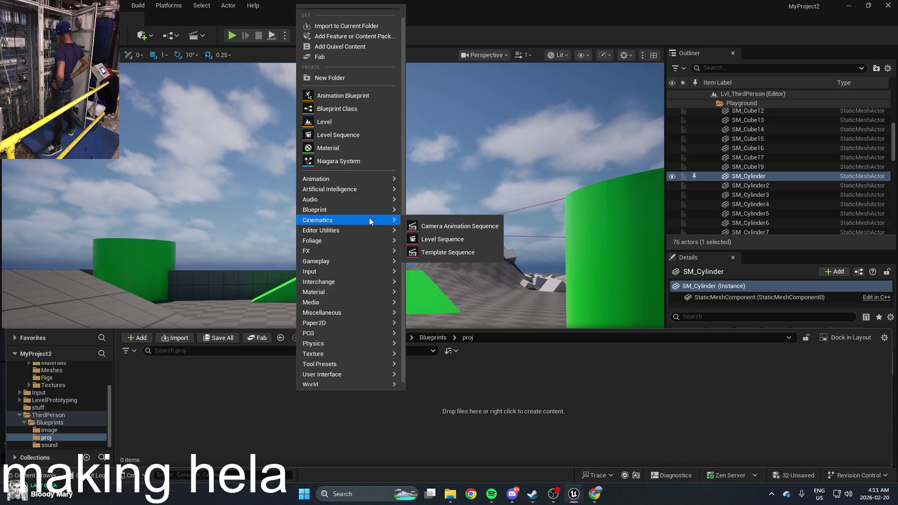
mouse_move(371, 210)
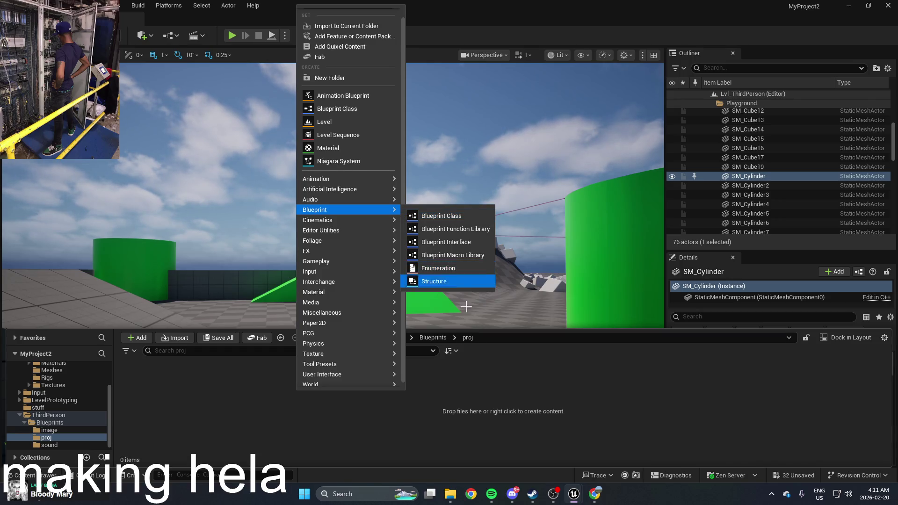
click(481, 369)
Frame SM_Cylinder, then fly the viewport camera back toward the mannequins
key(f)
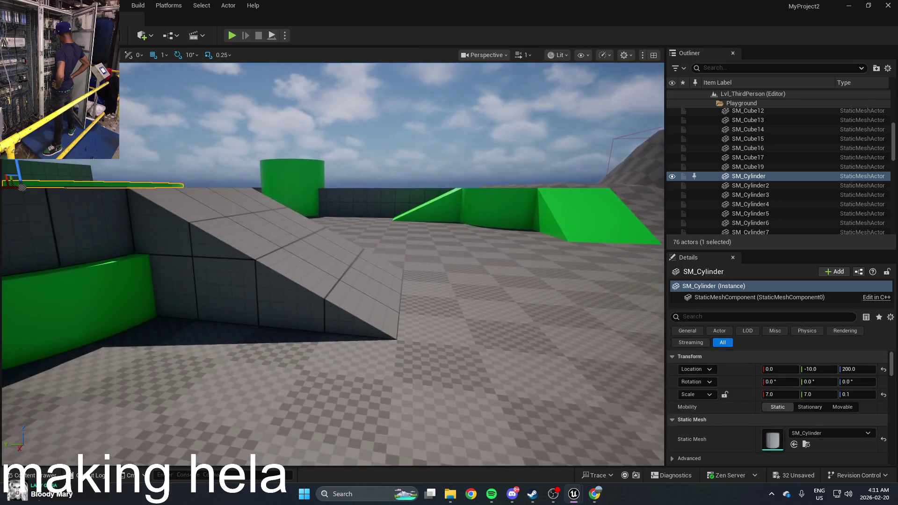
drag(332, 262, 309, 337)
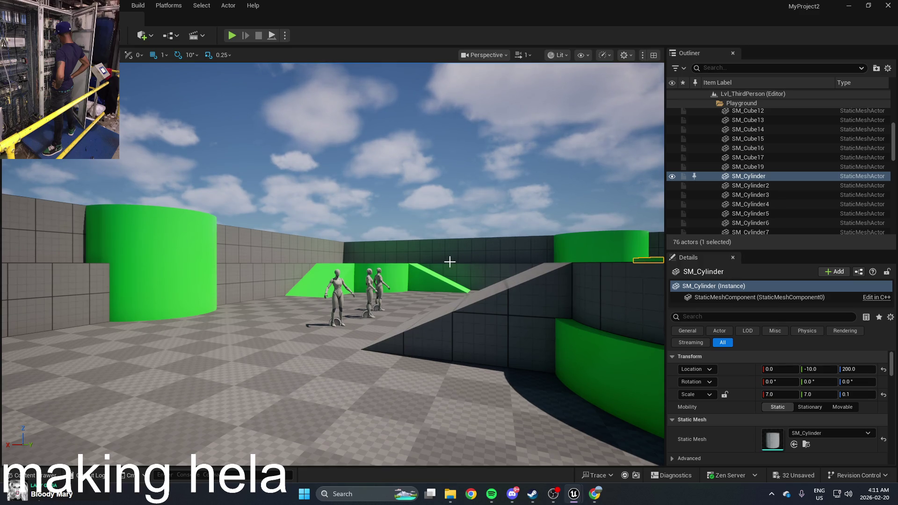
drag(450, 261, 442, 196)
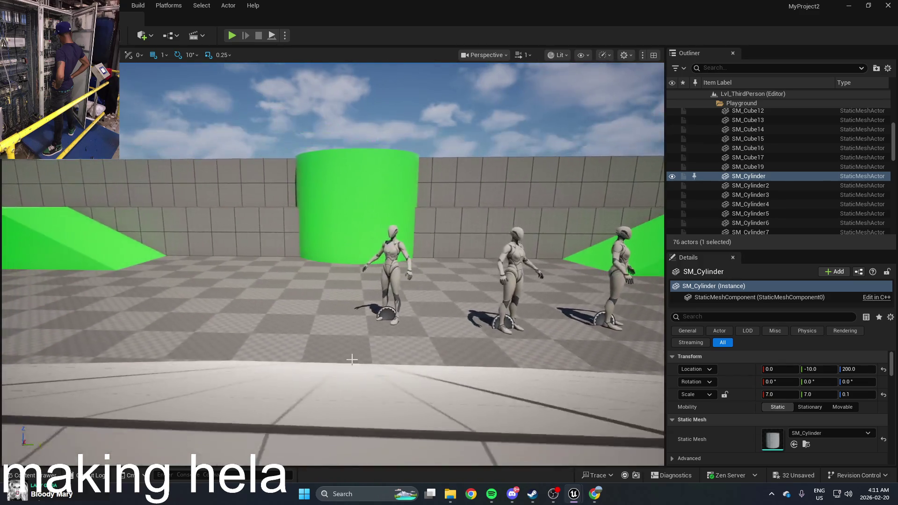
Open BP_ThirdPersonCharacter from ThirdPerson/Blueprints and show its Camera and Get World Rotation nodes
click(28, 475)
click(66, 423)
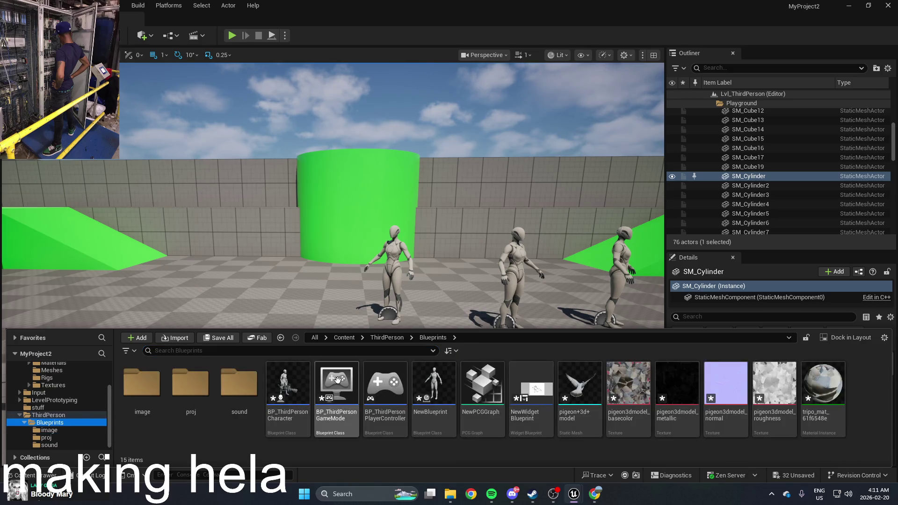
double_click(297, 385)
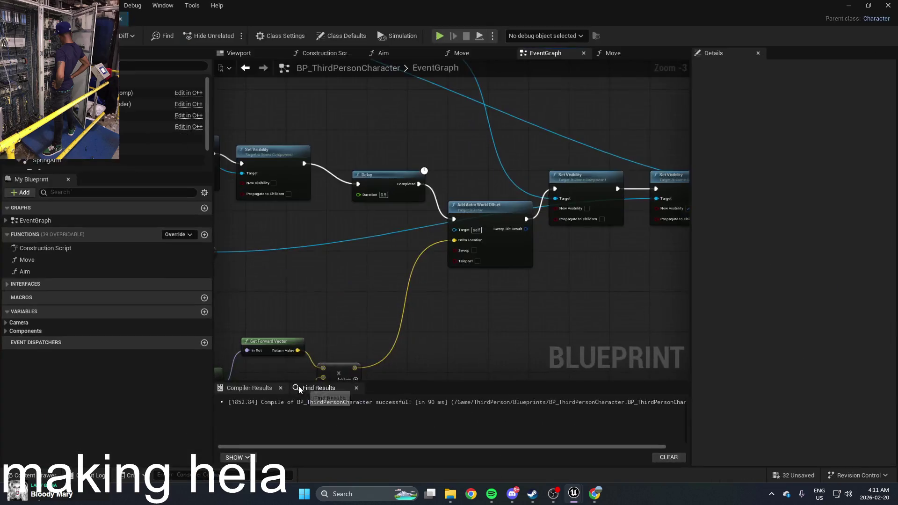
scroll(476, 186, down, 5)
scroll(470, 262, up, 2)
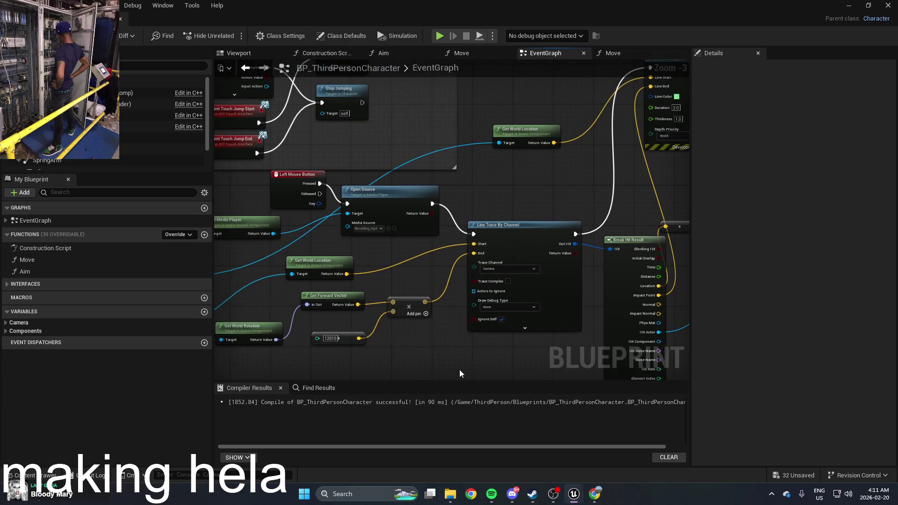
drag(460, 369, 444, 238)
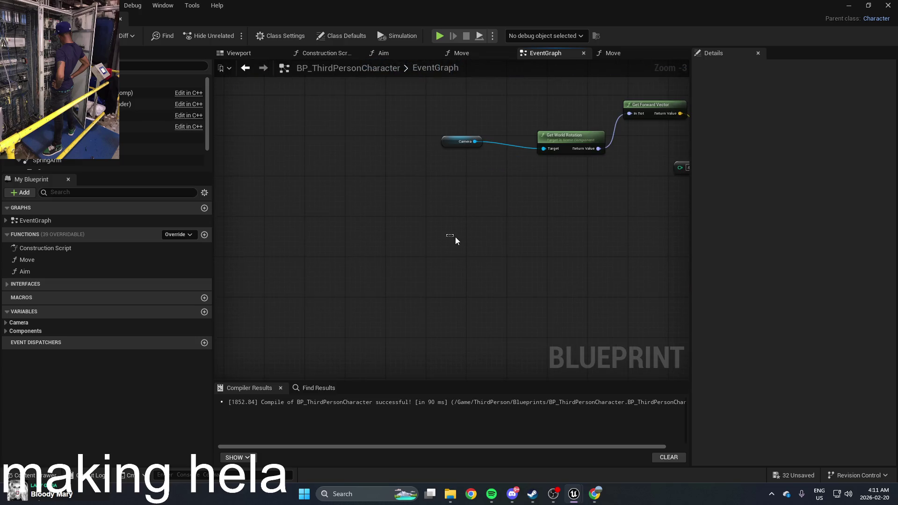
click(355, 493)
Launch Paint, enlarge the canvas, and draw a stick figure beside a ball
text(paint)
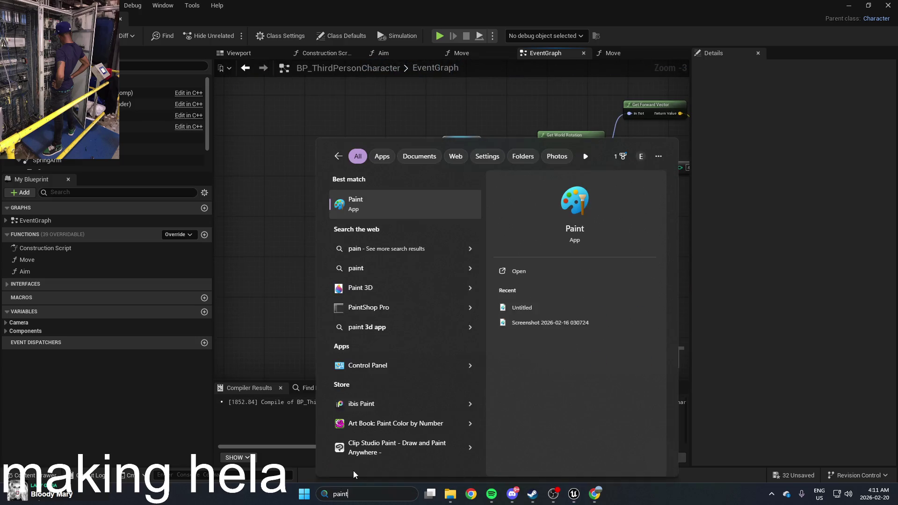
key(Return)
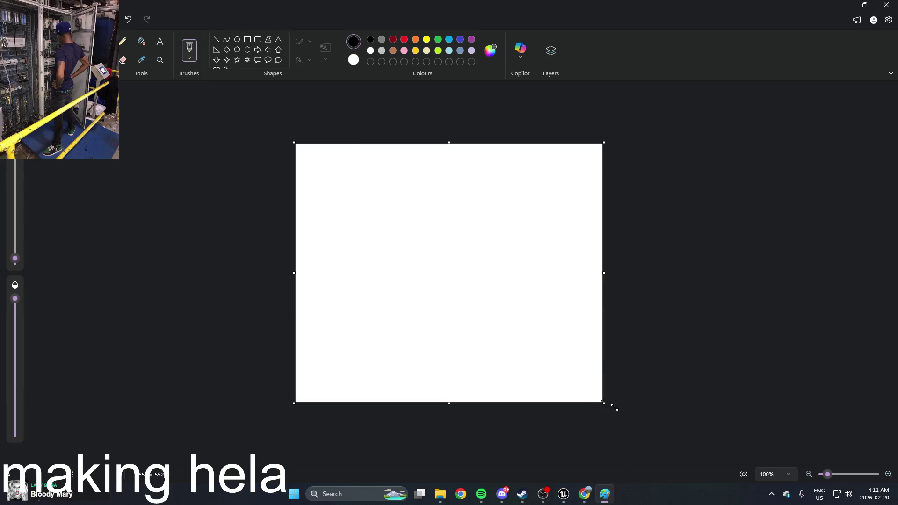
drag(603, 401, 814, 447)
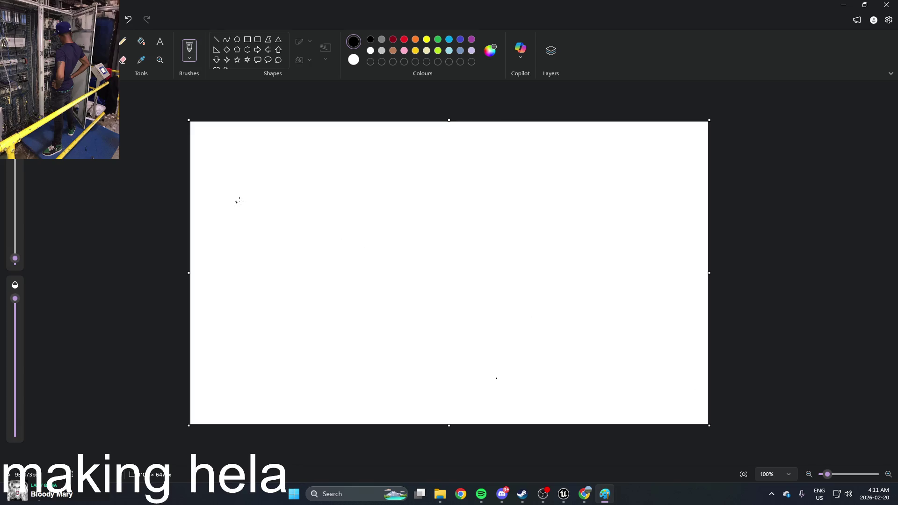
mouse_move(269, 186)
mouse_down()
mouse_move(251, 187)
mouse_move(262, 256)
mouse_move(246, 248)
mouse_move(236, 260)
mouse_up()
drag(238, 222, 273, 223)
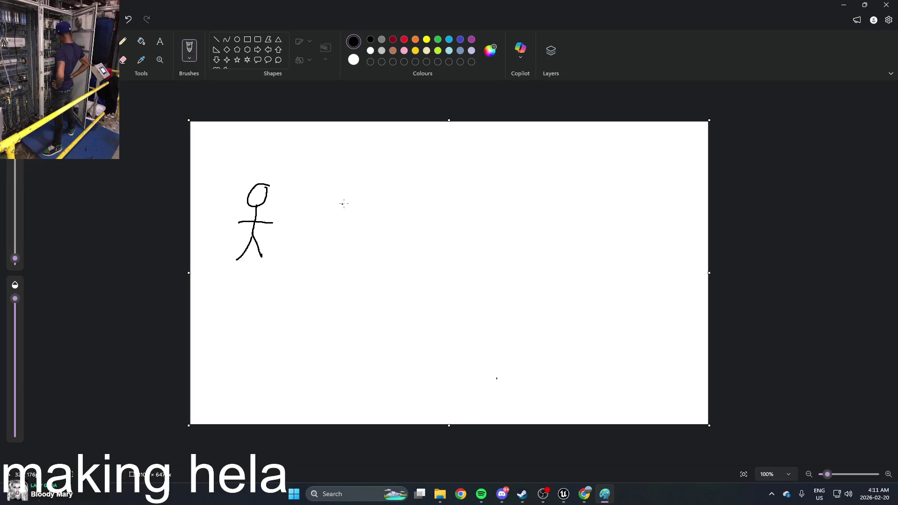
mouse_move(313, 204)
mouse_down()
mouse_move(419, 192)
mouse_move(419, 181)
mouse_move(399, 199)
mouse_up()
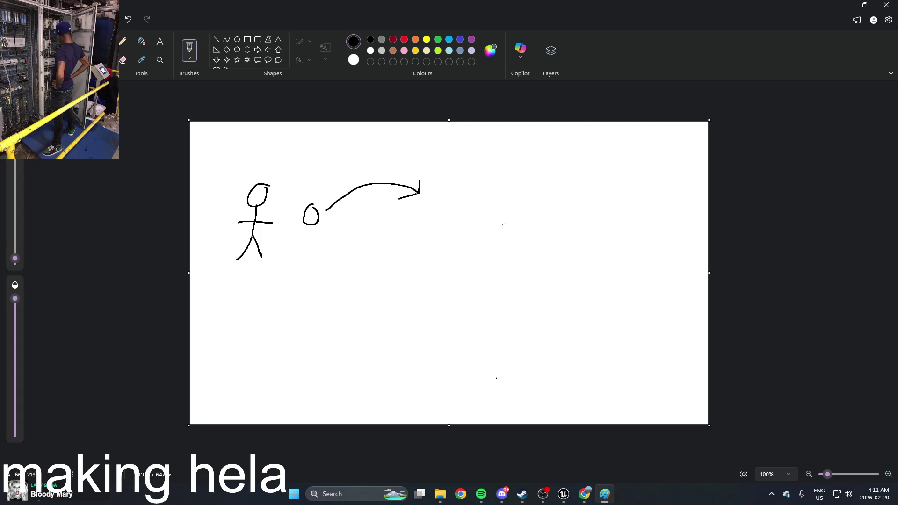
drag(497, 223, 482, 210)
key(ctrl+z)
Draw two more stick figures, one at the canvas right and one mid-canvas
mouse_move(646, 193)
mouse_down()
mouse_move(645, 227)
mouse_move(634, 192)
mouse_up()
mouse_move(631, 230)
mouse_down()
mouse_move(637, 290)
mouse_move(610, 289)
mouse_up()
drag(610, 253, 653, 252)
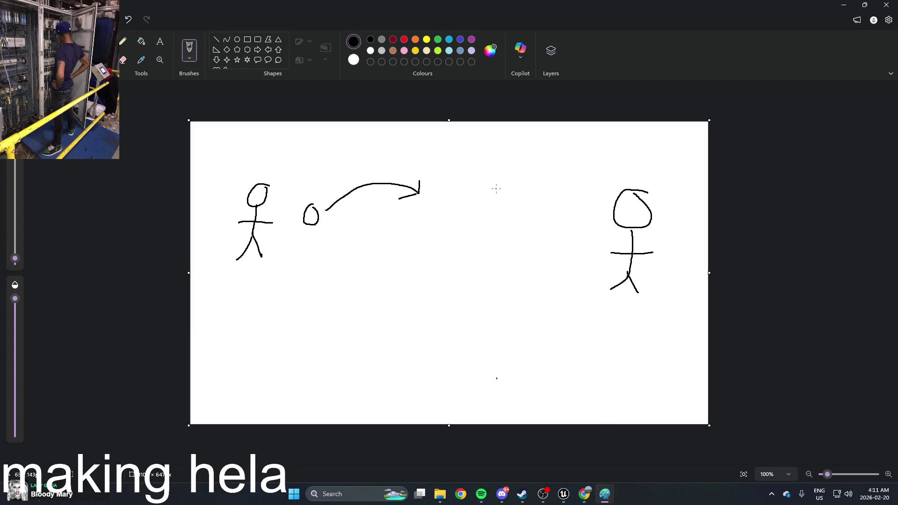
drag(496, 189, 486, 192)
drag(490, 233, 496, 277)
mouse_move(489, 267)
mouse_down()
mouse_move(474, 275)
mouse_move(509, 252)
mouse_move(561, 260)
mouse_move(584, 276)
mouse_move(574, 261)
mouse_up()
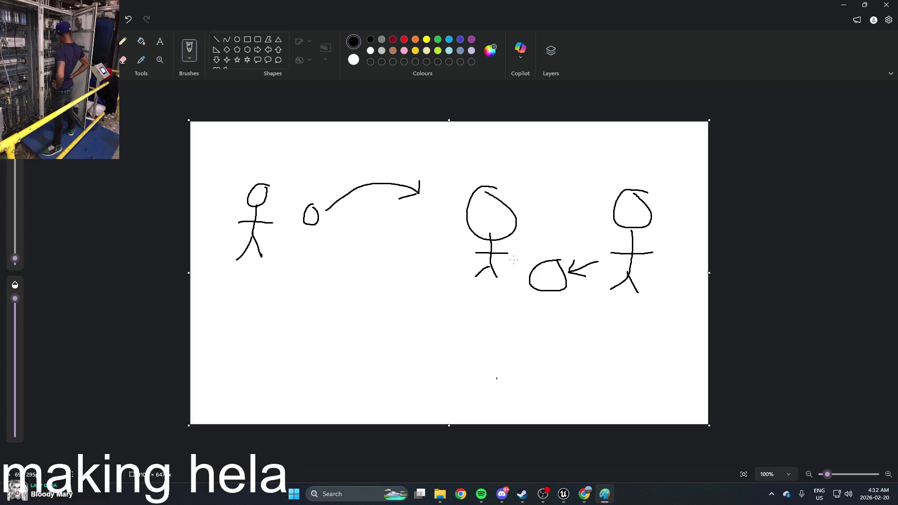
Add an arrow pointing at the ball and circle the ball between the two figures
drag(514, 260, 529, 270)
drag(530, 261, 516, 276)
mouse_move(568, 253)
mouse_down()
mouse_move(574, 286)
mouse_move(528, 283)
mouse_move(566, 254)
mouse_up()
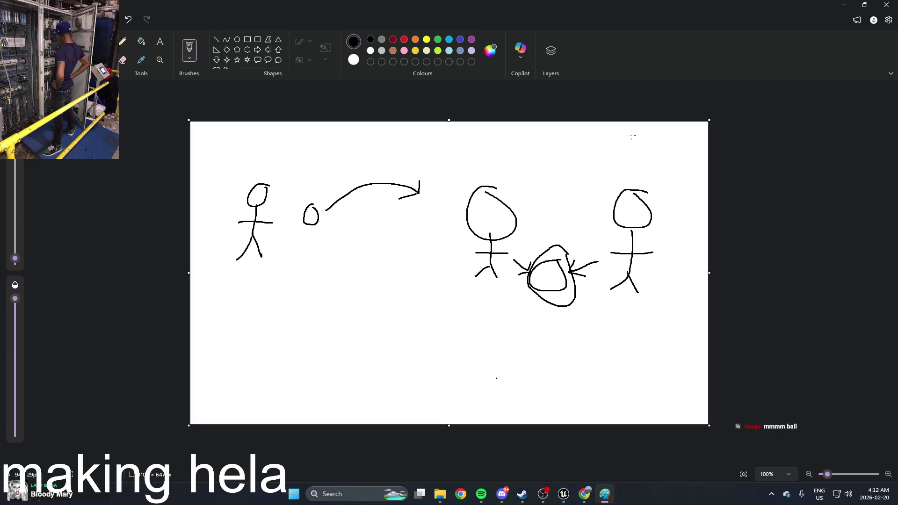
click(843, 5)
Pan the EventGraph to open space and search the action list for 'spawn'
drag(559, 222, 413, 269)
drag(228, 108, 287, 243)
scroll(286, 242, up, 1)
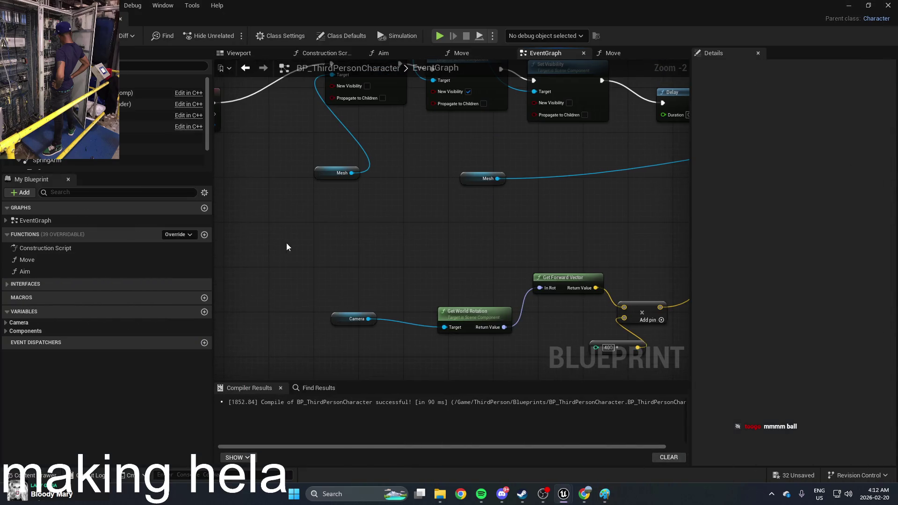
right_click(389, 255)
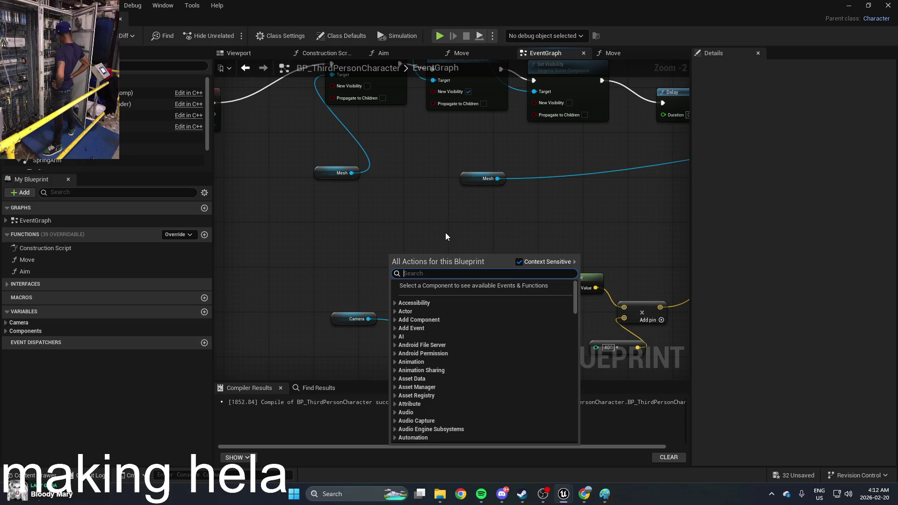
text(spawn)
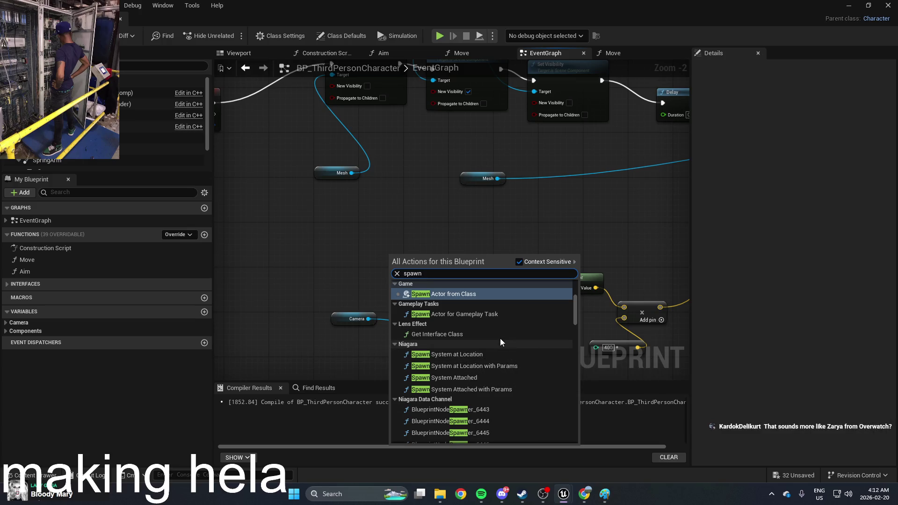
mouse_move(576, 309)
mouse_down()
mouse_move(567, 441)
mouse_move(582, 284)
mouse_up()
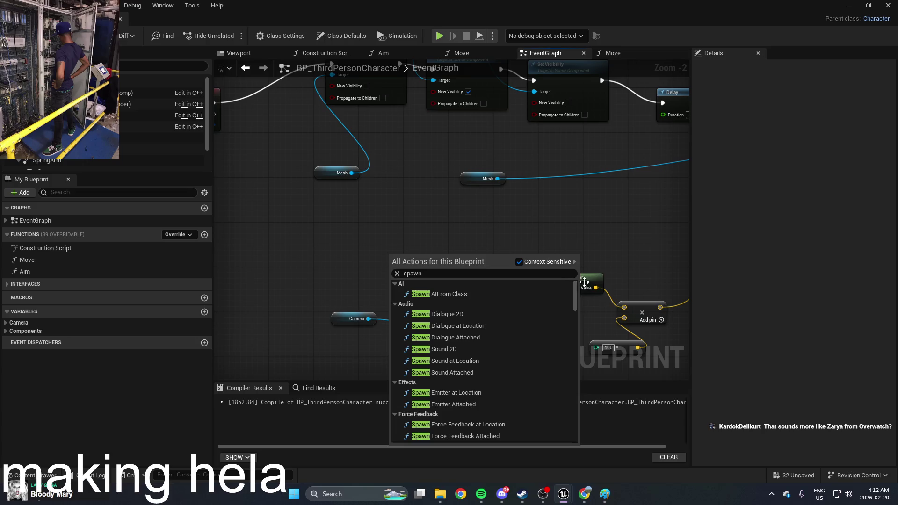
scroll(517, 324, down, 2)
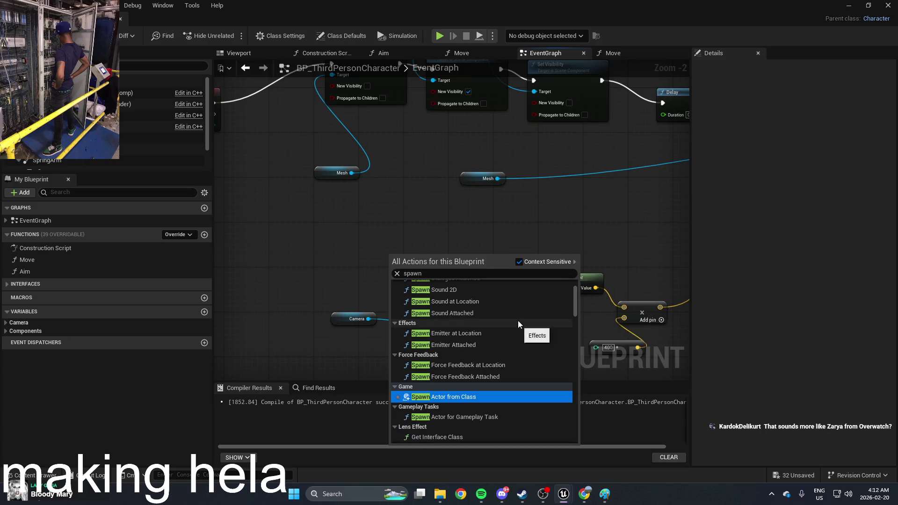
Add a Spawn Actor from Class node and move it above Get Forward Vector
right_click(475, 209)
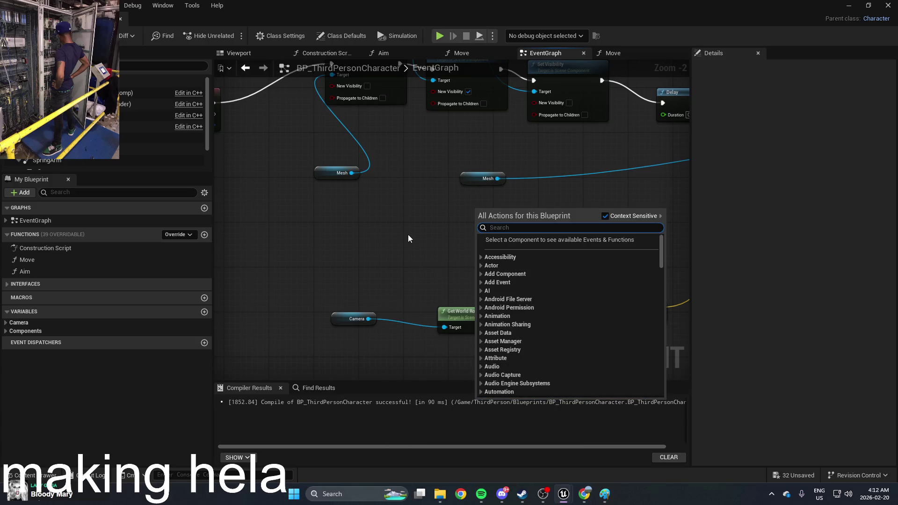
text(spaw)
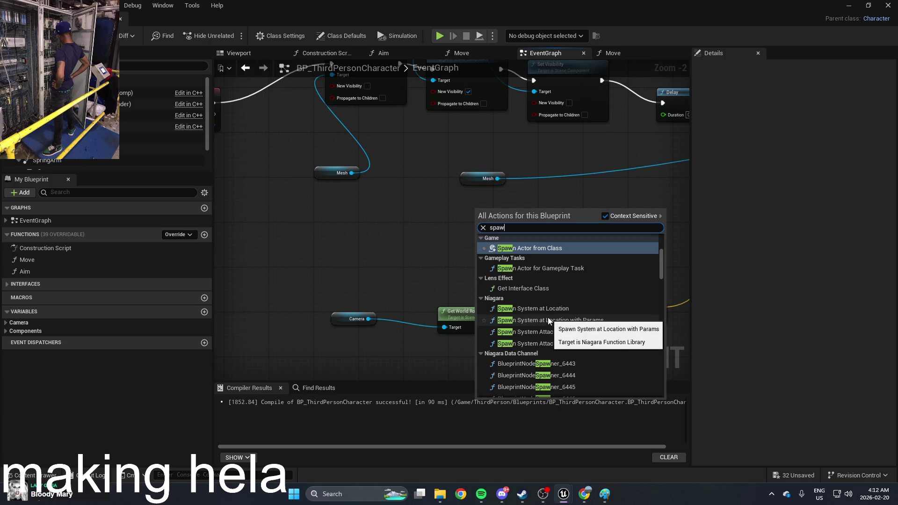
click(558, 247)
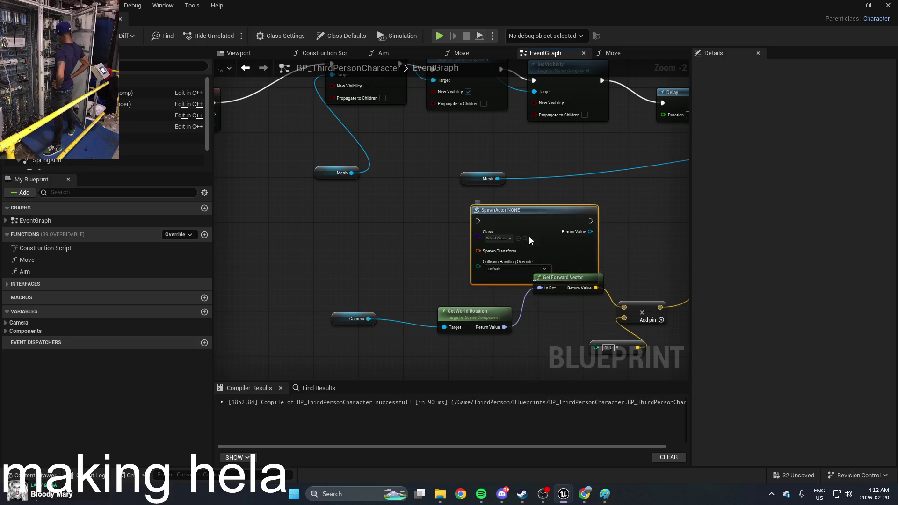
drag(557, 248, 405, 228)
scroll(355, 240, up, 2)
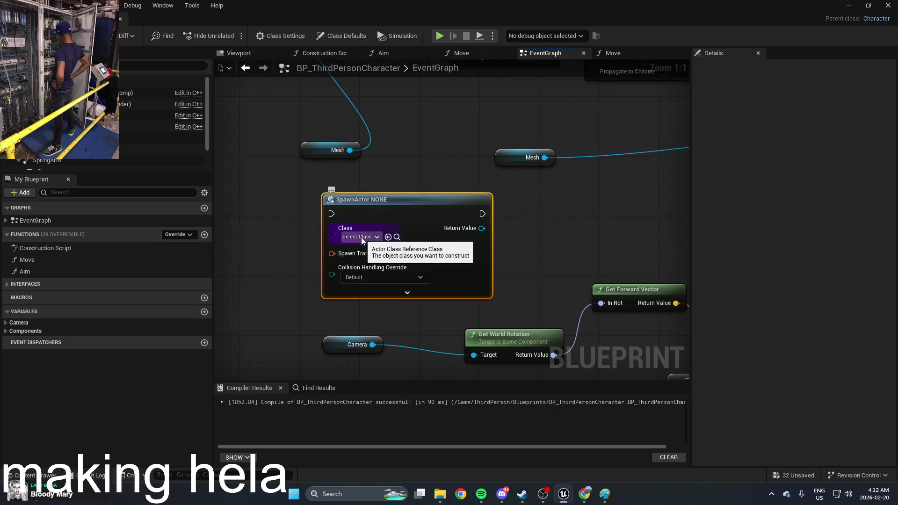
right_click(401, 205)
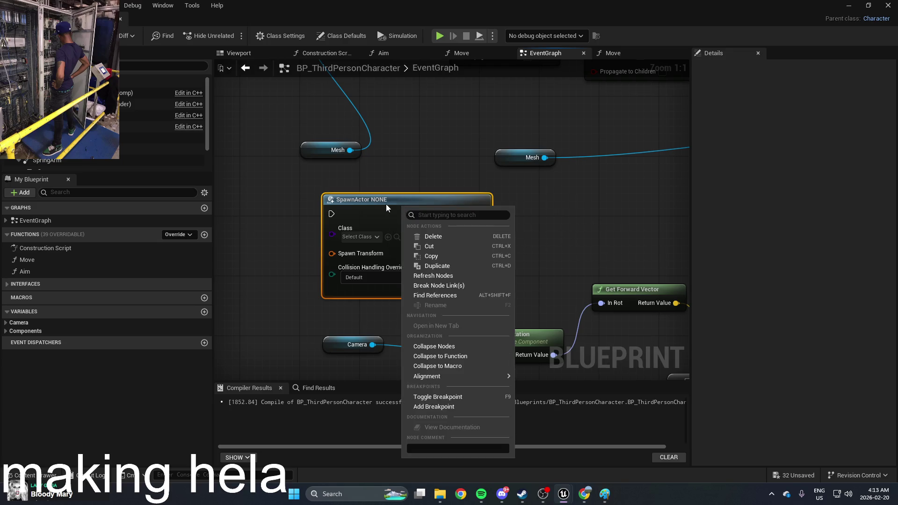
Delete the SpawnActor node and pan to an empty area of the graph
click(385, 204)
key(Delete)
right_click(377, 216)
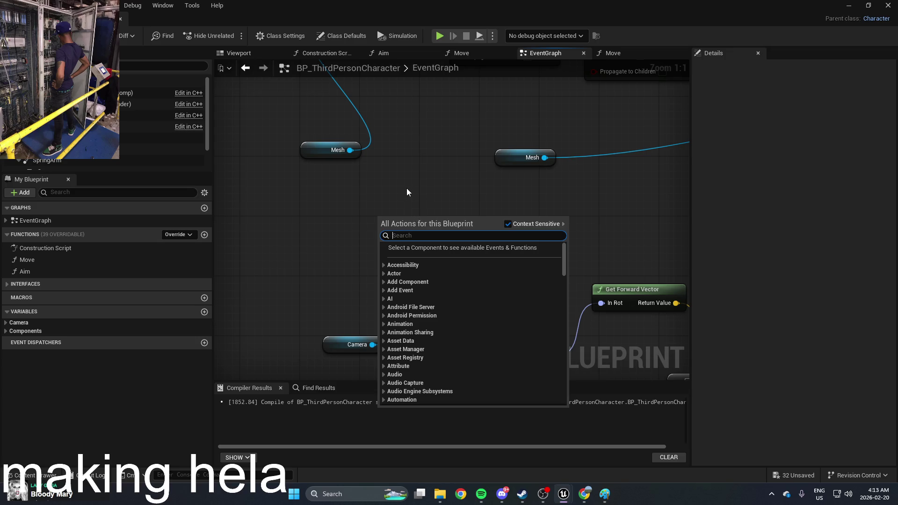
drag(405, 193, 473, 247)
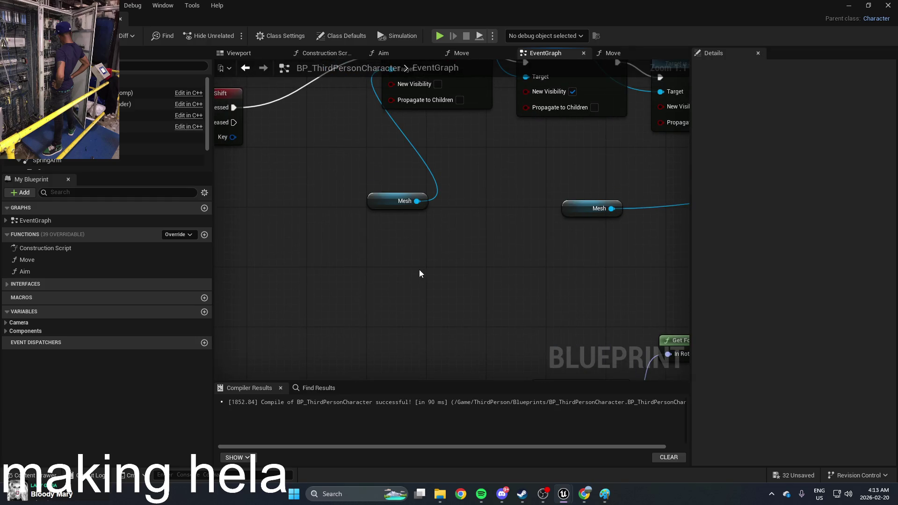
Browse the Actor, Clothing and Physics action categories looking for Add Force
right_click(392, 282)
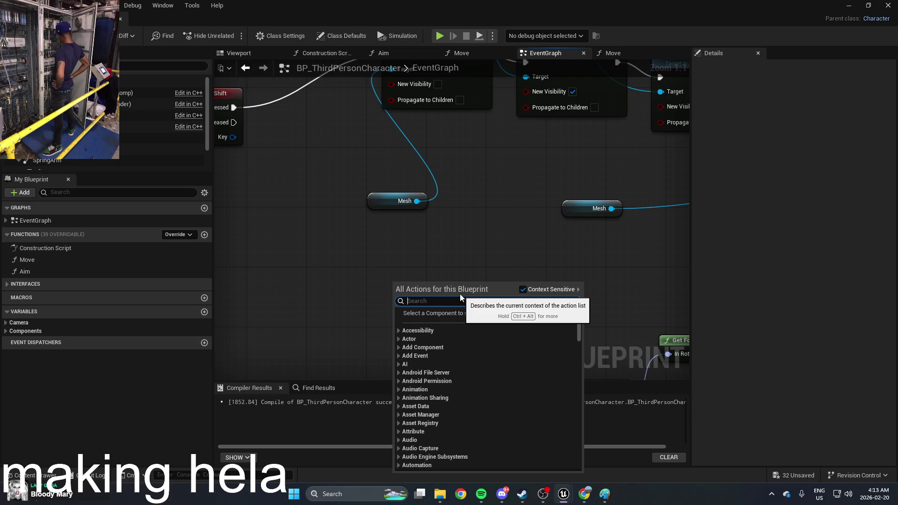
click(433, 337)
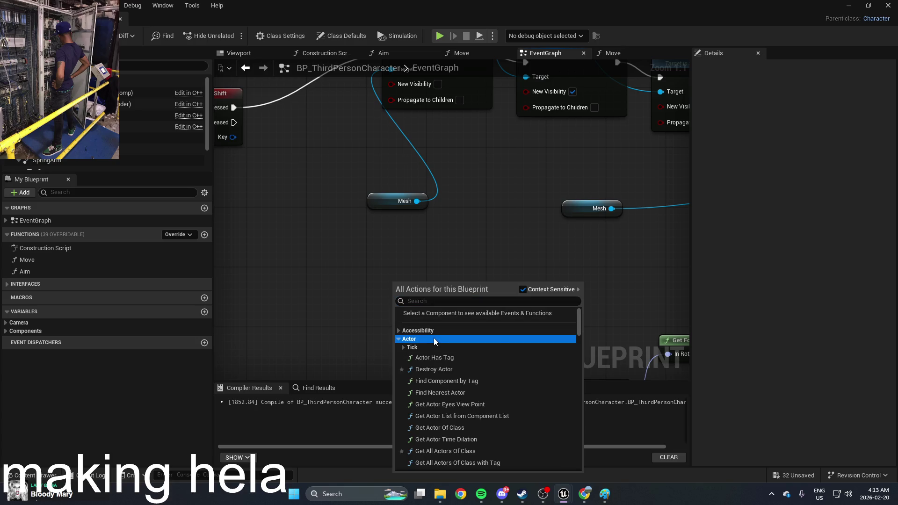
drag(578, 325, 574, 361)
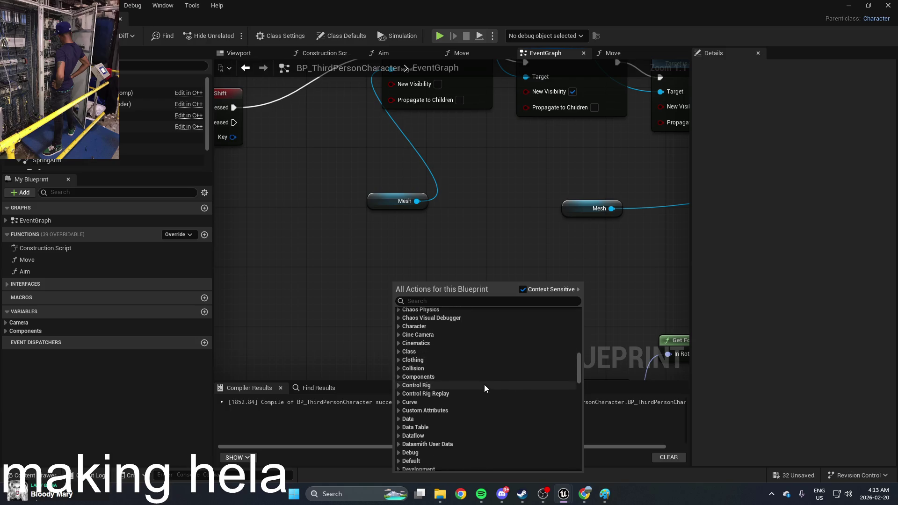
scroll(485, 364, down, 2)
click(485, 360)
scroll(484, 363, down, 8)
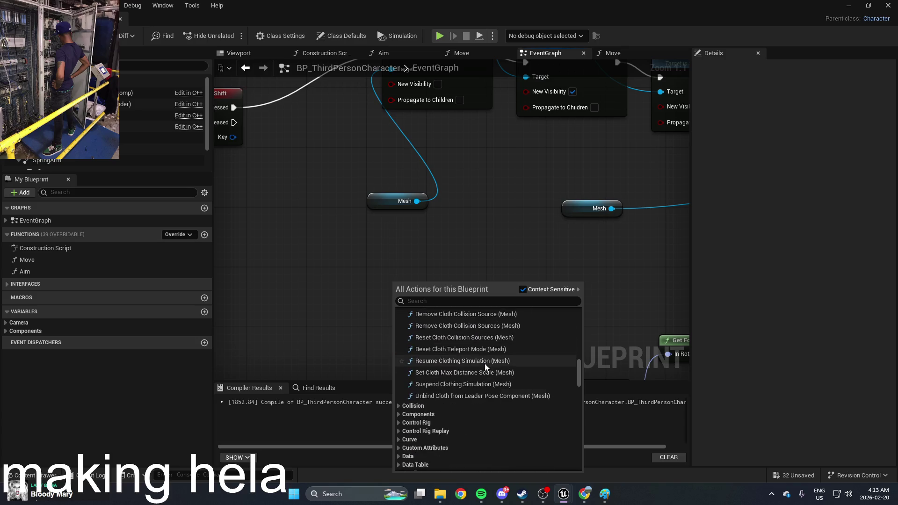
scroll(548, 383, down, 10)
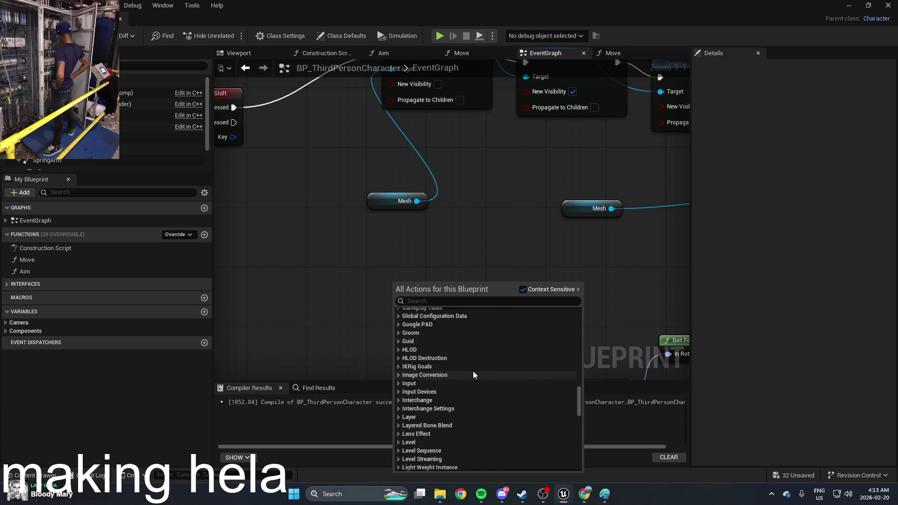
scroll(442, 394, down, 5)
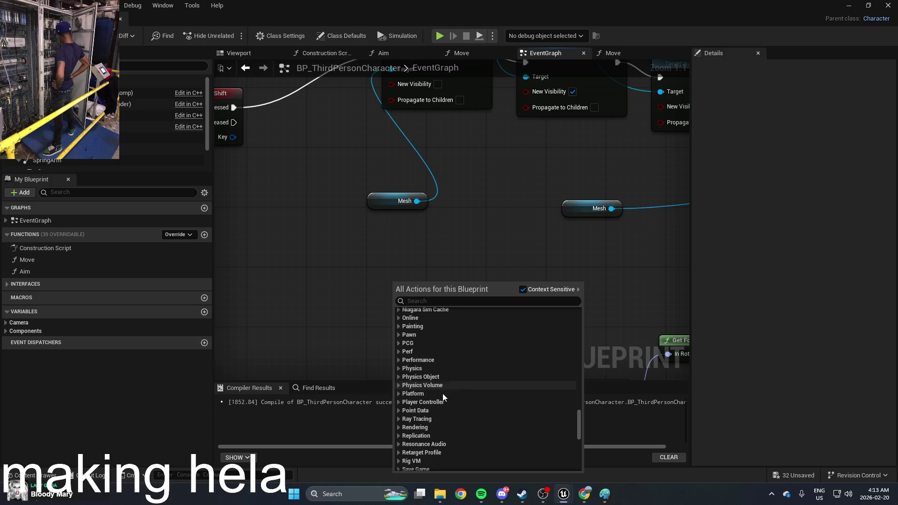
click(436, 369)
scroll(472, 375, down, 3)
scroll(473, 375, down, 3)
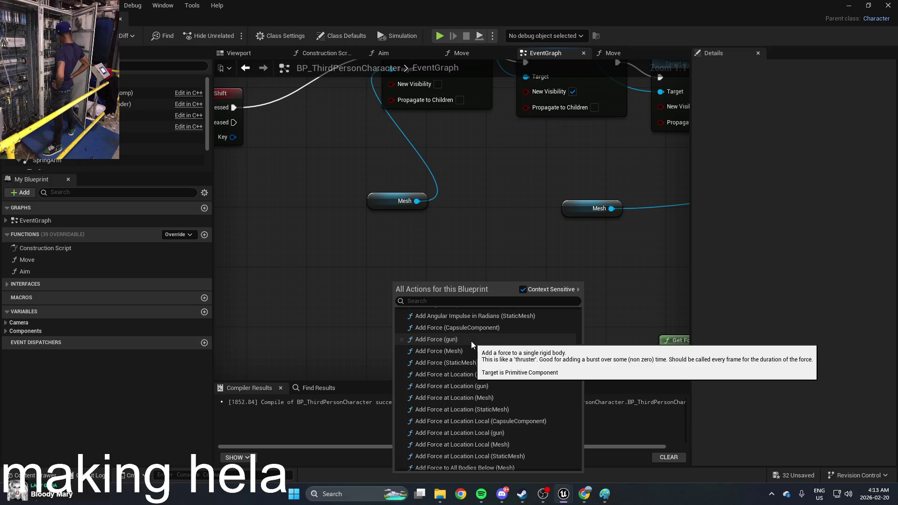
scroll(471, 341, down, 2)
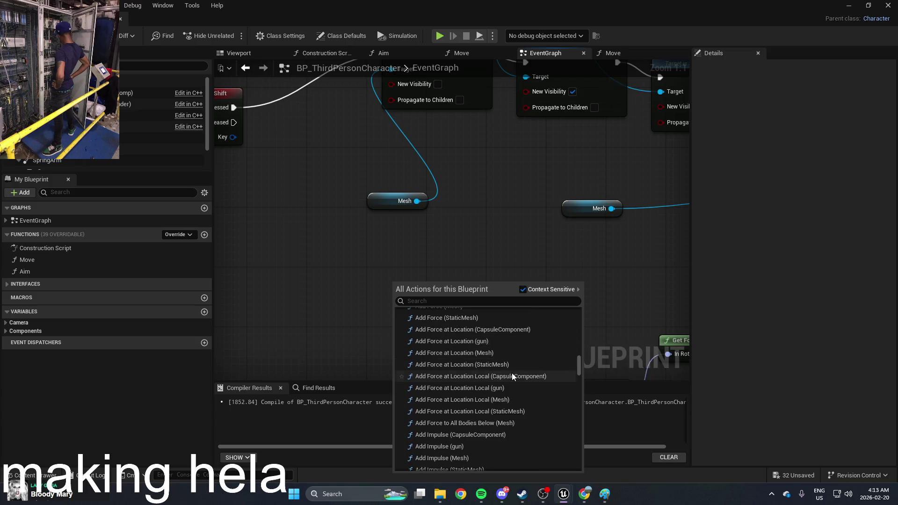
scroll(511, 372, down, 2)
scroll(511, 372, down, 6)
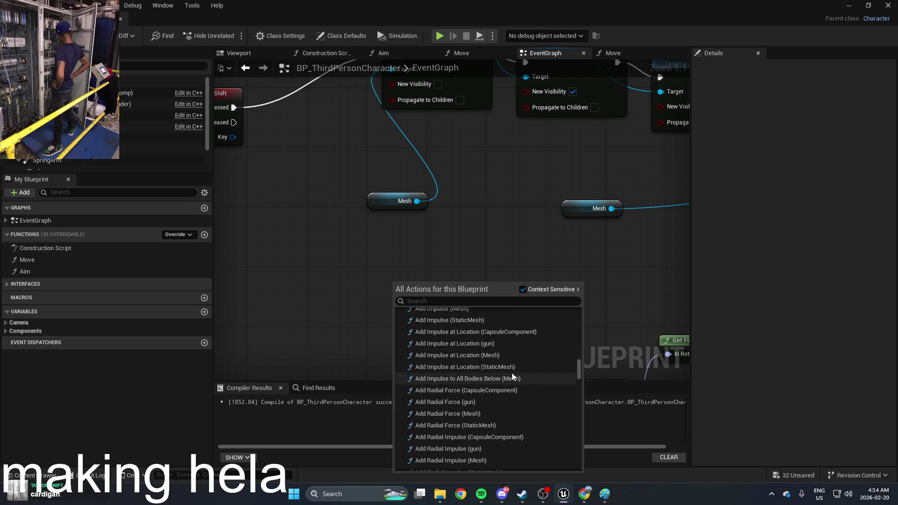
Place a new Spawn Actor from Class node via a 'spawn' search and view its class list
right_click(419, 260)
right_click(419, 260)
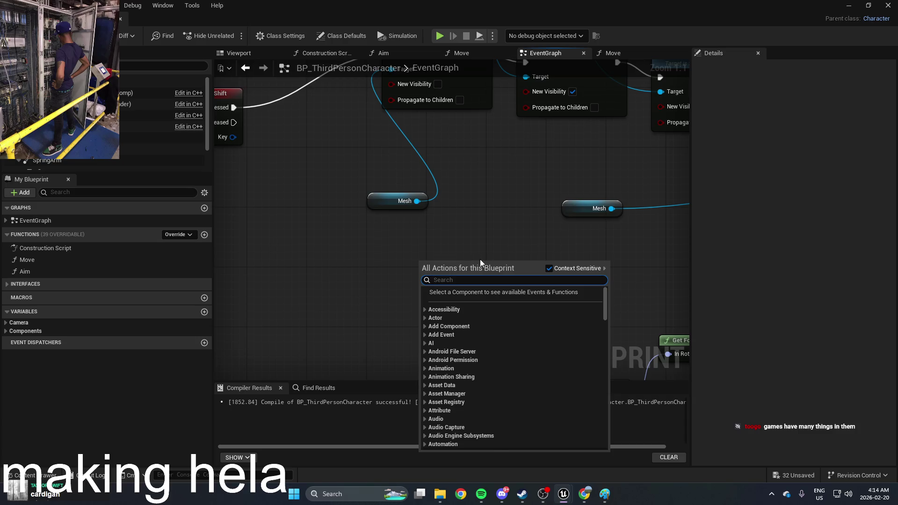
text(spawn)
click(498, 303)
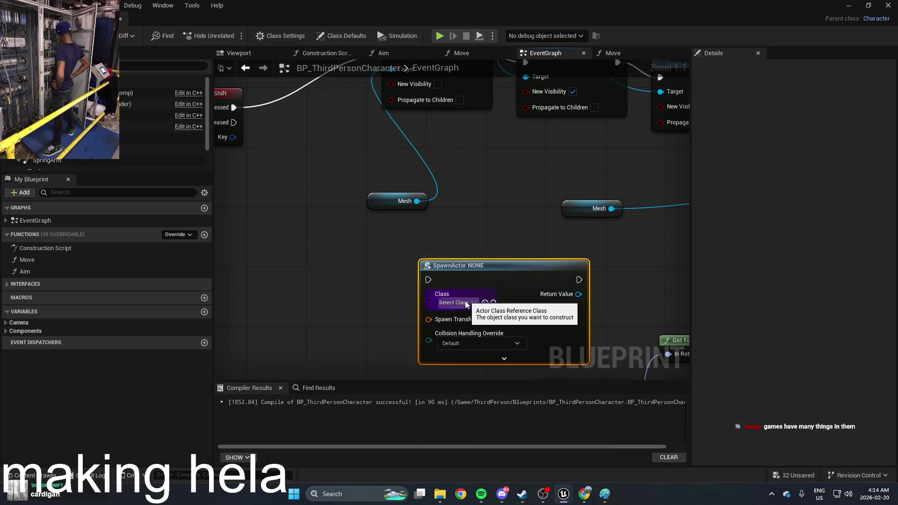
click(456, 302)
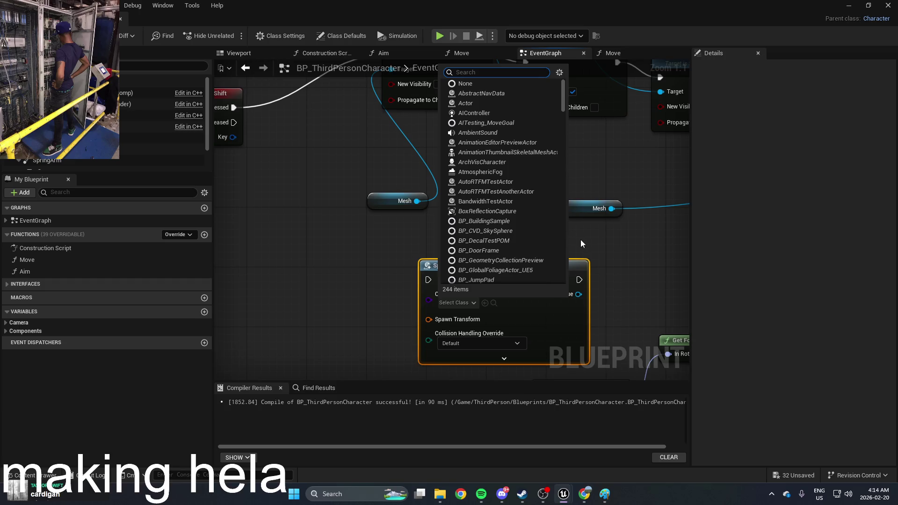
click(615, 250)
Create a new Actor blueprint class, NewBlueprint1, in the Blueprints folder
click(28, 18)
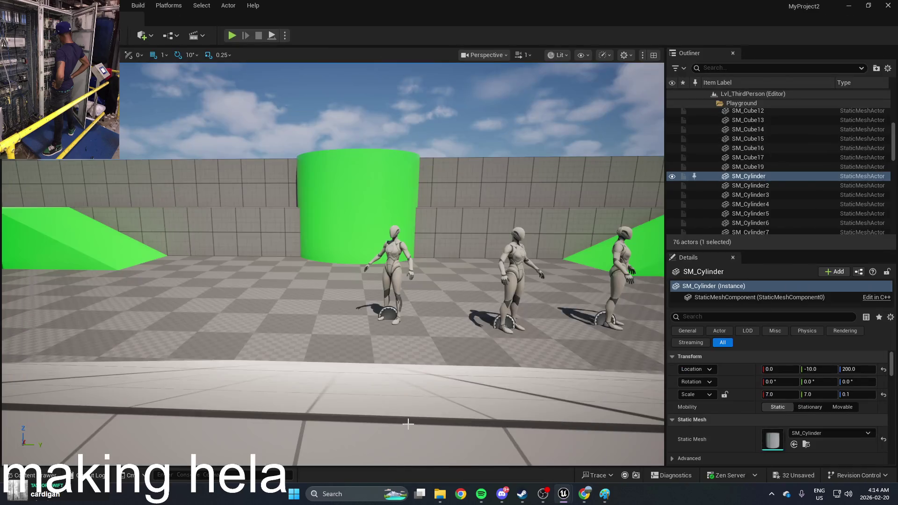
key(ctrl+space)
right_click(872, 411)
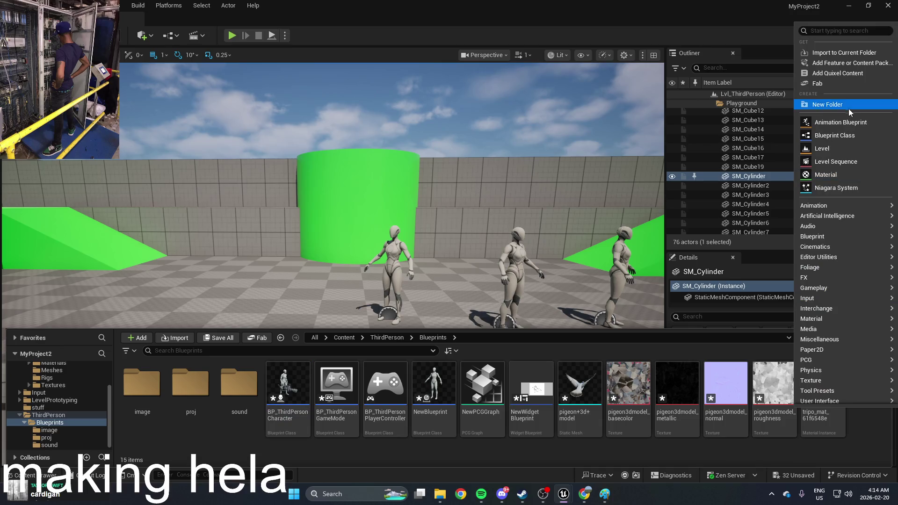
click(836, 135)
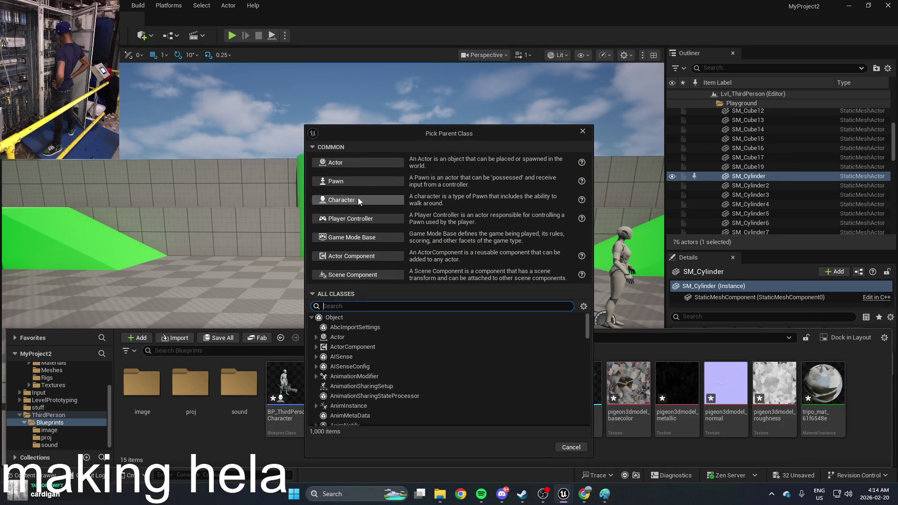
click(375, 163)
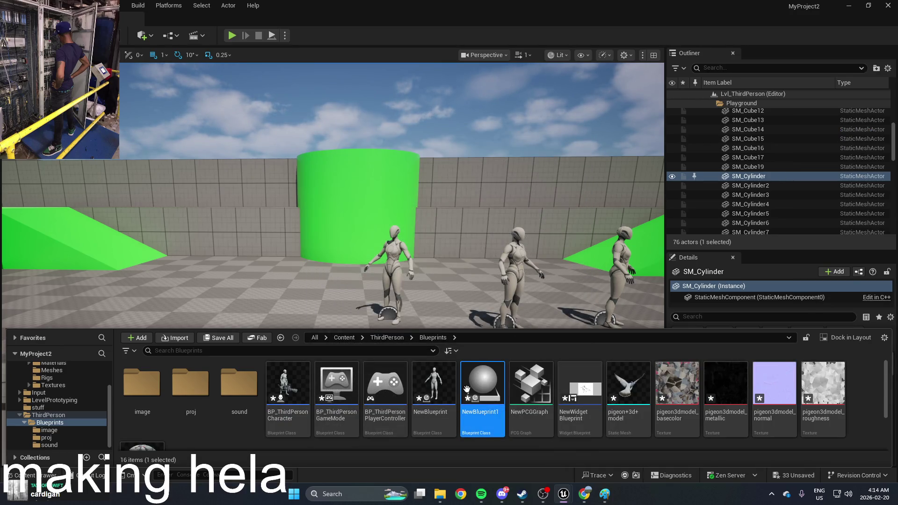
Add a Sphere component to NewBlueprint1 and close its editor
double_click(476, 384)
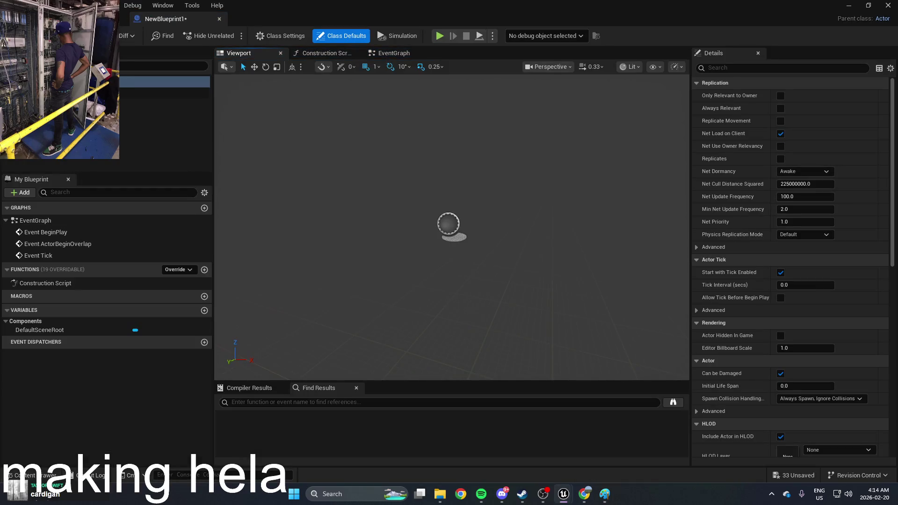
click(18, 66)
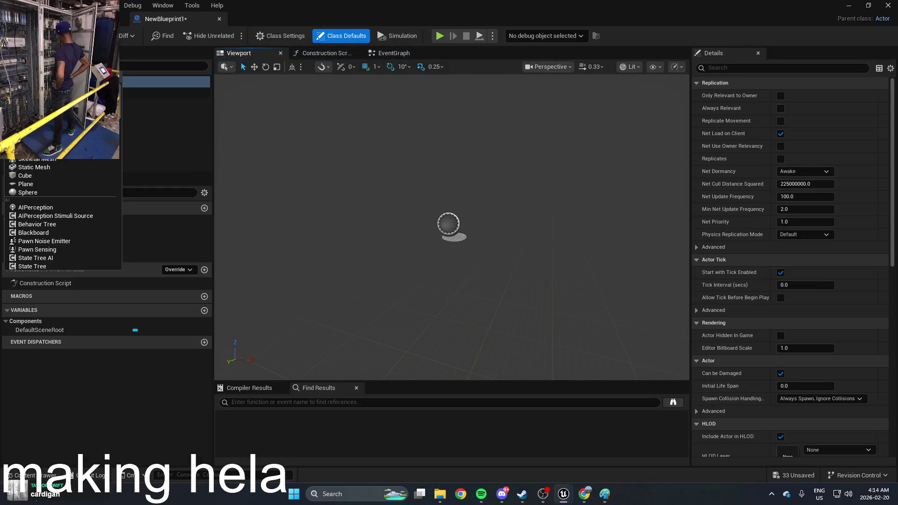
click(41, 192)
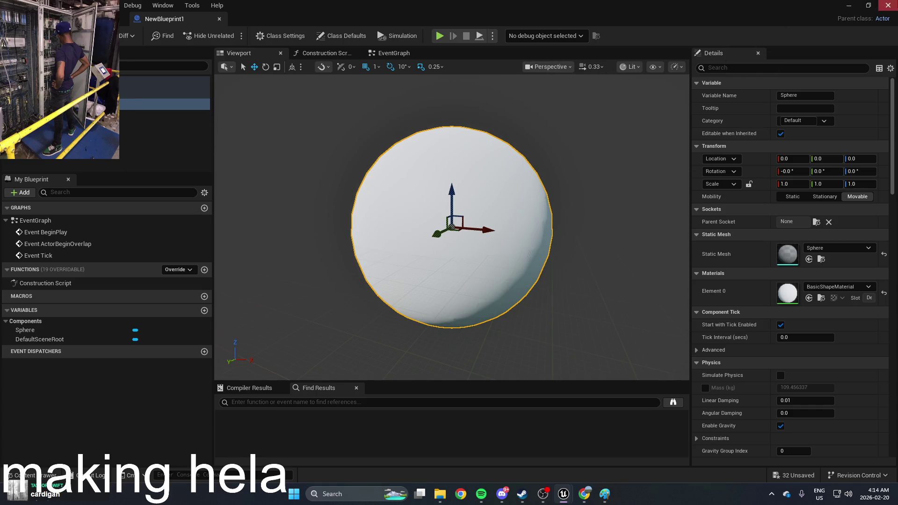
click(887, 5)
key(ctrl+space)
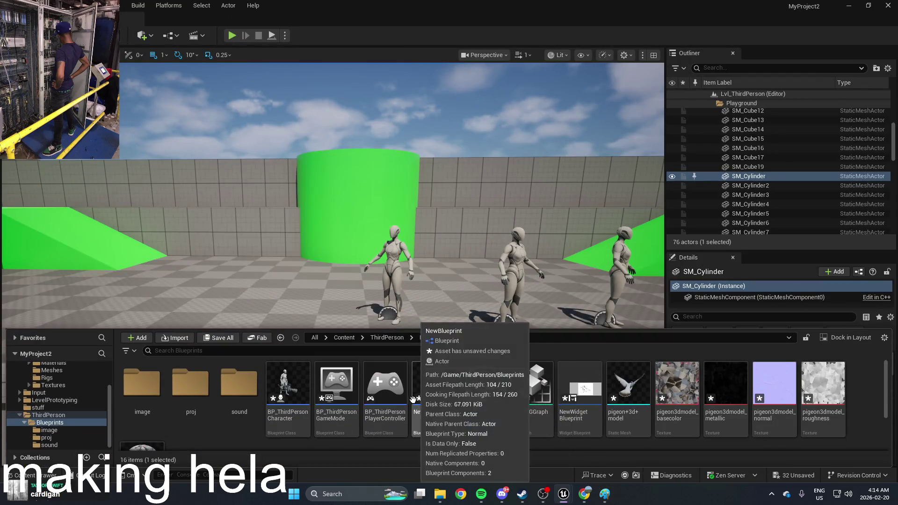
Set the SpawnActor node's class to NewBlueprint1 in BP_ThirdPersonCharacter and reposition it
double_click(330, 379)
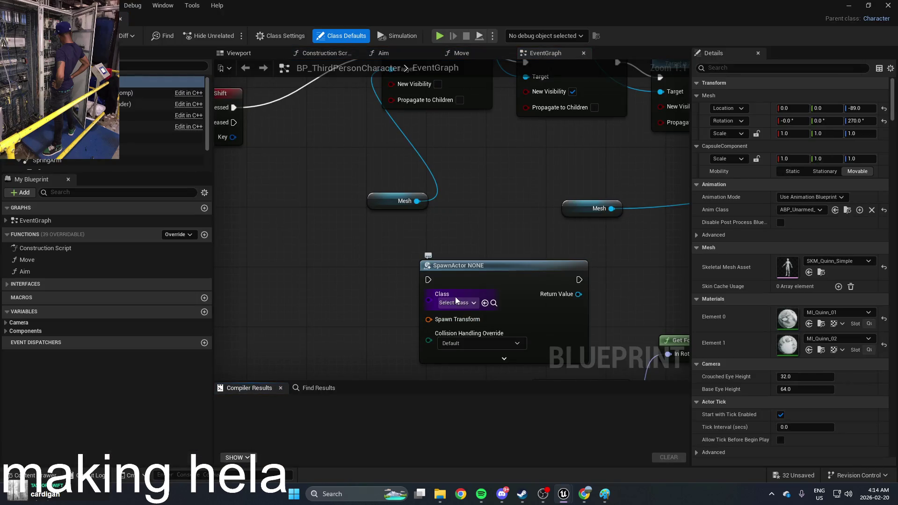
click(455, 302)
text(ne)
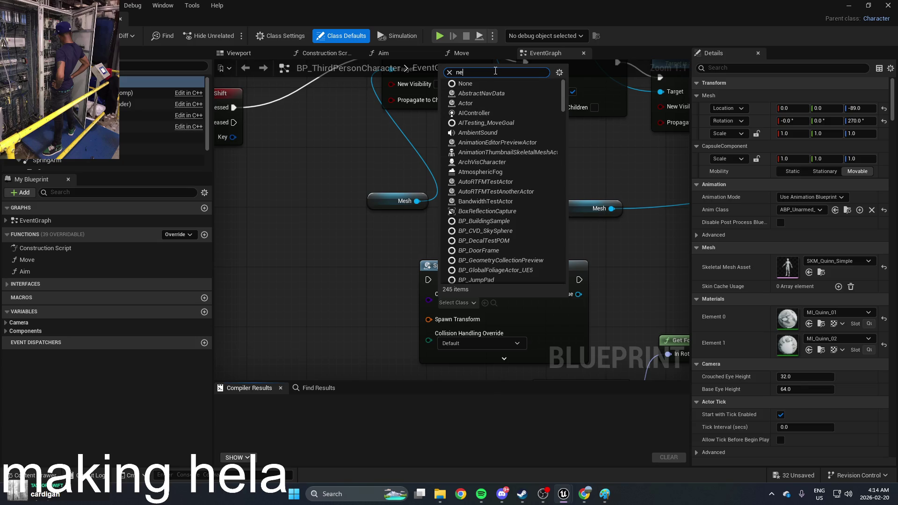
text(wb)
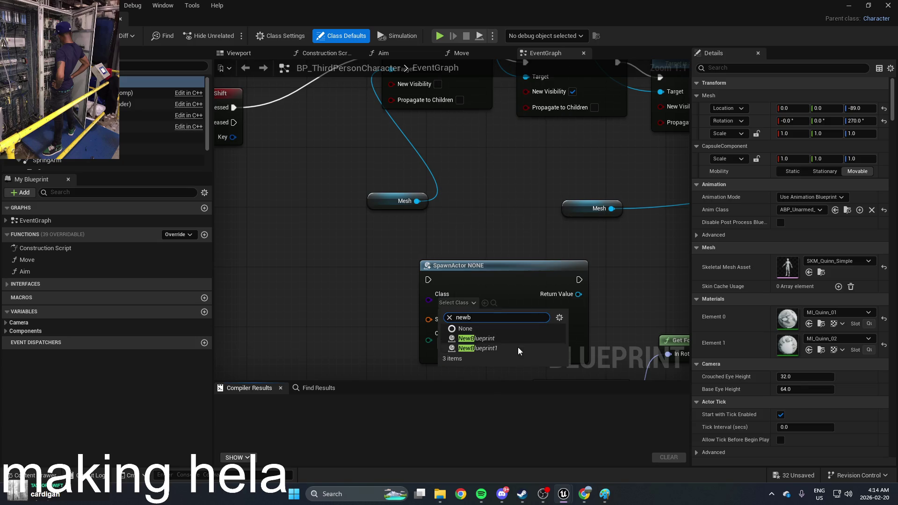
click(517, 348)
drag(497, 279, 392, 262)
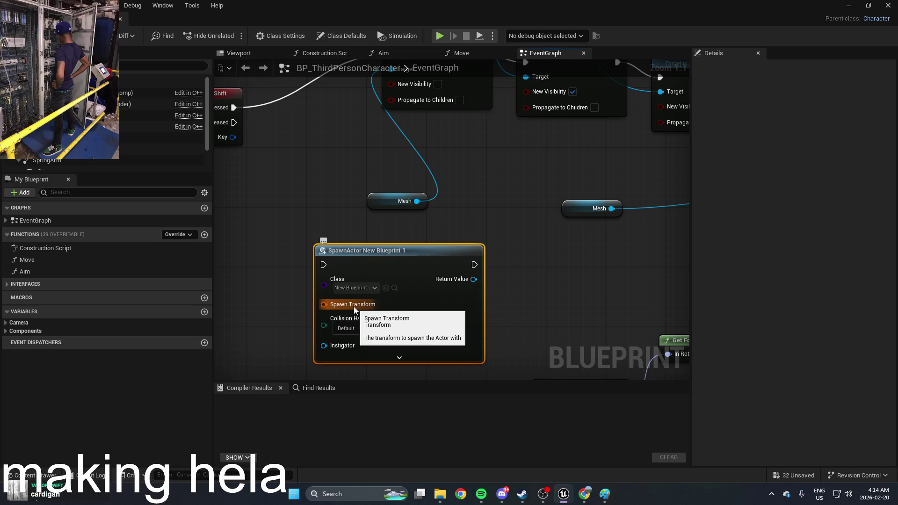
scroll(470, 218, down, 5)
scroll(467, 220, up, 2)
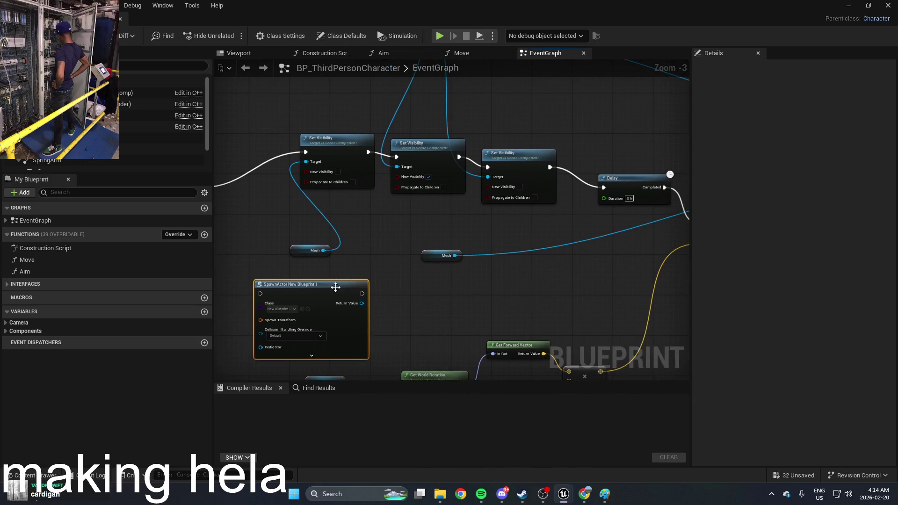
mouse_move(335, 287)
mouse_down()
mouse_move(390, 289)
mouse_move(380, 287)
mouse_up()
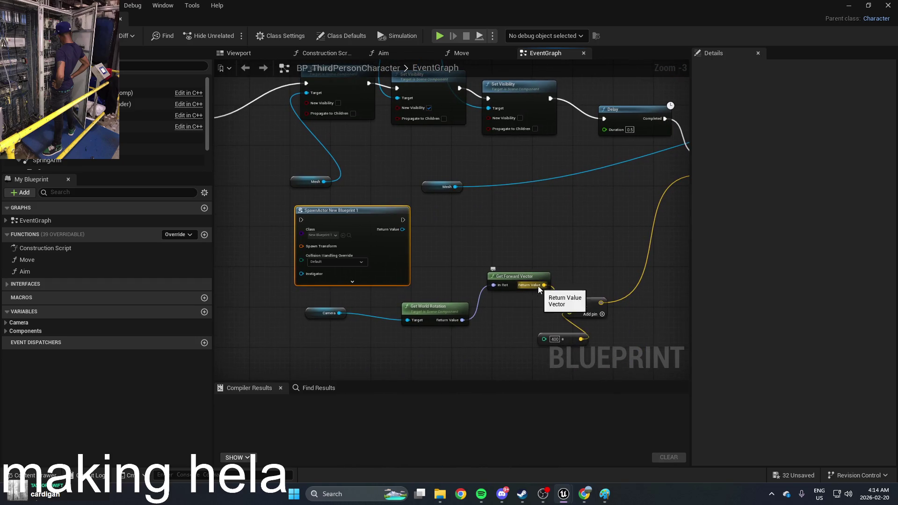
Add a Multiply node off Get Forward Vector and move the Add node near Camera
mouse_move(543, 285)
mouse_down()
mouse_move(287, 287)
mouse_move(587, 255)
mouse_up()
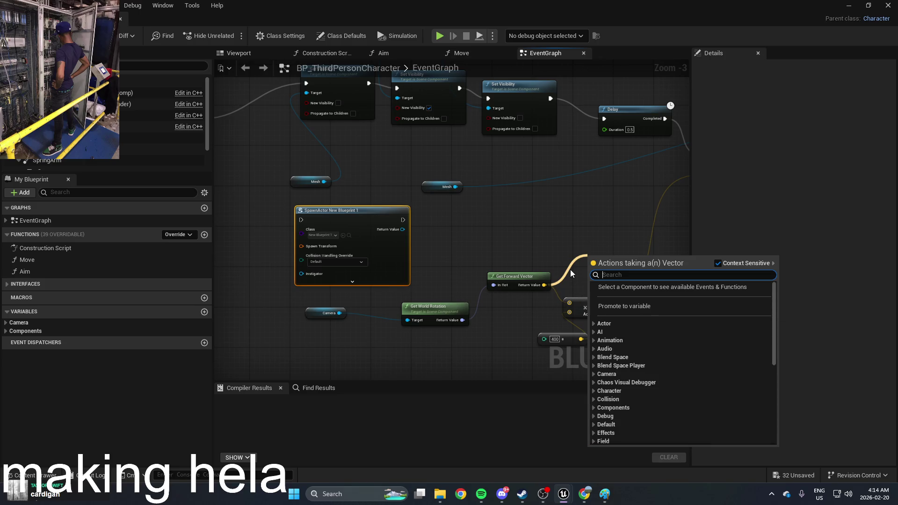
text(multip)
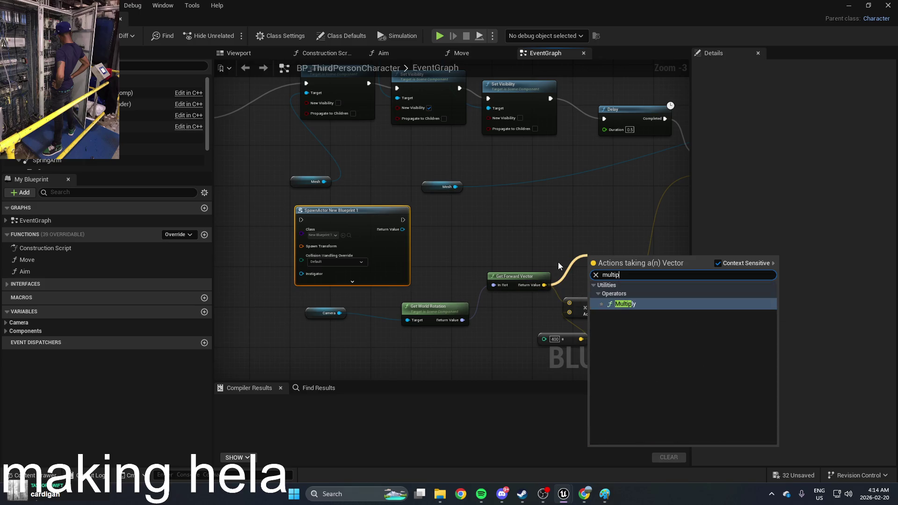
click(635, 305)
mouse_move(631, 257)
mouse_down()
mouse_move(620, 248)
mouse_move(567, 287)
mouse_up()
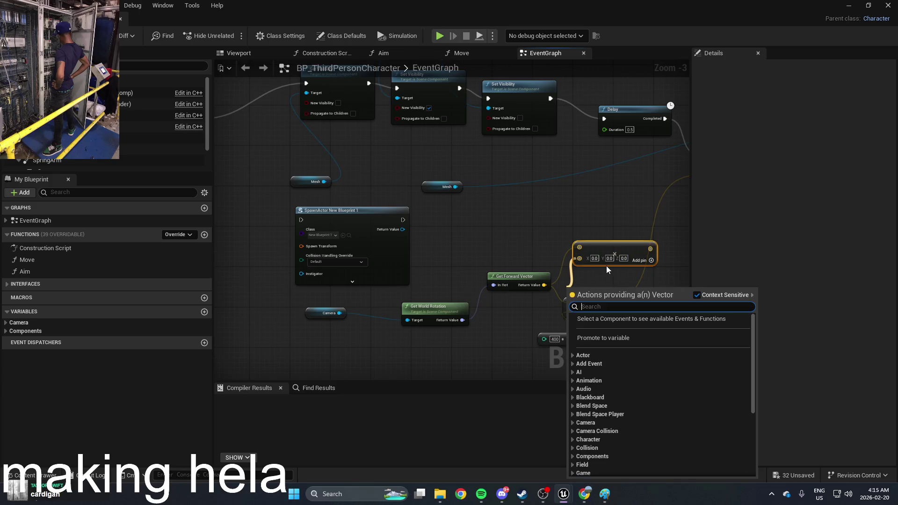
text(vector)
click(628, 335)
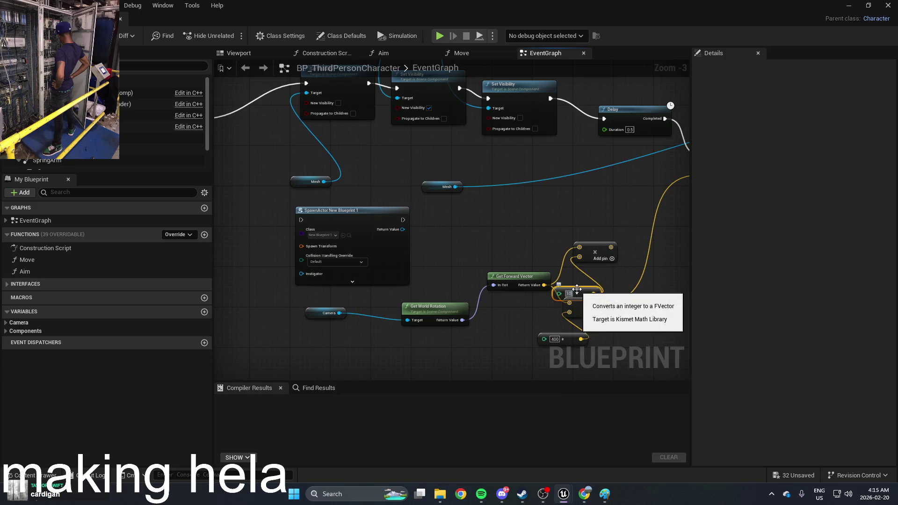
mouse_move(610, 247)
mouse_down()
mouse_move(282, 252)
mouse_move(302, 246)
mouse_up()
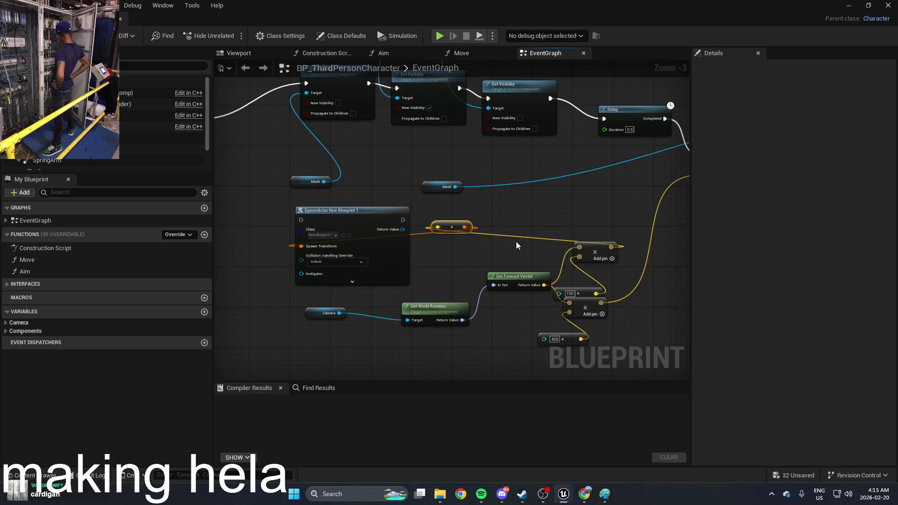
drag(593, 252, 266, 312)
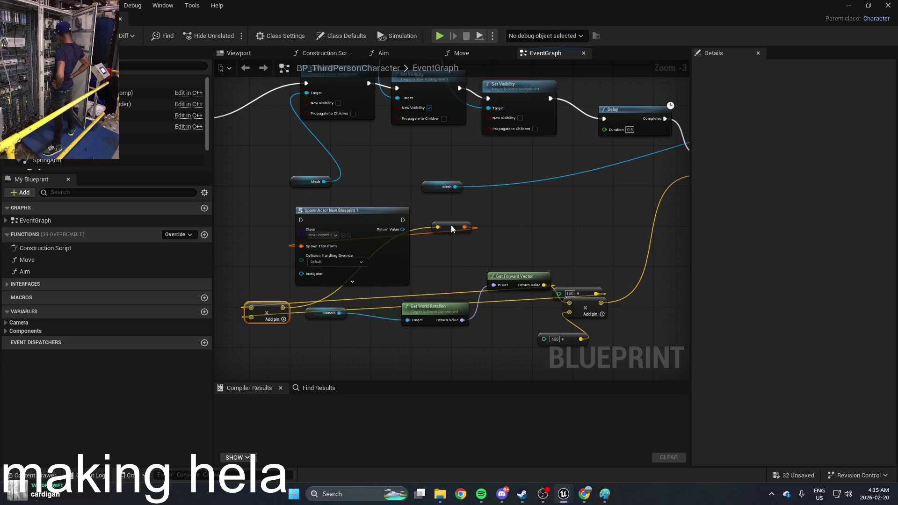
scroll(342, 255, up, 2)
Set Collision Handling Override to Try To Adjust Location, But Always Spawn
click(340, 267)
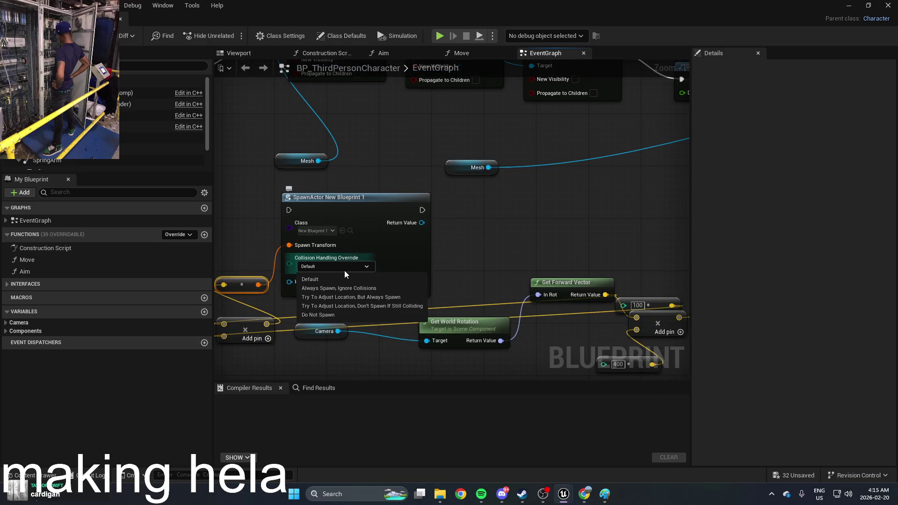
click(397, 297)
drag(501, 251, 542, 243)
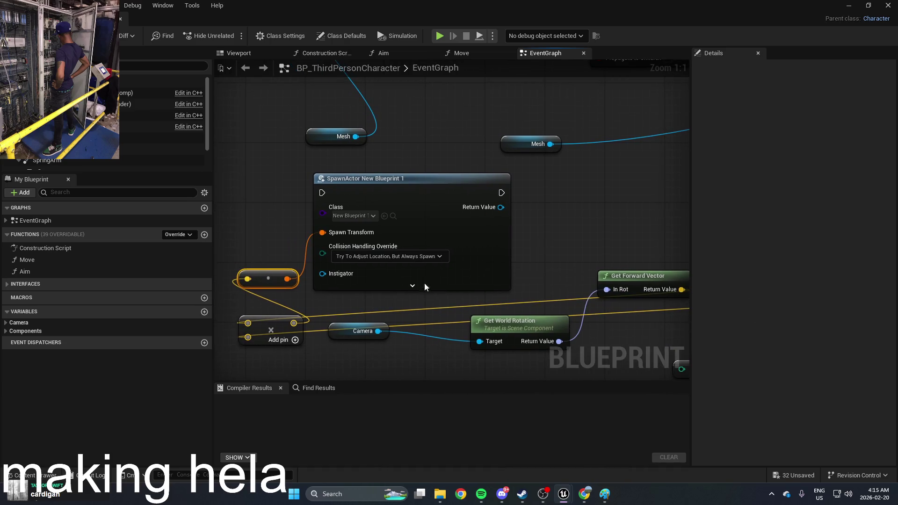
Drag a wire from SpawnActor's execution input to bring up the node action menu
scroll(335, 194, down, 4)
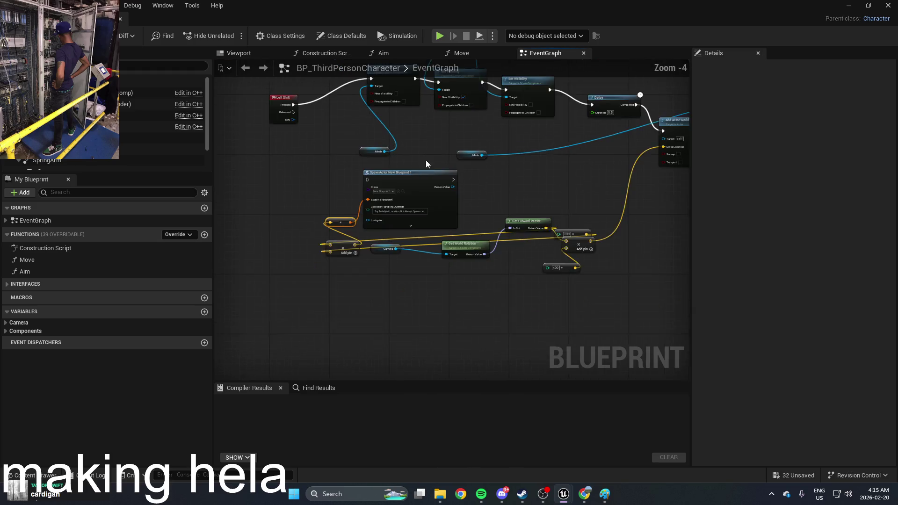
scroll(426, 160, up, 1)
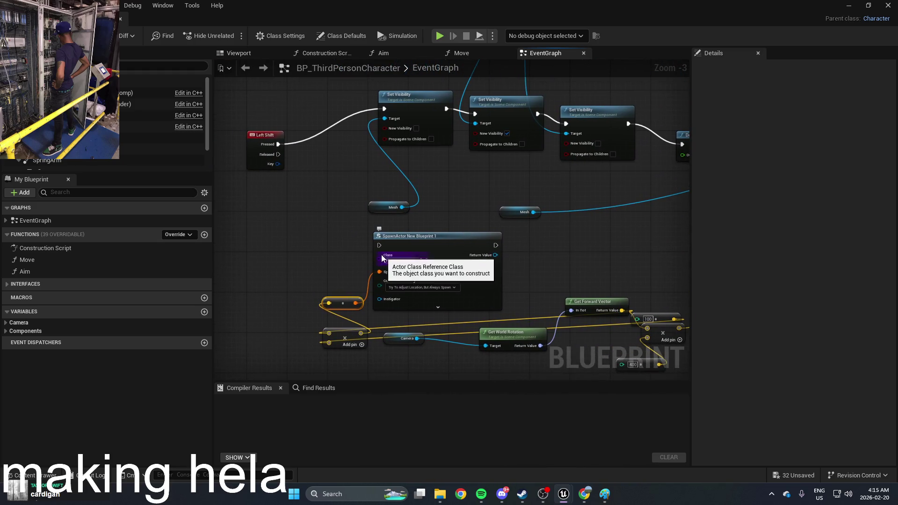
drag(379, 245, 272, 255)
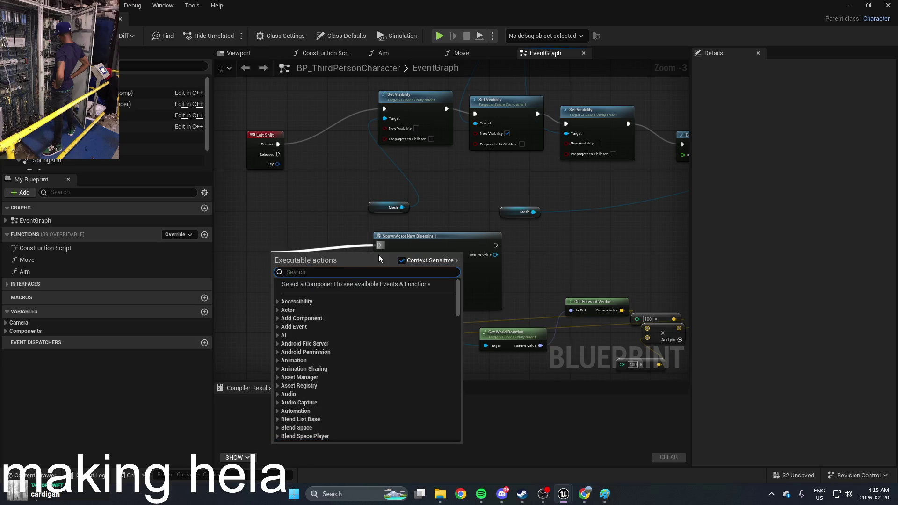
text(e)
scroll(410, 327, up, 5)
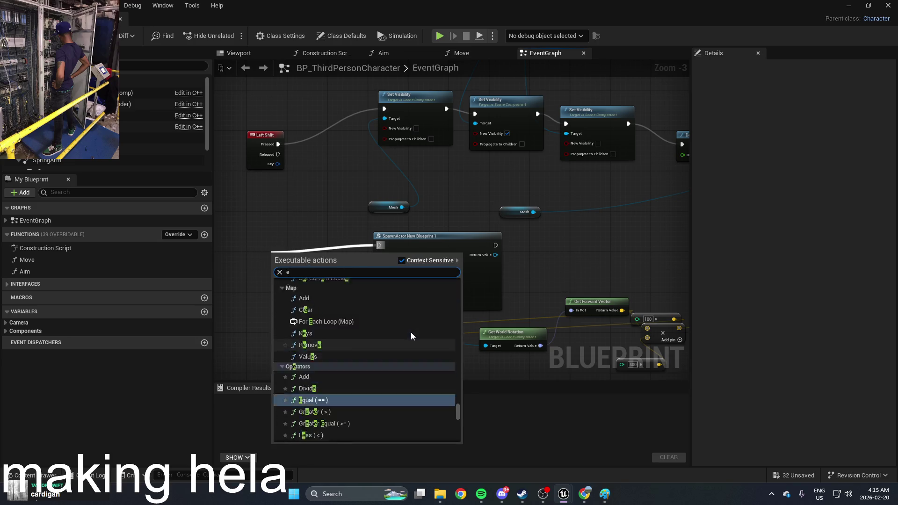
drag(461, 405, 441, 298)
Search 'keyboard' and add the E key event to drive SpawnActor New Blueprint 1
key(BackSpace)
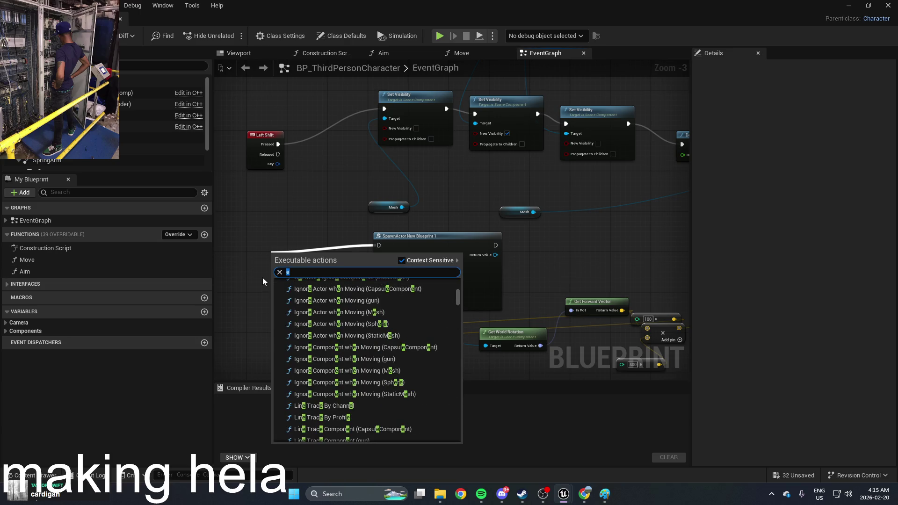
text(keybo)
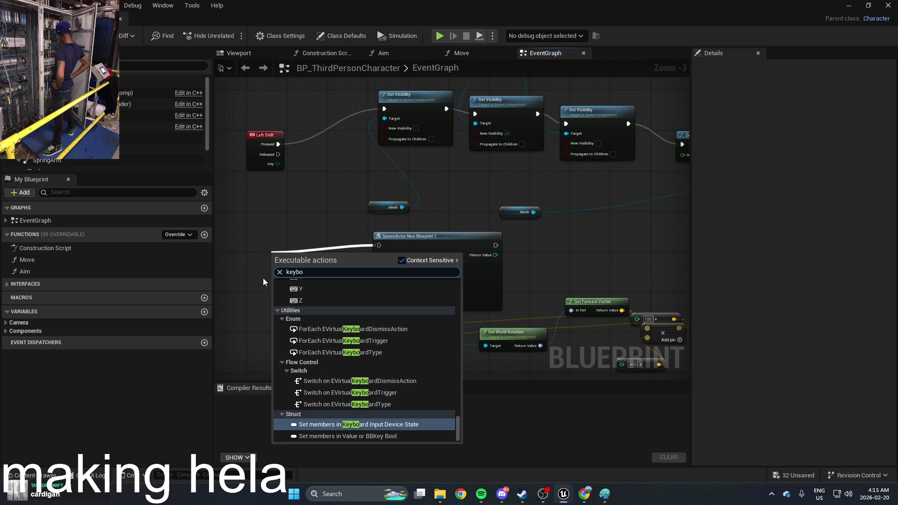
scroll(327, 323, down, 5)
scroll(354, 349, up, 10)
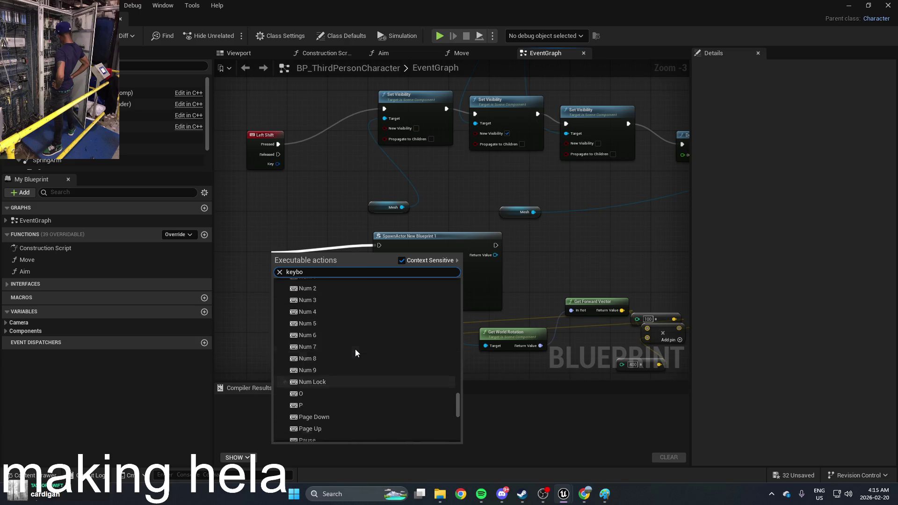
scroll(355, 351, up, 8)
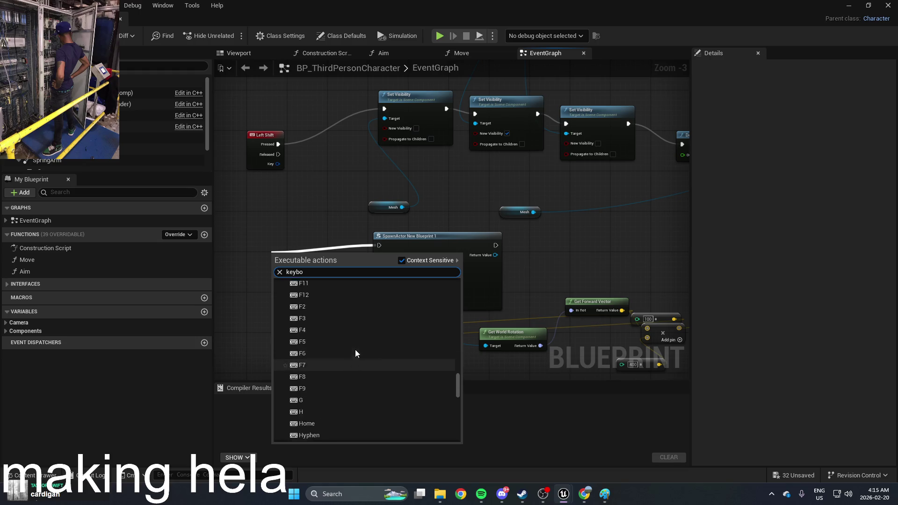
scroll(355, 350, up, 5)
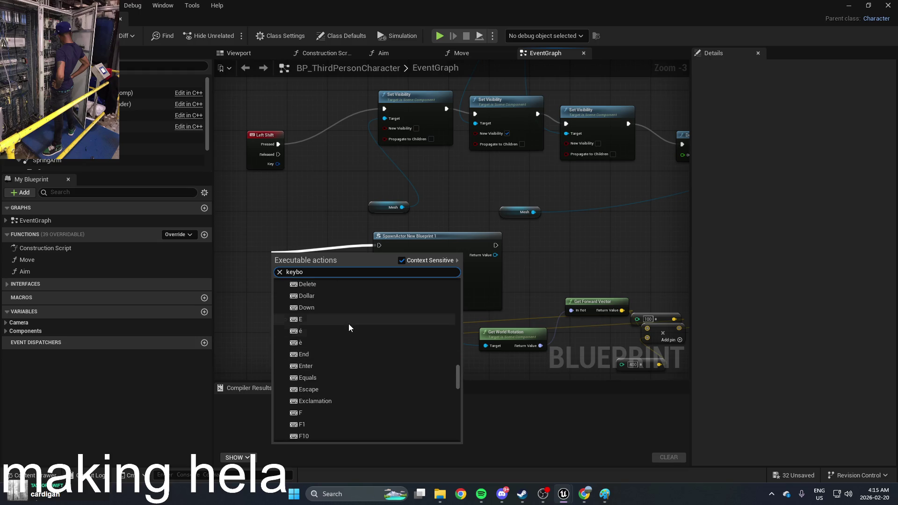
scroll(349, 327, down, 2)
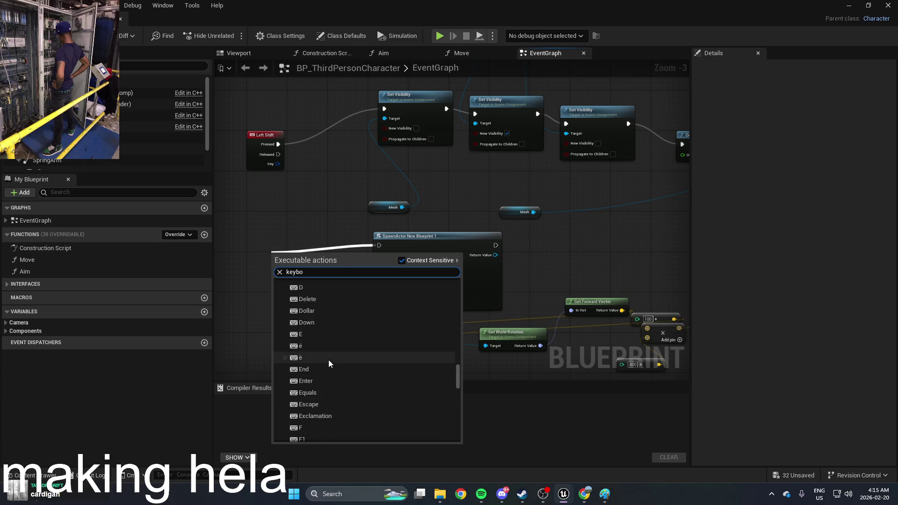
click(324, 338)
scroll(309, 280, up, 3)
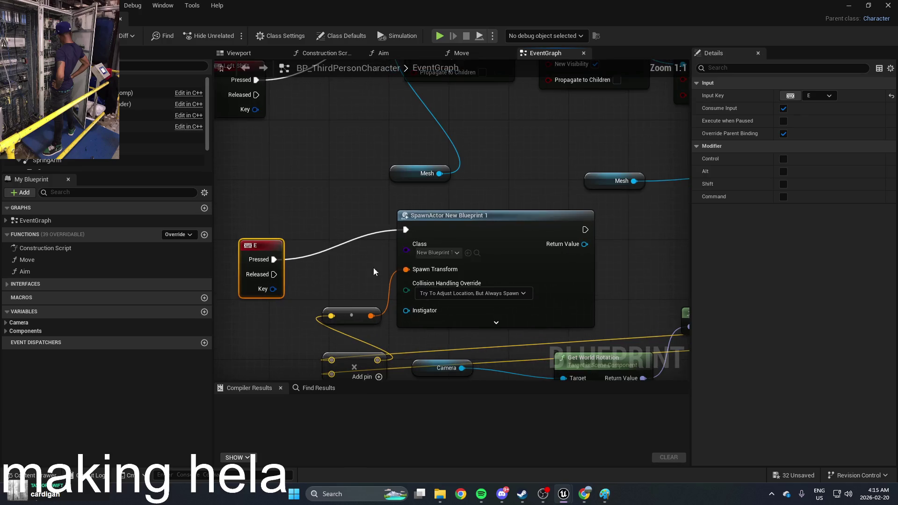
mouse_move(602, 239)
mouse_down()
mouse_move(553, 245)
mouse_move(594, 240)
mouse_up()
text(add)
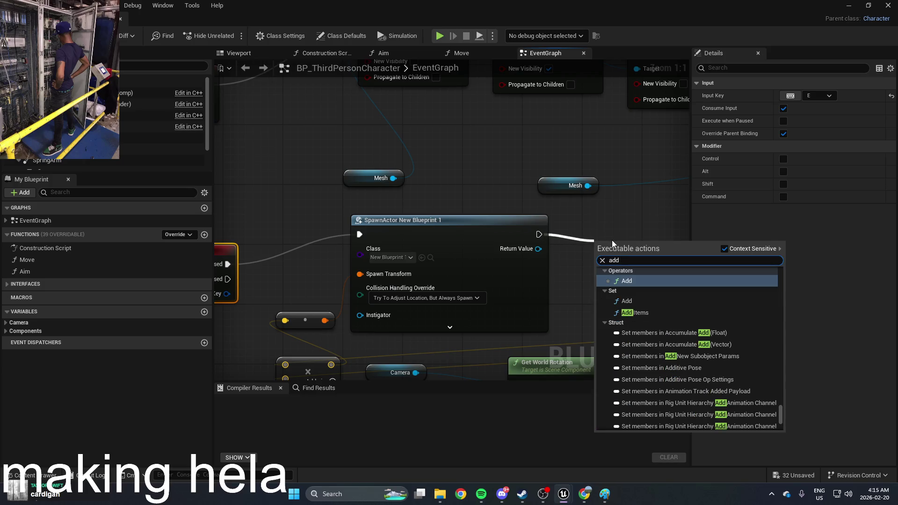
text( force)
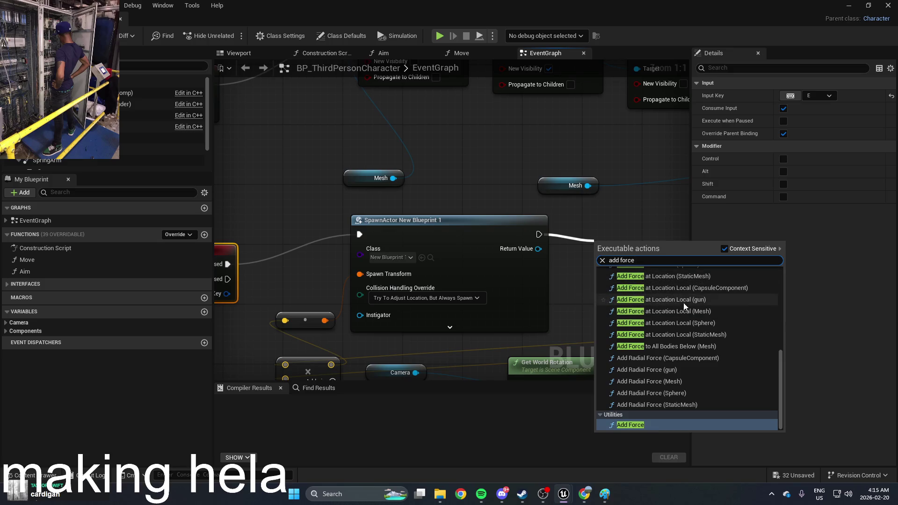
click(652, 423)
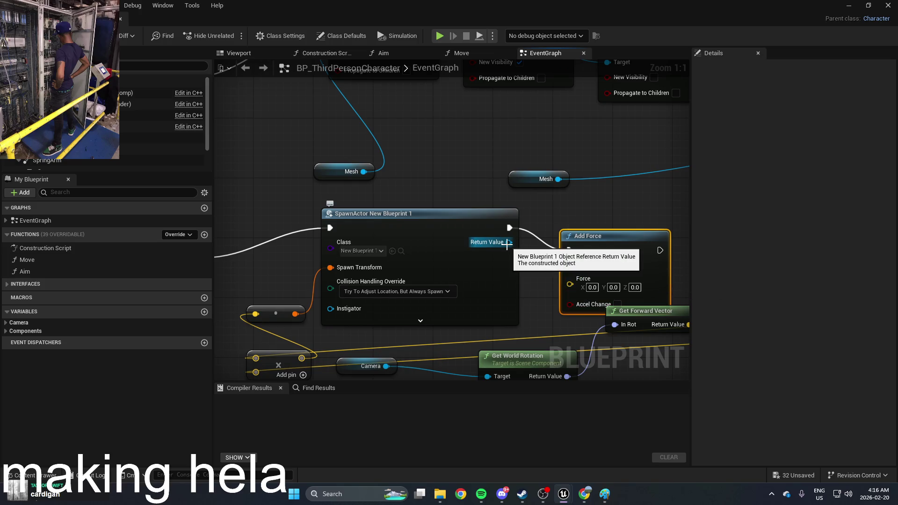
right_click(601, 248)
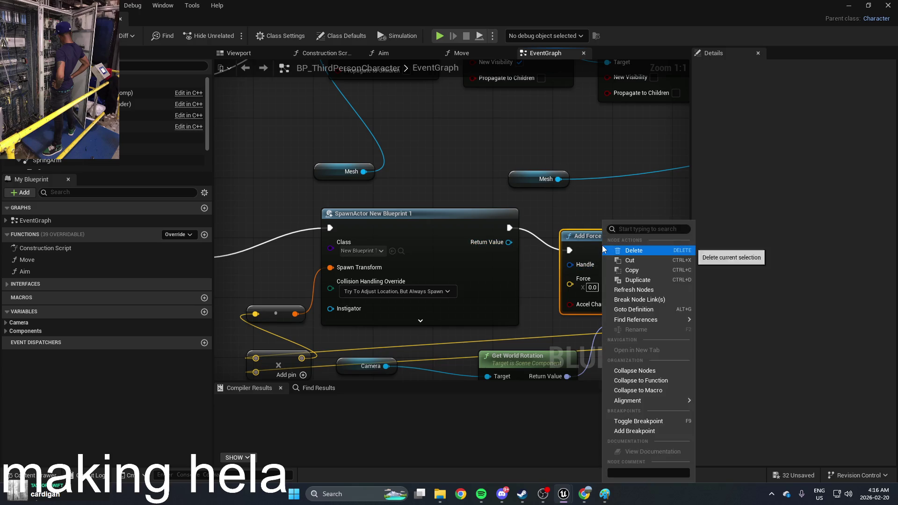
click(585, 247)
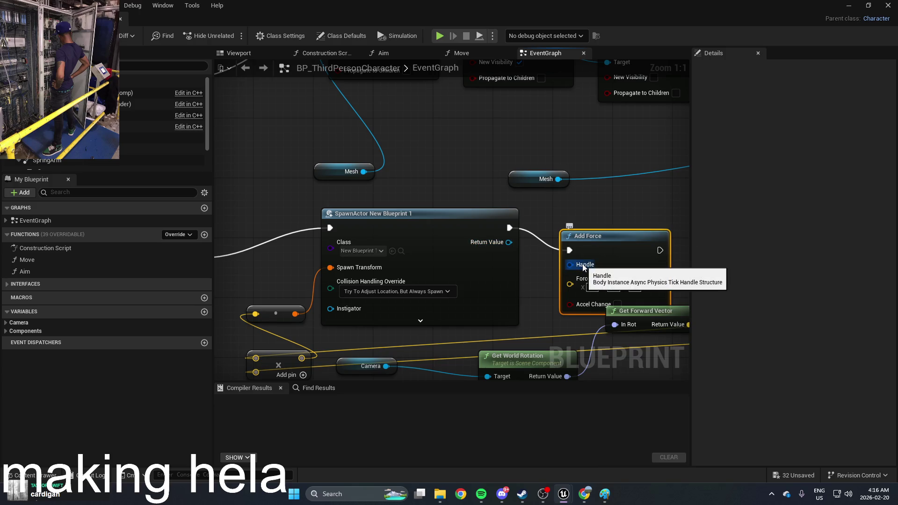
drag(584, 264, 508, 244)
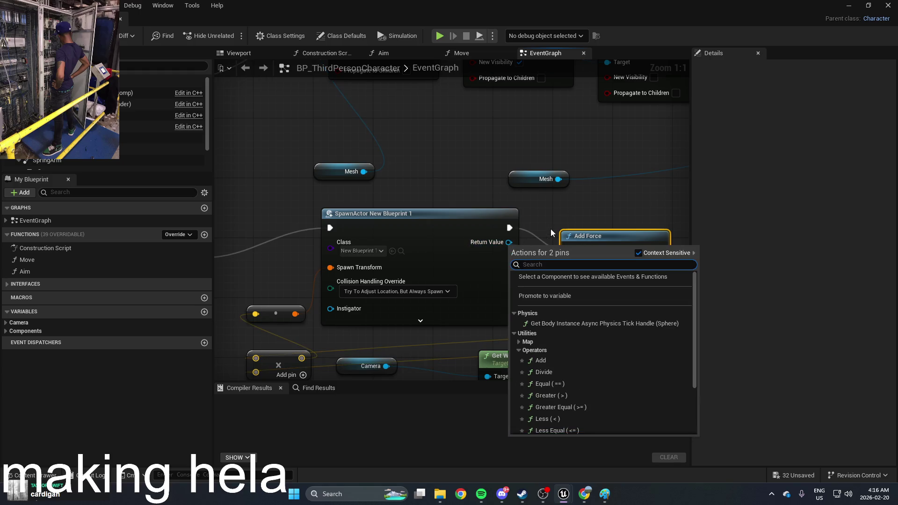
click(574, 323)
mouse_move(597, 271)
mouse_down()
mouse_move(688, 221)
mouse_move(658, 226)
mouse_move(629, 248)
mouse_up()
mouse_move(461, 254)
mouse_down()
mouse_move(521, 244)
mouse_move(529, 253)
mouse_up()
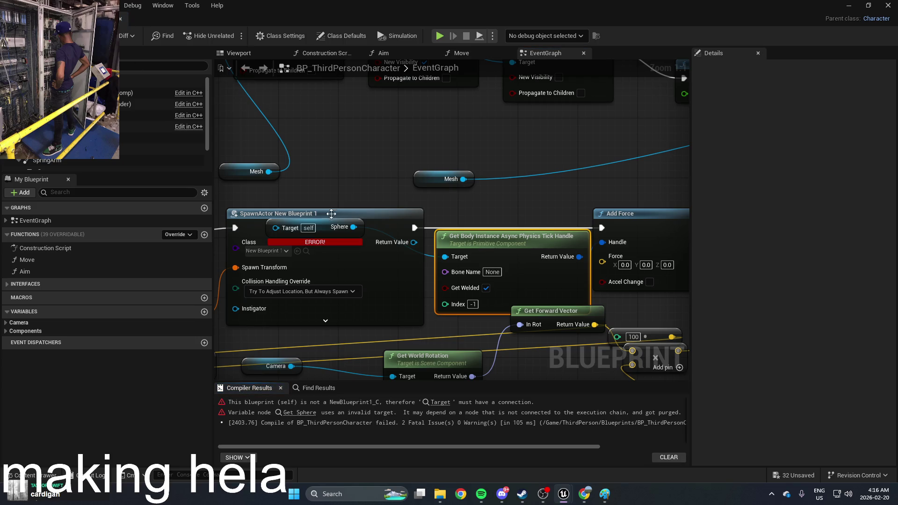
drag(472, 217, 443, 207)
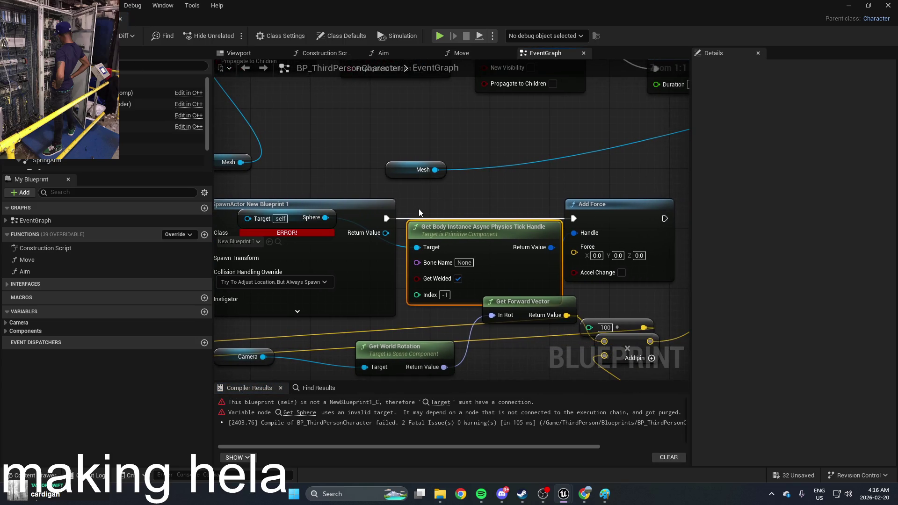
scroll(419, 209, down, 2)
click(553, 225)
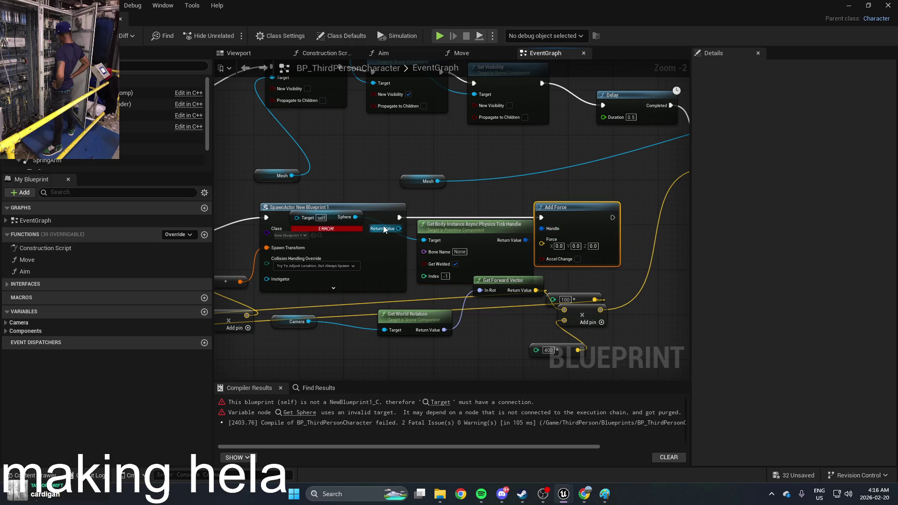
key(ctrl+z)
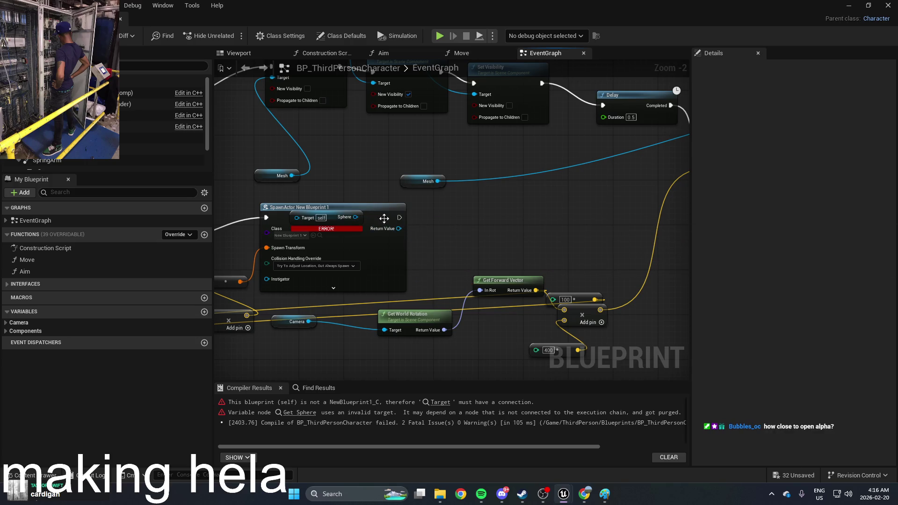
drag(349, 221, 515, 233)
Delete the Get Sphere node and search the action list for 'add force'
key(Delete)
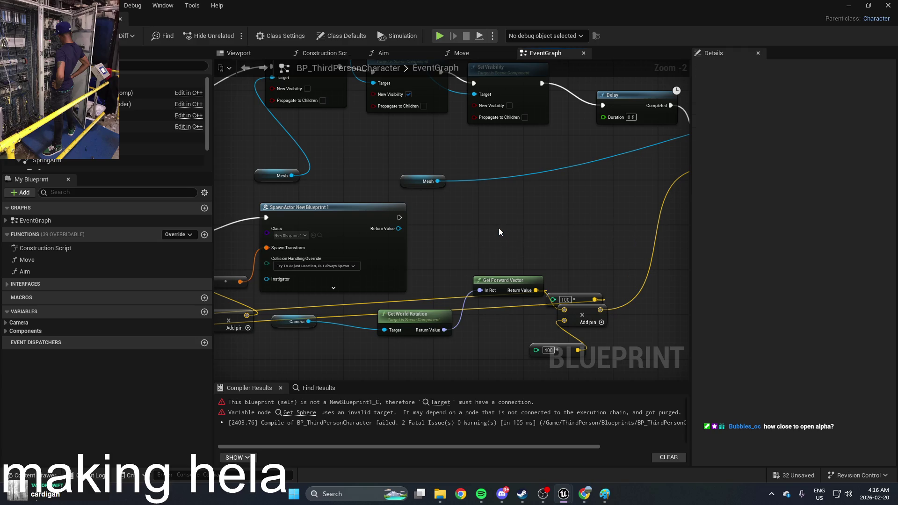
right_click(498, 228)
text(add force)
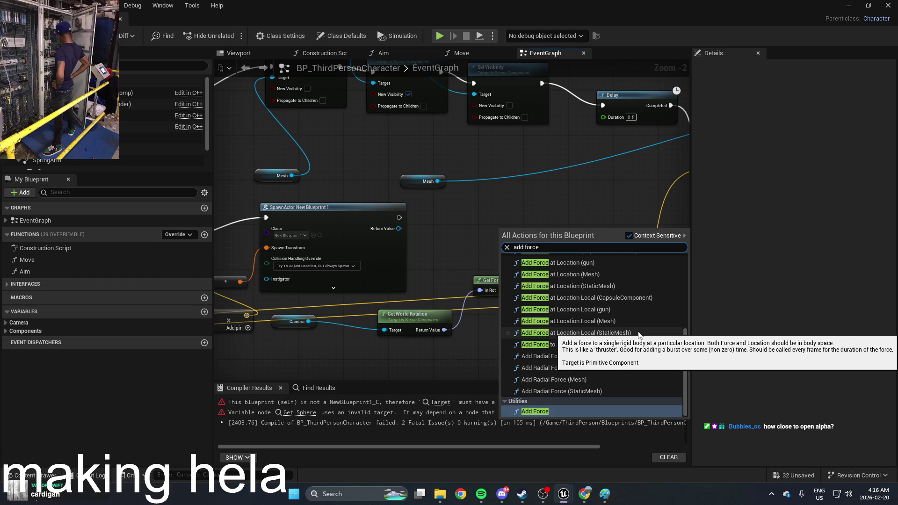
scroll(664, 305, up, 1)
scroll(663, 304, up, 4)
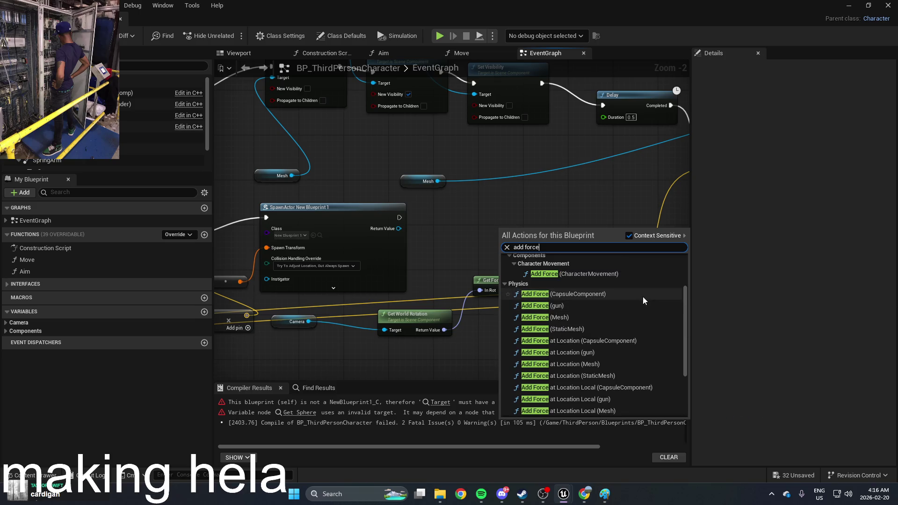
scroll(643, 297, up, 3)
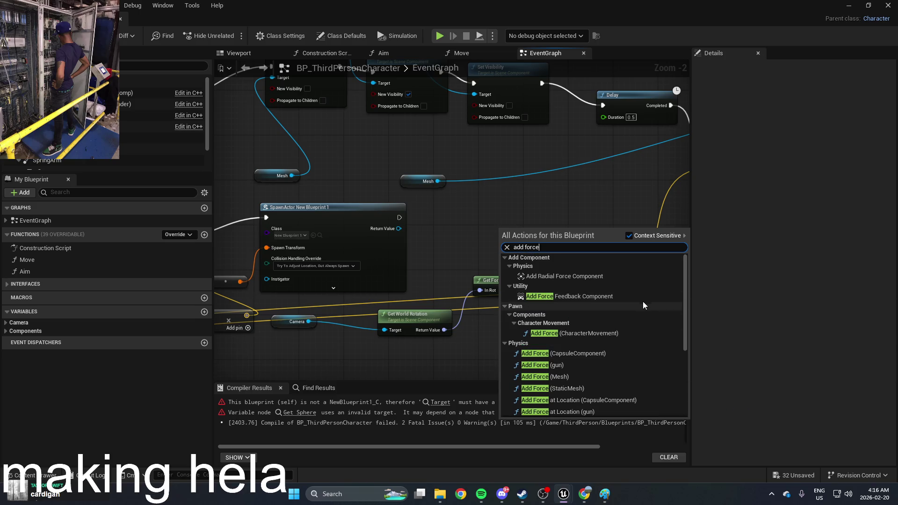
scroll(643, 281, down, 5)
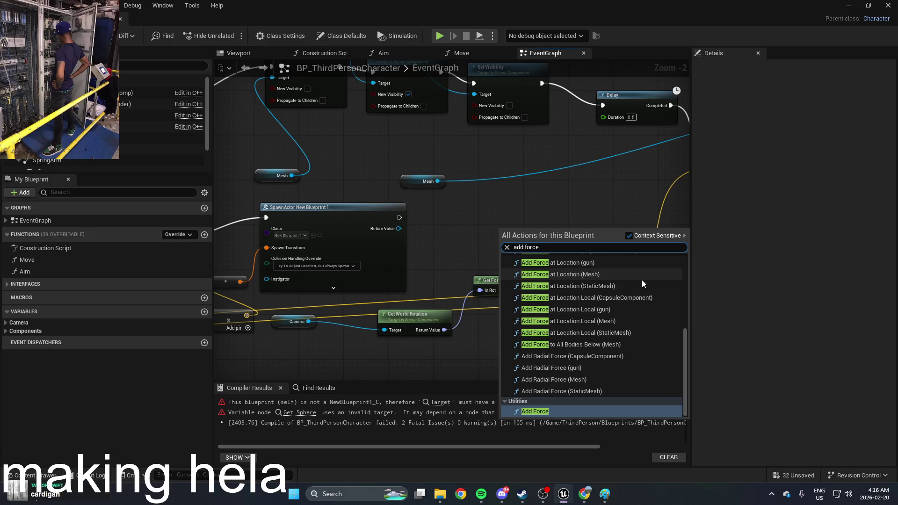
scroll(641, 279, up, 3)
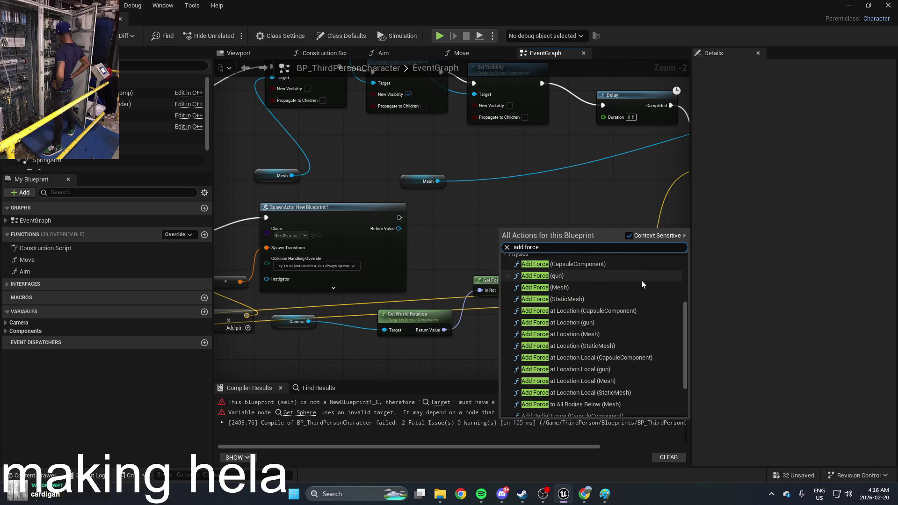
Expand SpawnActor's advanced pins and add an Add Force node for a component
click(341, 290)
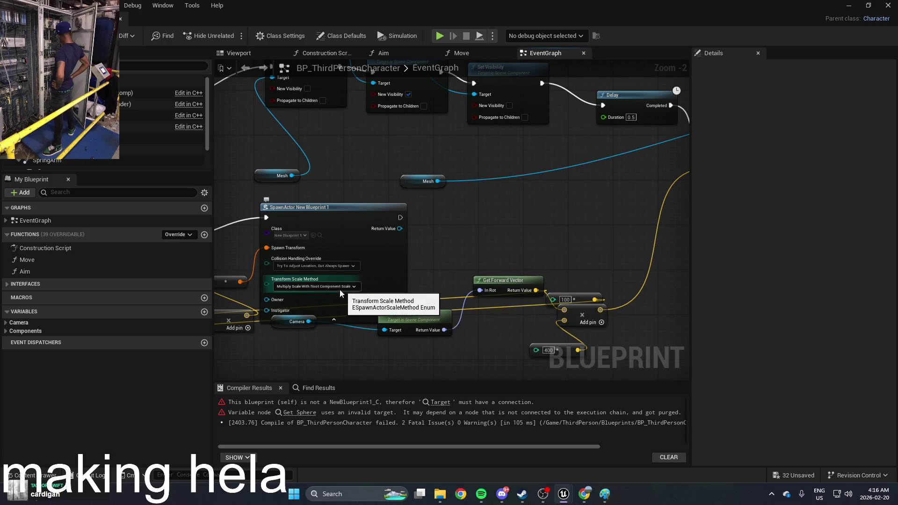
right_click(465, 248)
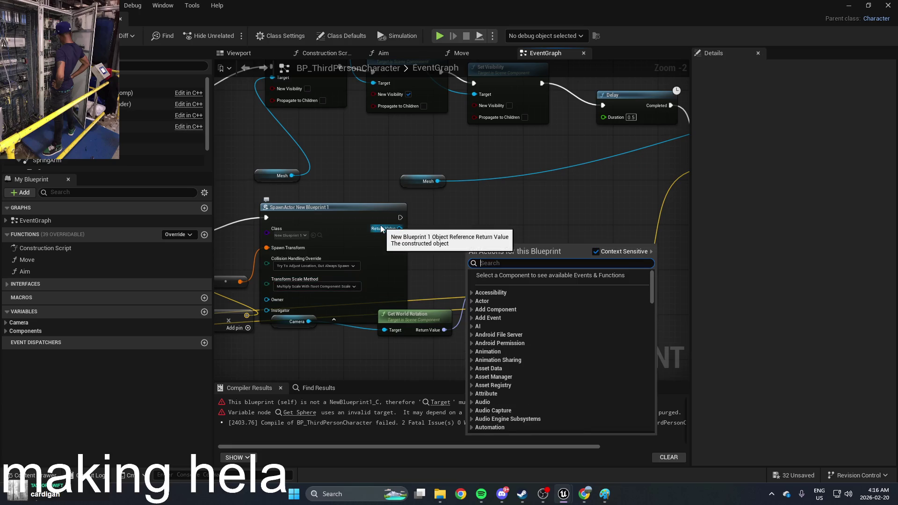
text(add force)
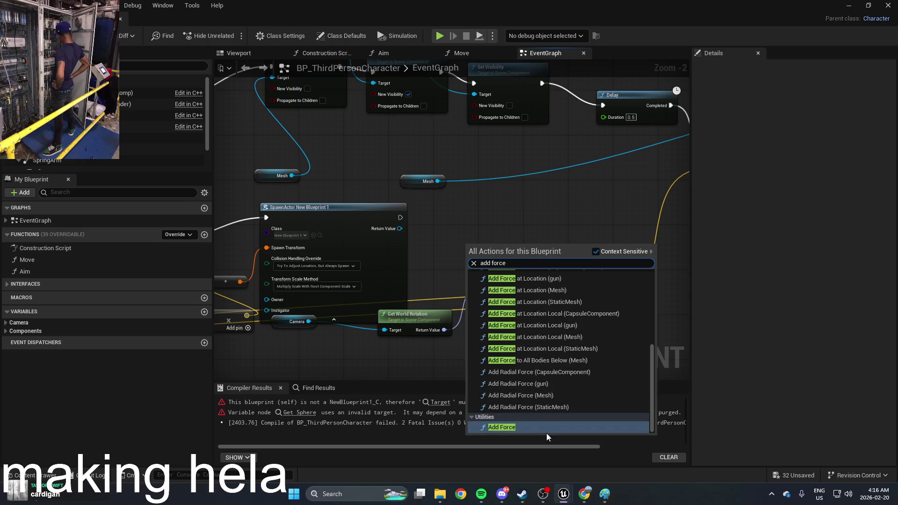
scroll(556, 344, up, 2)
text(e)
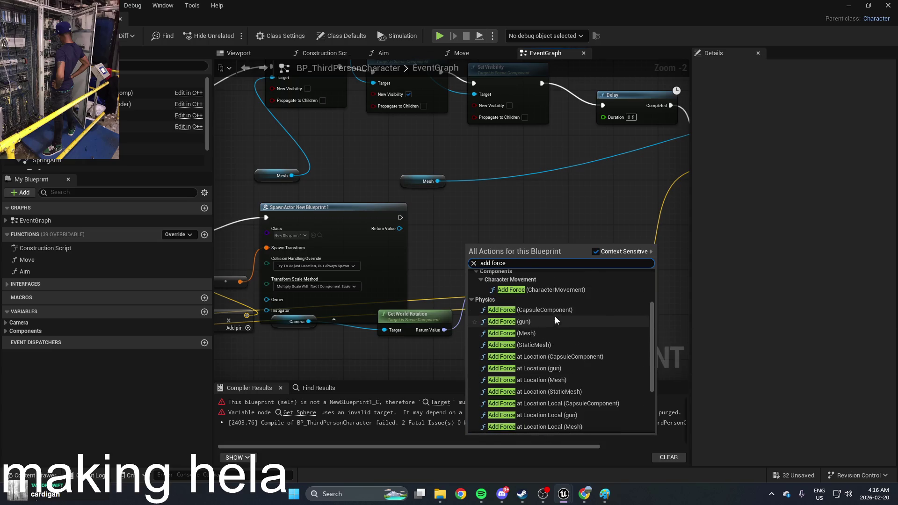
click(560, 314)
drag(532, 236, 549, 220)
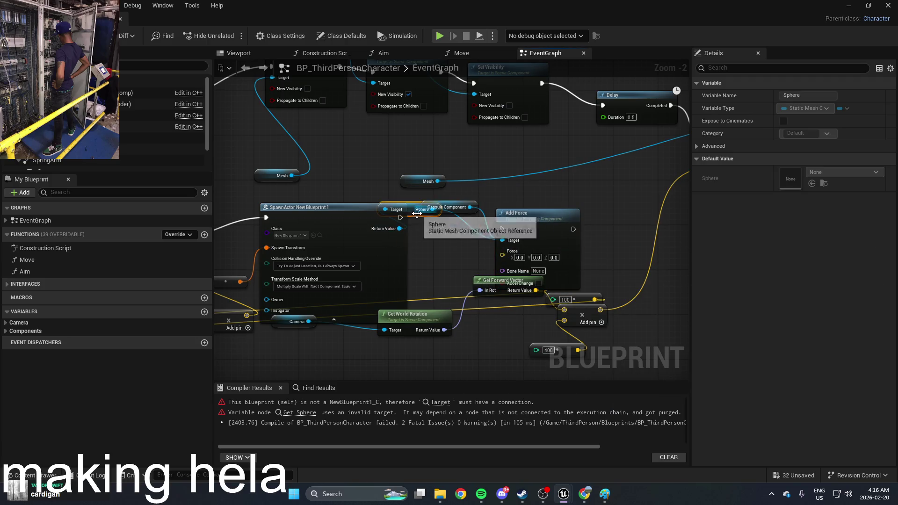
Feed the spawned actor into the Sphere getter and delete the leftover Capsule Component node
drag(418, 213, 452, 268)
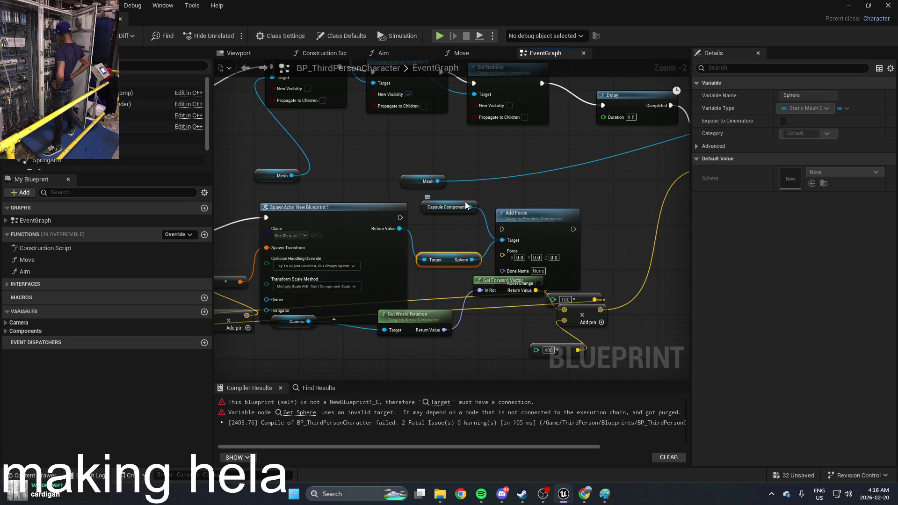
click(476, 205)
key(Delete)
Run Add Force after SpawnActor, feed the scaled forward vector into Force, and compile
mouse_move(400, 217)
mouse_down()
mouse_move(430, 236)
mouse_move(561, 213)
mouse_up()
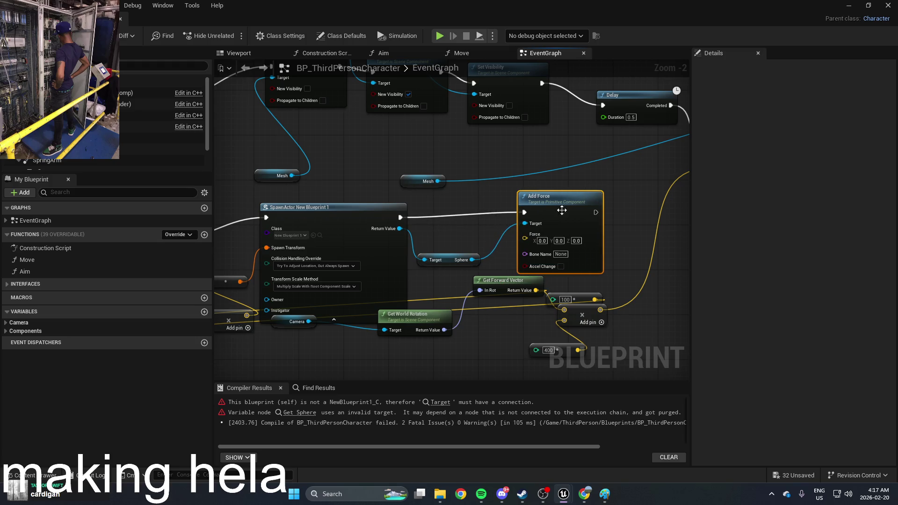
mouse_move(457, 235)
mouse_down()
mouse_move(536, 232)
mouse_move(515, 234)
mouse_up()
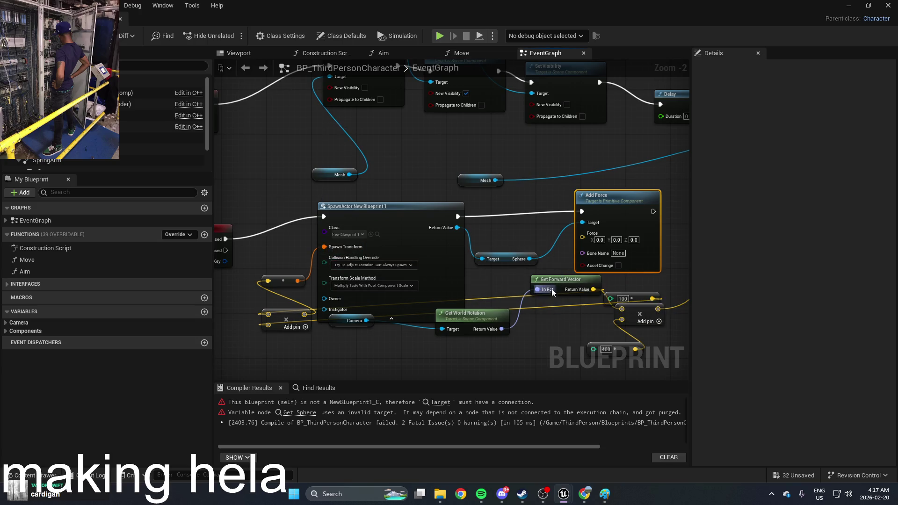
mouse_move(590, 244)
mouse_down()
mouse_move(517, 244)
mouse_move(561, 350)
mouse_up()
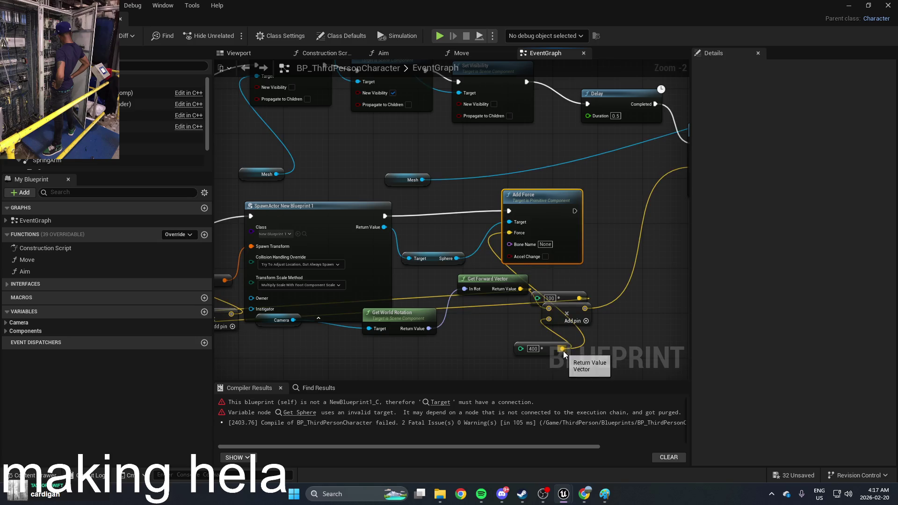
drag(553, 211, 579, 200)
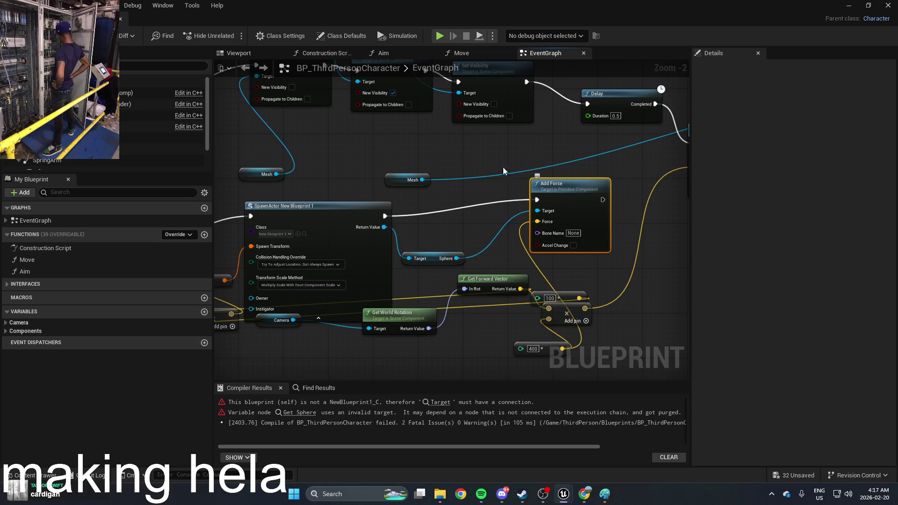
key(F7)
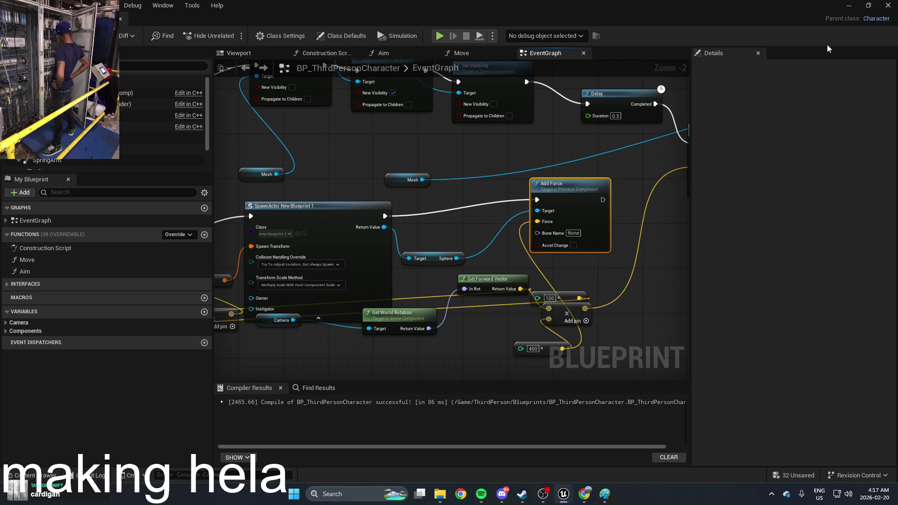
Minimize the Blueprint editor, then play-test the level and stop it
drag(414, 163, 492, 157)
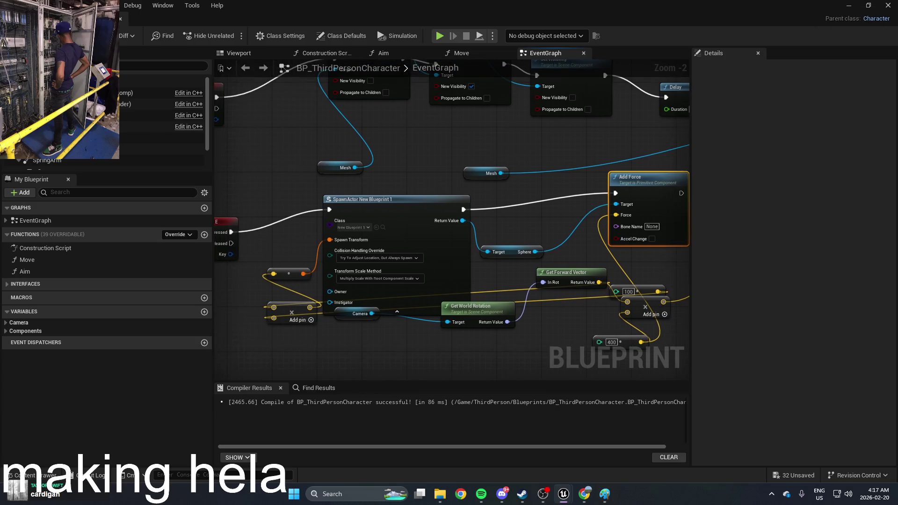
click(849, 11)
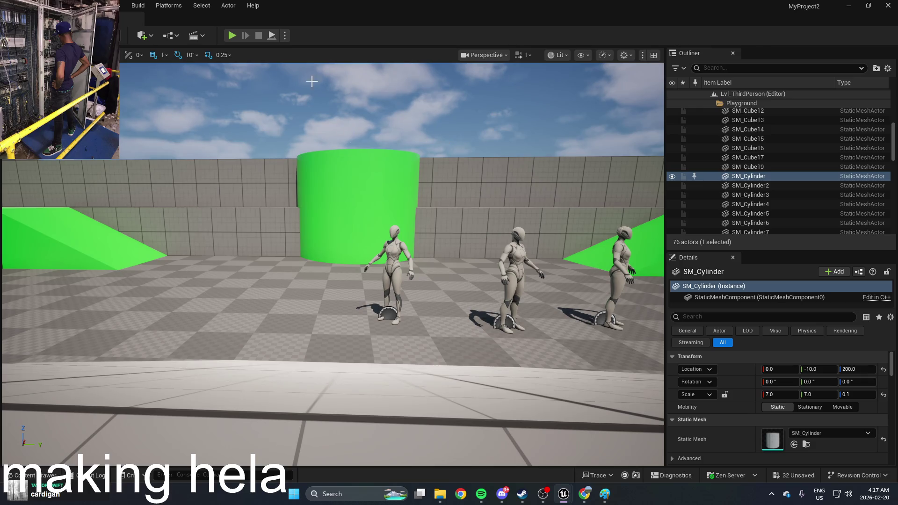
click(232, 36)
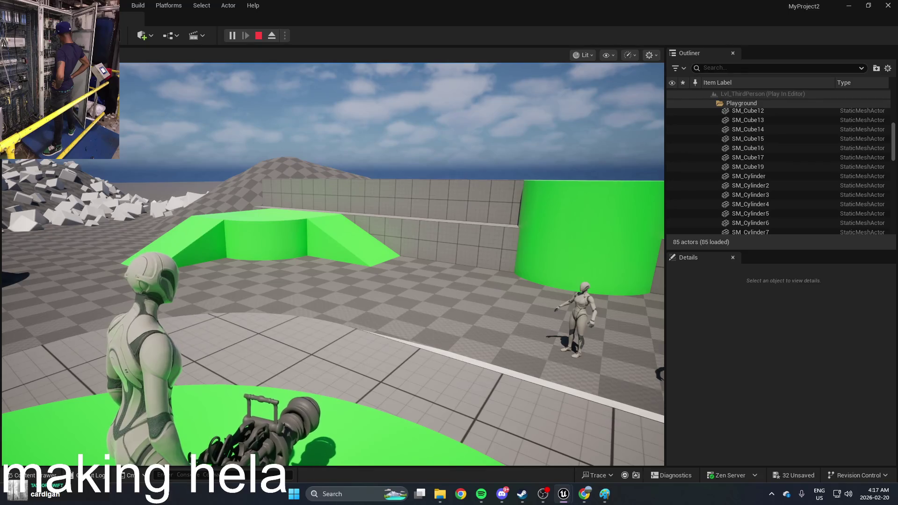
key(Escape)
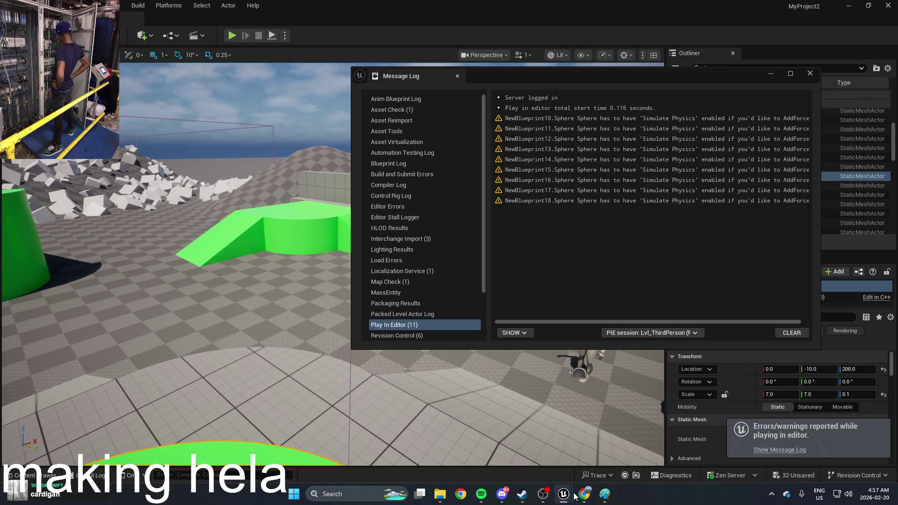
Bring the character blueprint back and check the SpawnActor node's class list
mouse_move(574, 497)
click(635, 450)
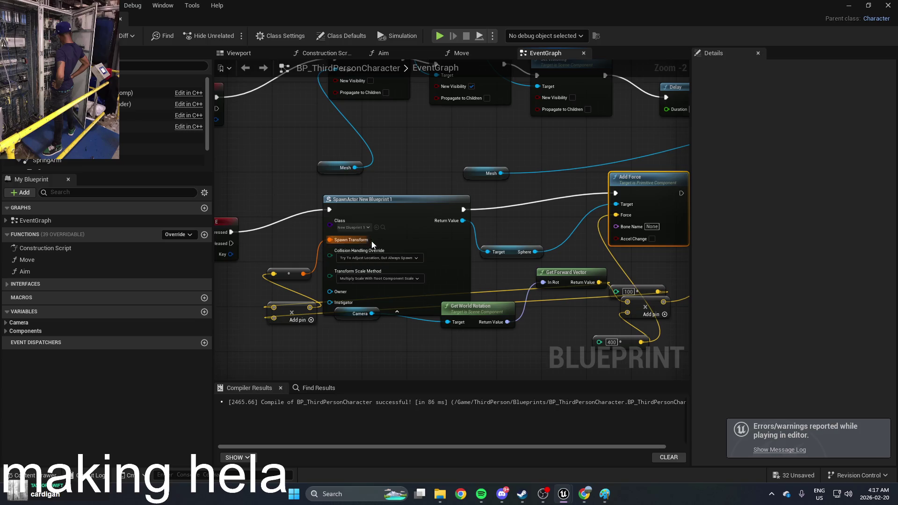
click(373, 244)
click(352, 227)
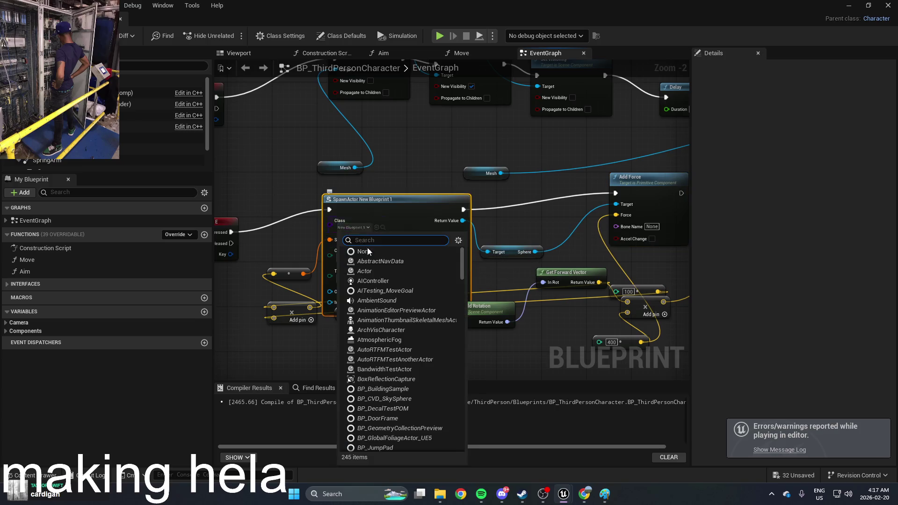
Return to the level and open the Content Drawer on the Blueprints assets
click(848, 5)
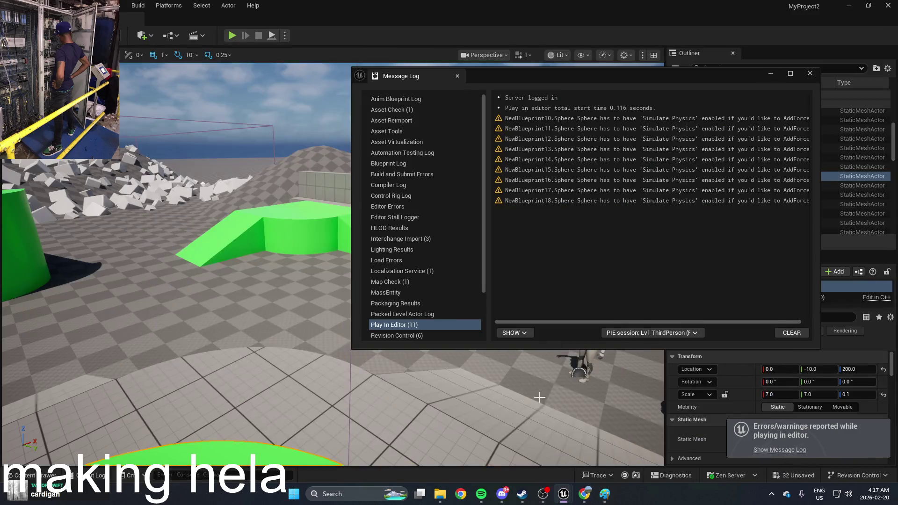
right_click(572, 439)
key(Escape)
key(ctrl+space)
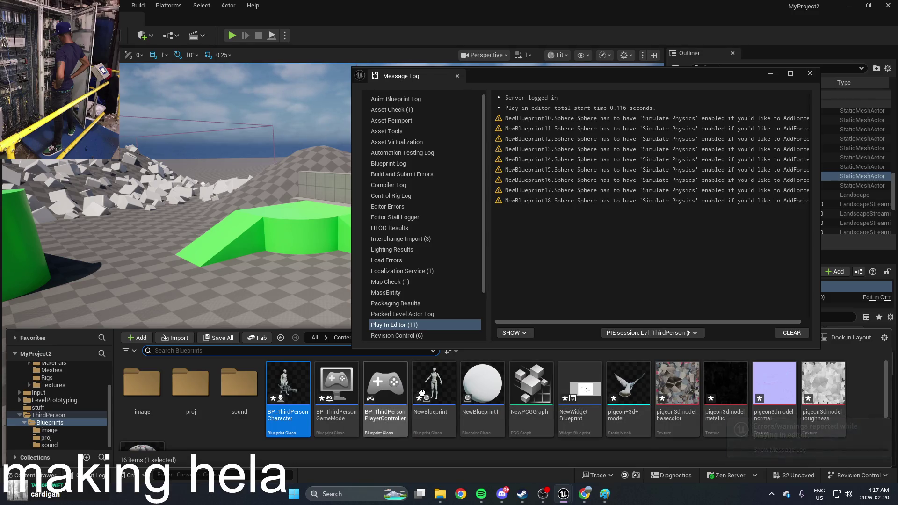
Open NewBlueprint1 and enable Simulate Physics on its Sphere component
double_click(477, 394)
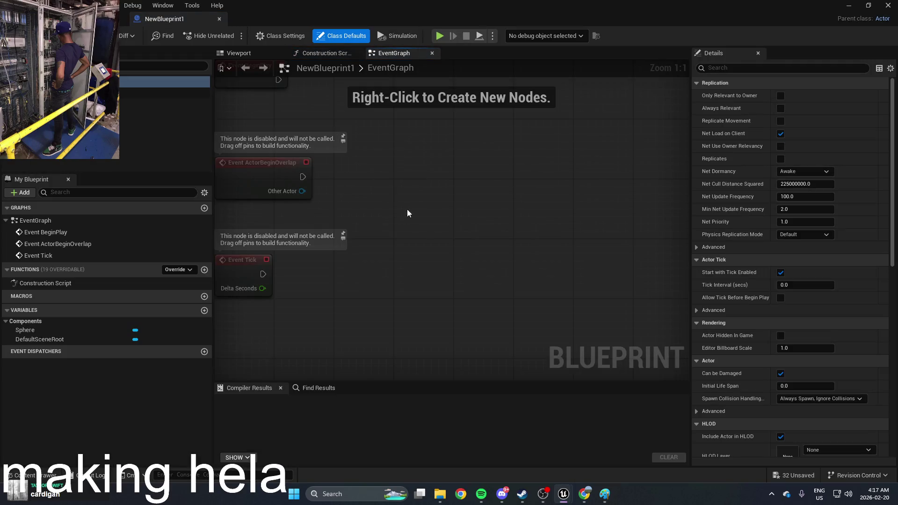
click(57, 104)
scroll(753, 327, down, 3)
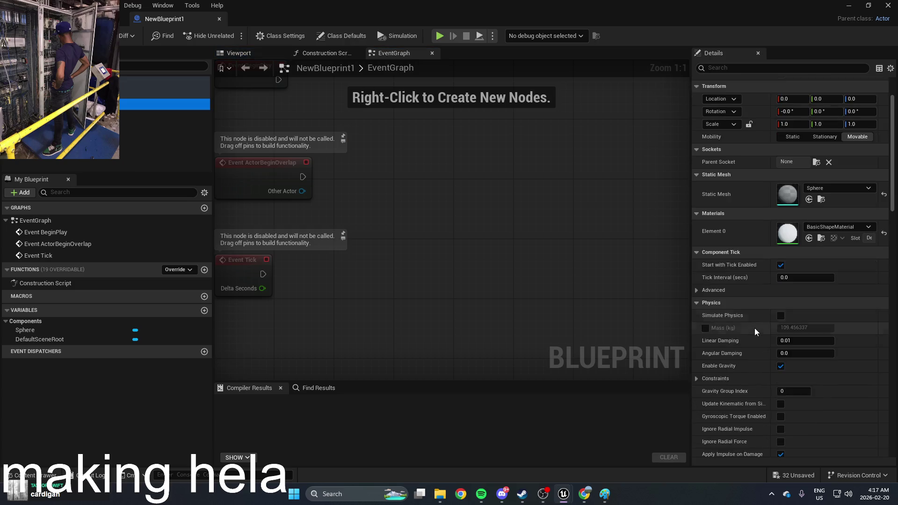
click(781, 301)
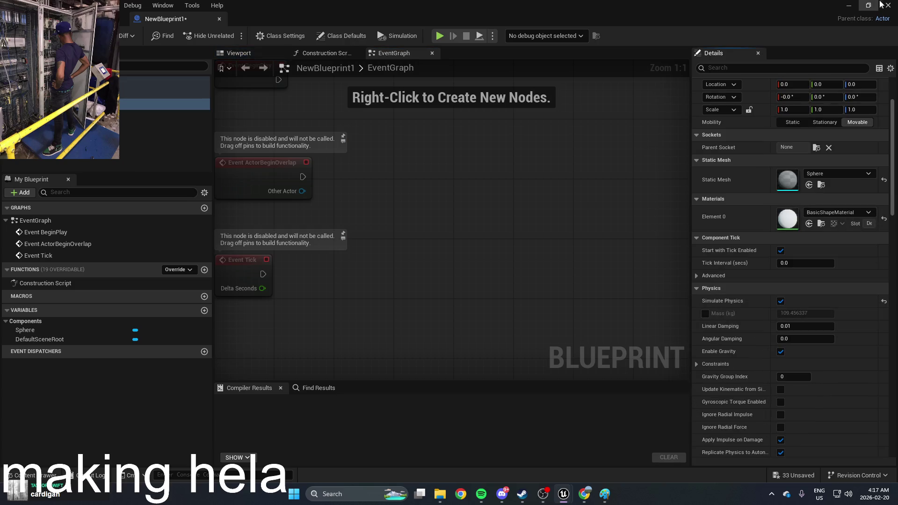
Play-test the level again, stop it, and reopen the Blueprints assets
click(849, 7)
click(231, 35)
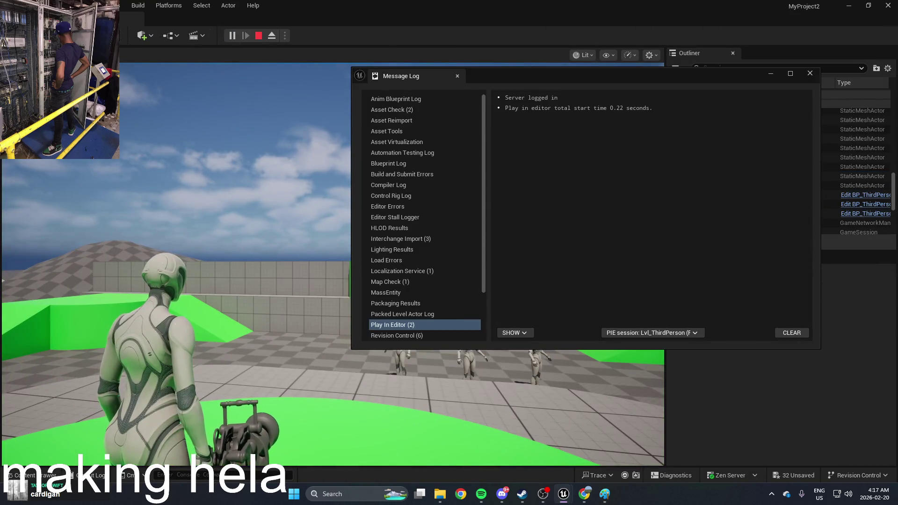
key(Escape)
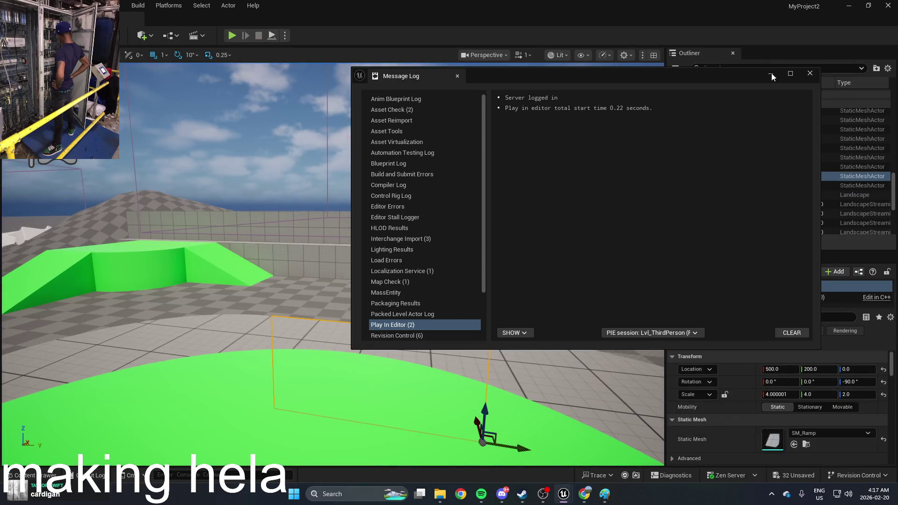
click(771, 75)
key(ctrl+space)
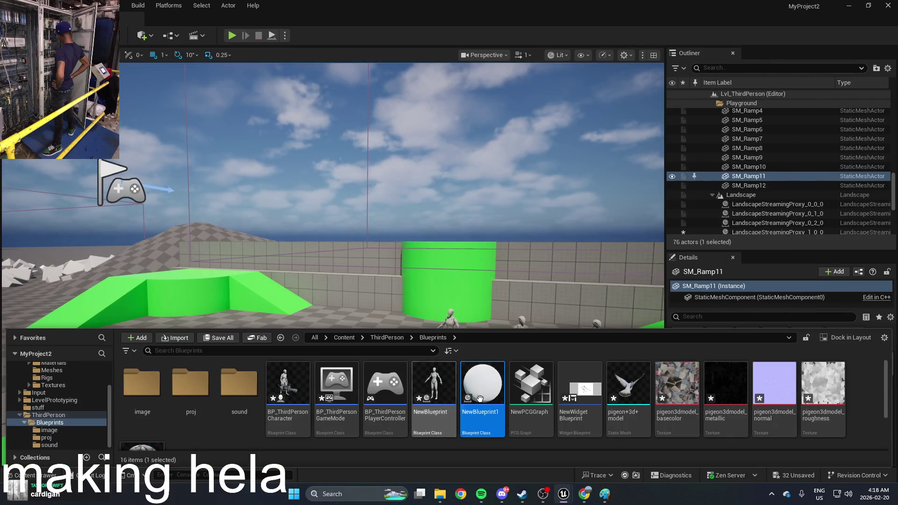
In NewBlueprint1's Viewport preview, frame the sphere and turn on Show Floor
double_click(486, 399)
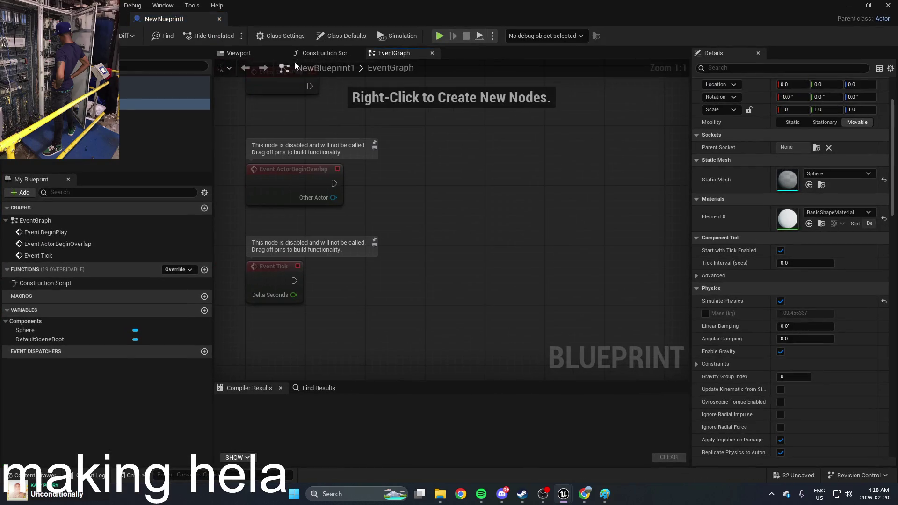
click(237, 52)
scroll(217, 348, up, 5)
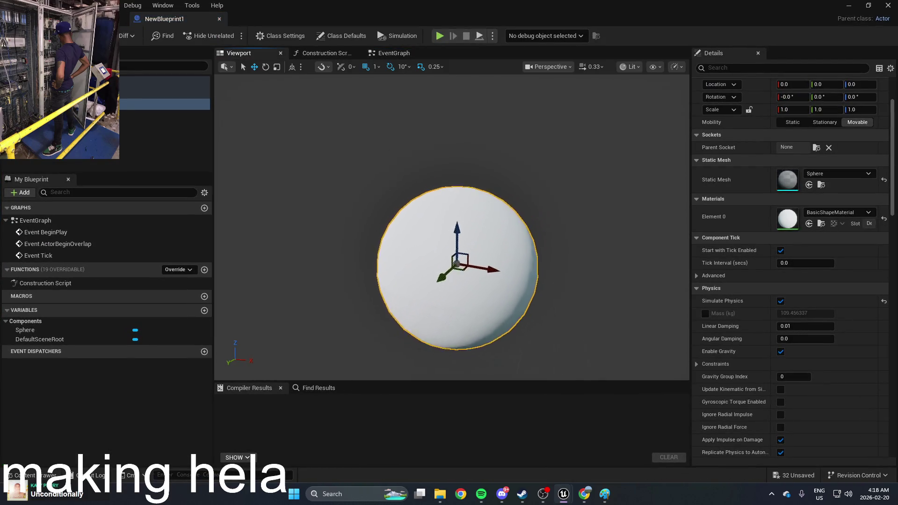
key(f)
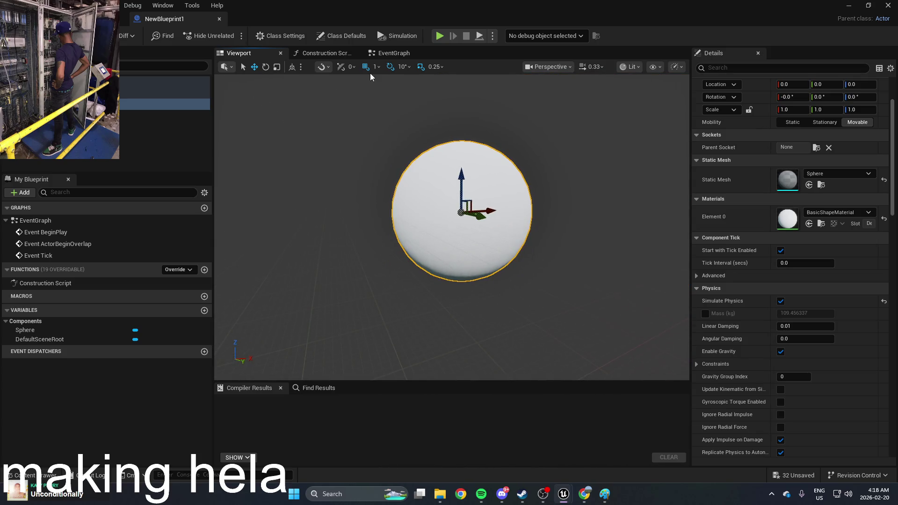
click(657, 66)
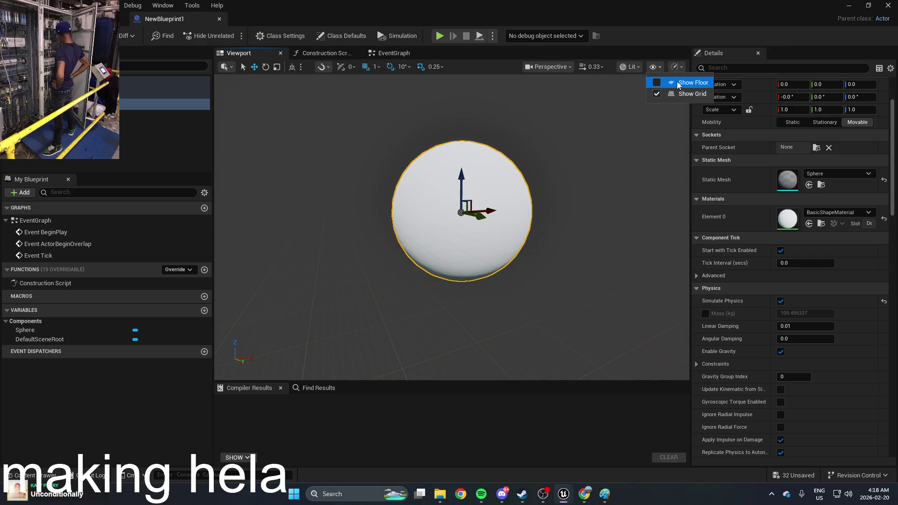
click(677, 83)
scroll(581, 145, up, 5)
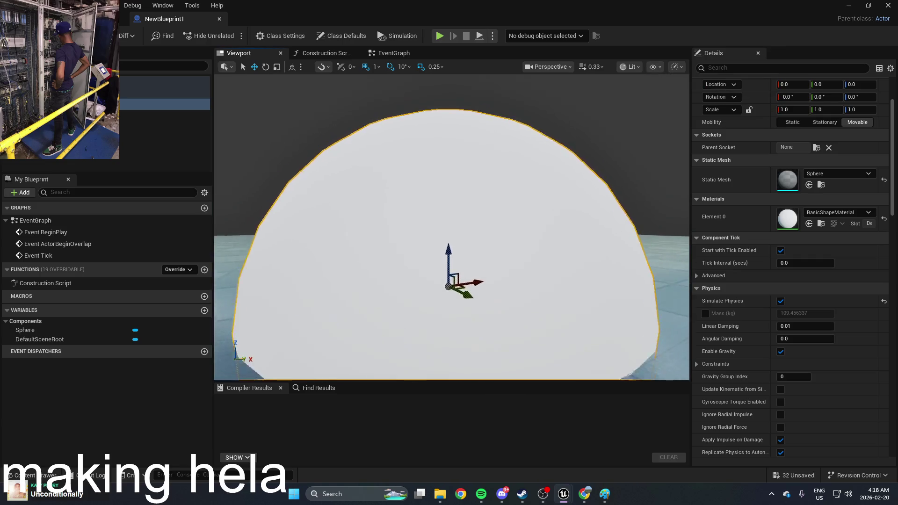
click(632, 66)
click(848, 6)
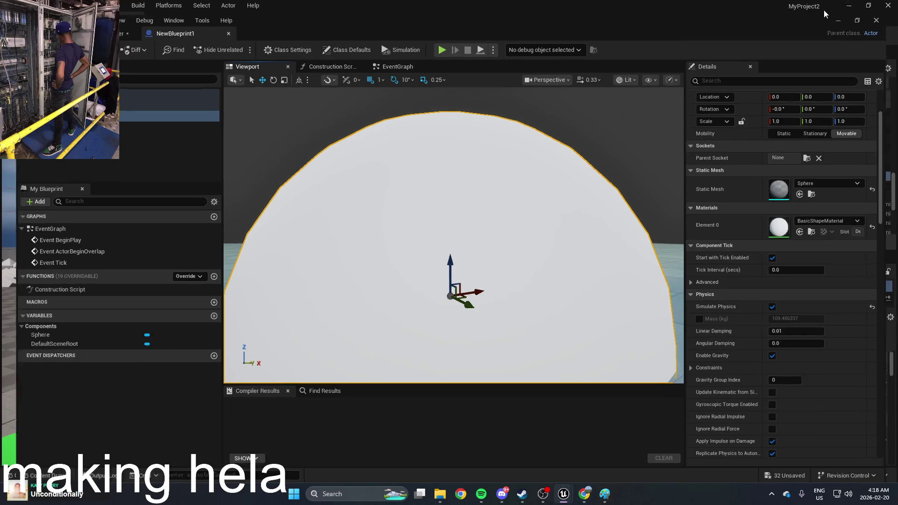
Run a play test with Alt+P, stop it with Esc, and show the Blueprints folder
key(alt+p)
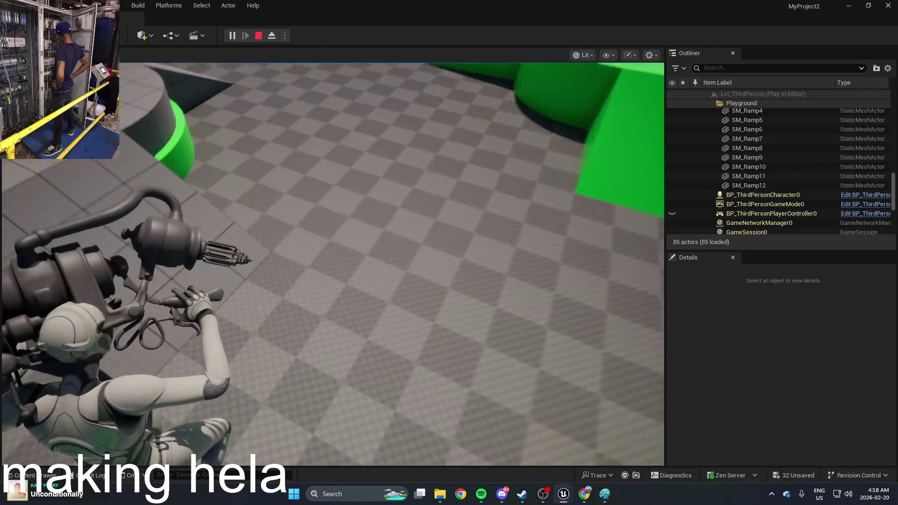
key(Escape)
key(ctrl+space)
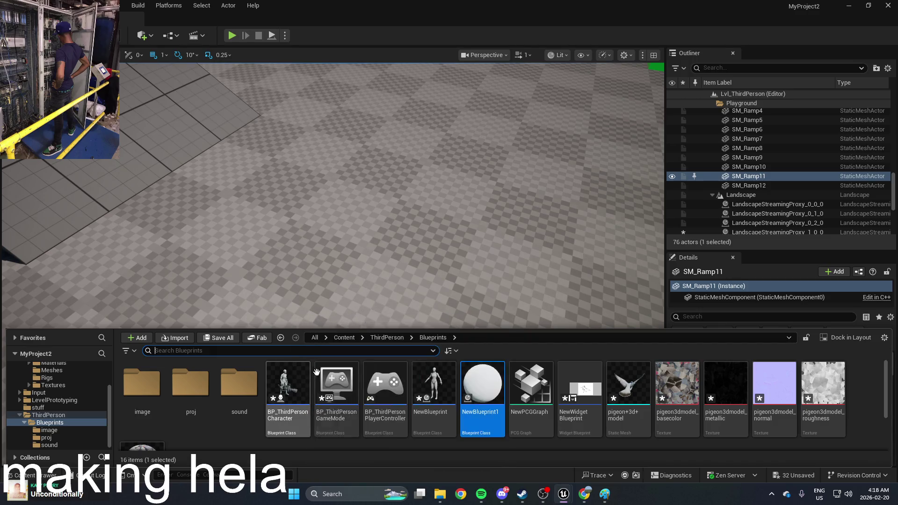
Reopen BP_ThirdPersonCharacter from the Blueprints folder
click(288, 383)
double_click(288, 388)
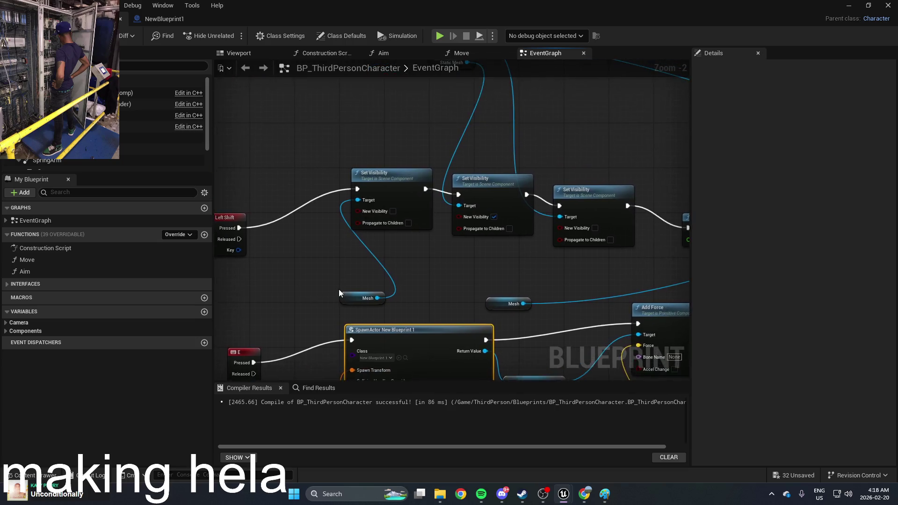
scroll(338, 289, down, 3)
scroll(339, 289, up, 2)
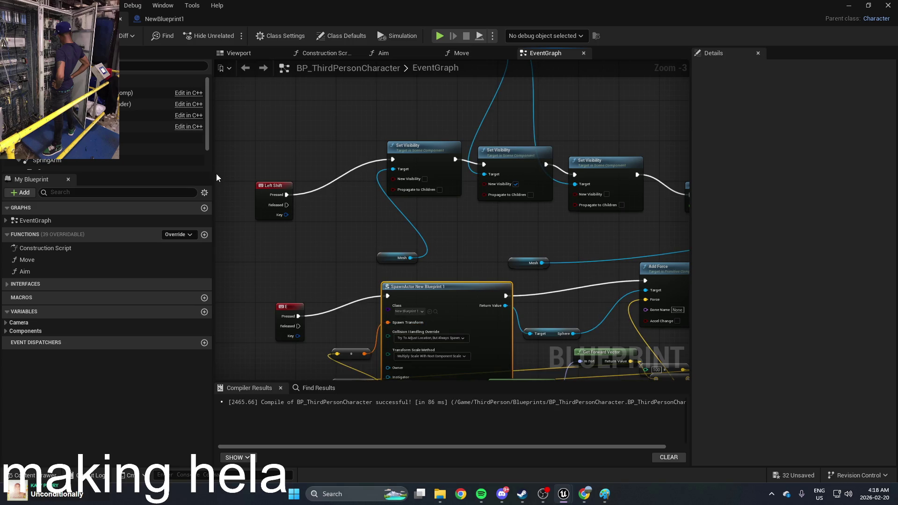
scroll(373, 163, down, 3)
scroll(408, 232, up, 3)
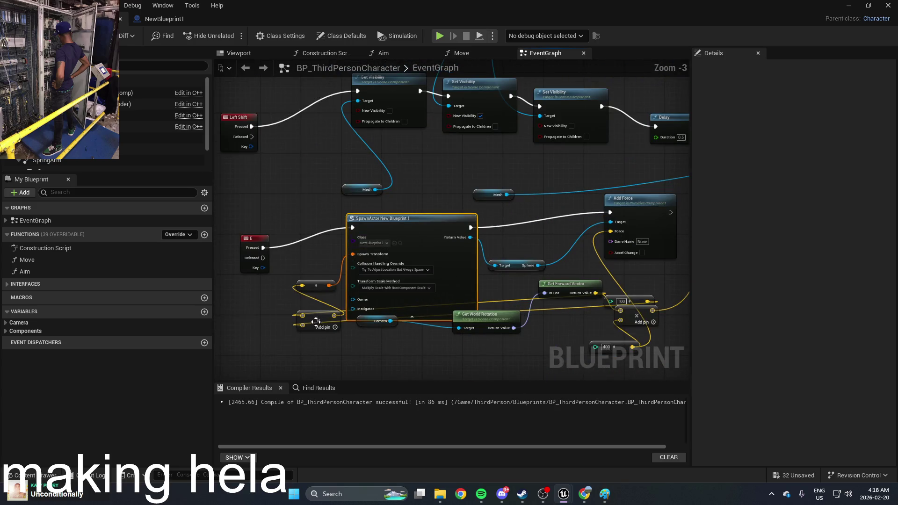
Line up Get World Rotation, Camera and Get Forward Vector in a row beneath SpawnActor
drag(489, 322, 453, 347)
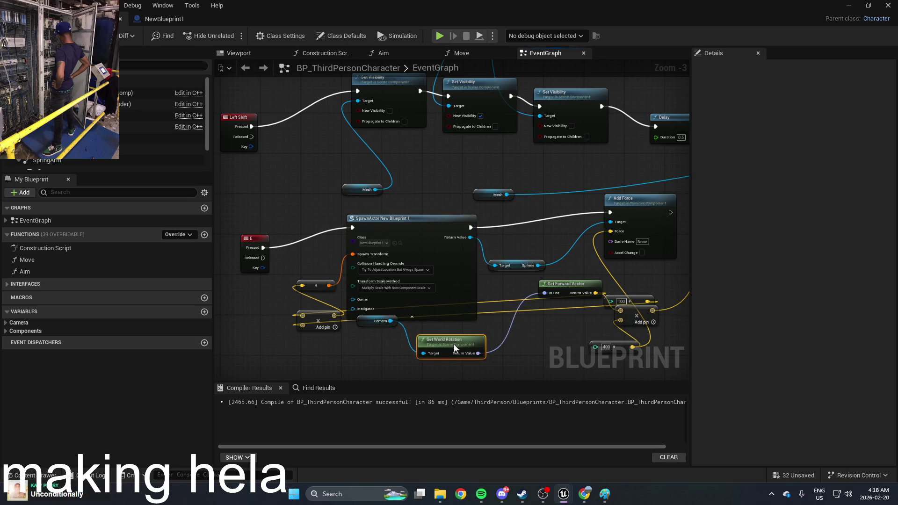
drag(366, 317, 333, 342)
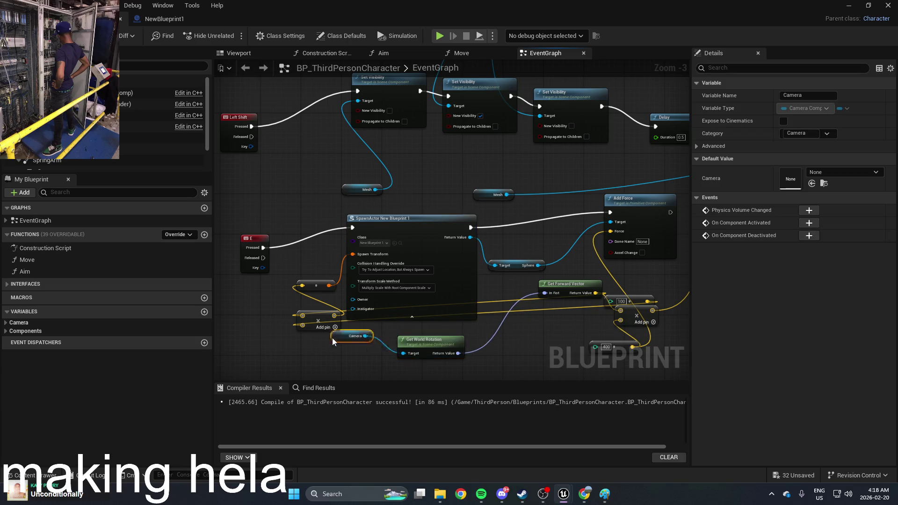
mouse_move(573, 293)
mouse_down()
mouse_move(532, 323)
mouse_move(375, 263)
mouse_up()
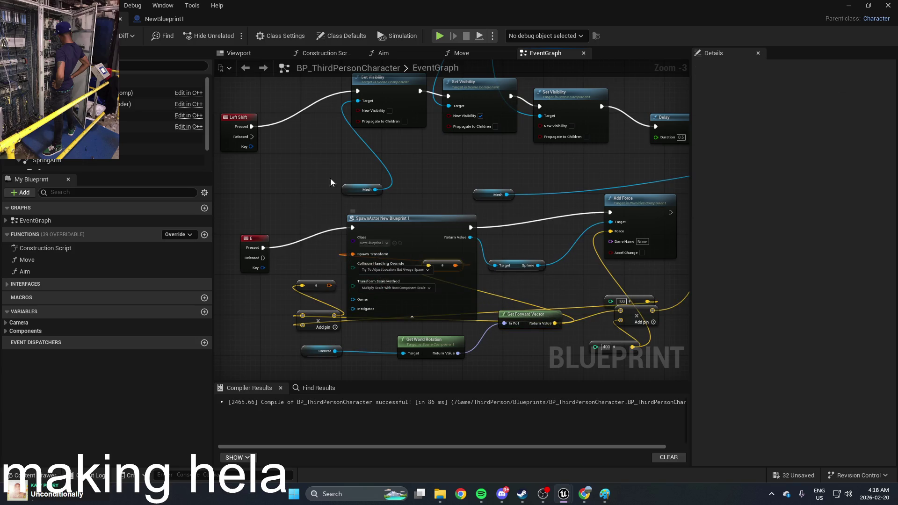
Hide the Blueprint editor, then play-test the third-person level and stop it
click(859, 4)
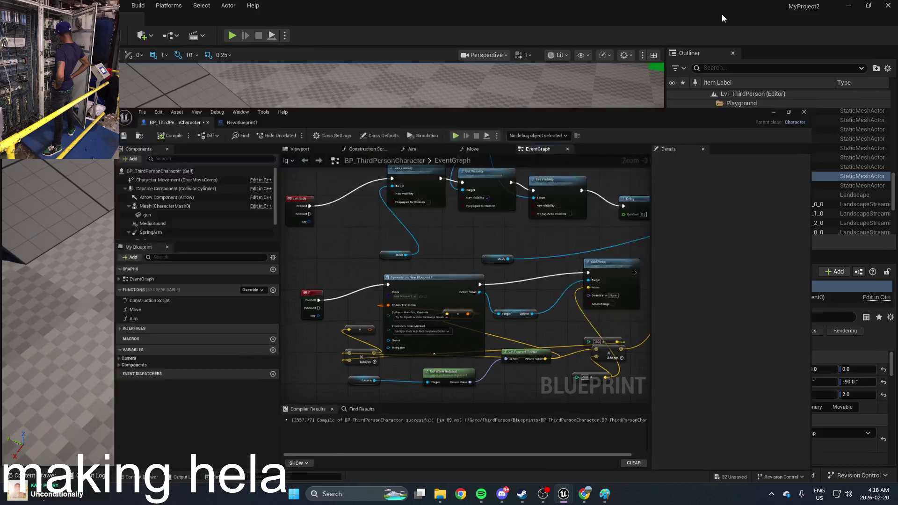
click(231, 36)
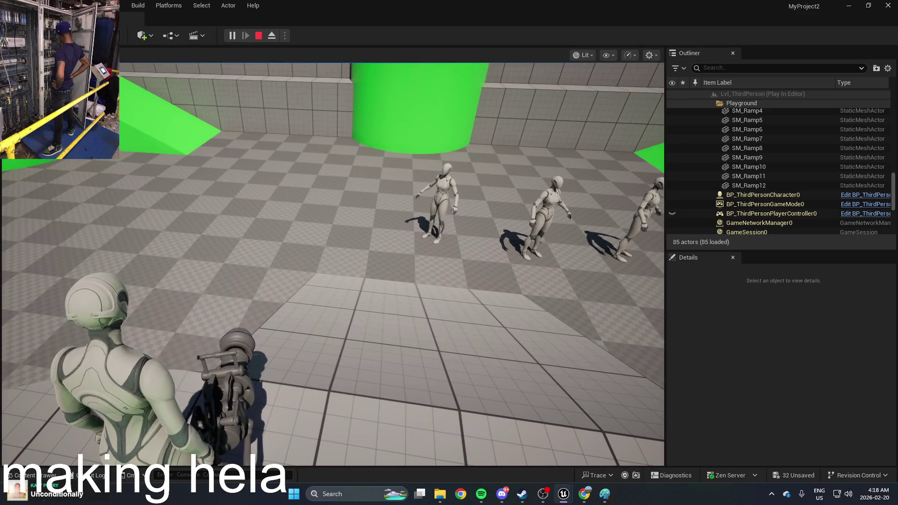
key(Escape)
Reopen BP_ThirdPersonCharacter's EventGraph and bring the Add Force area into view
key(ctrl+space)
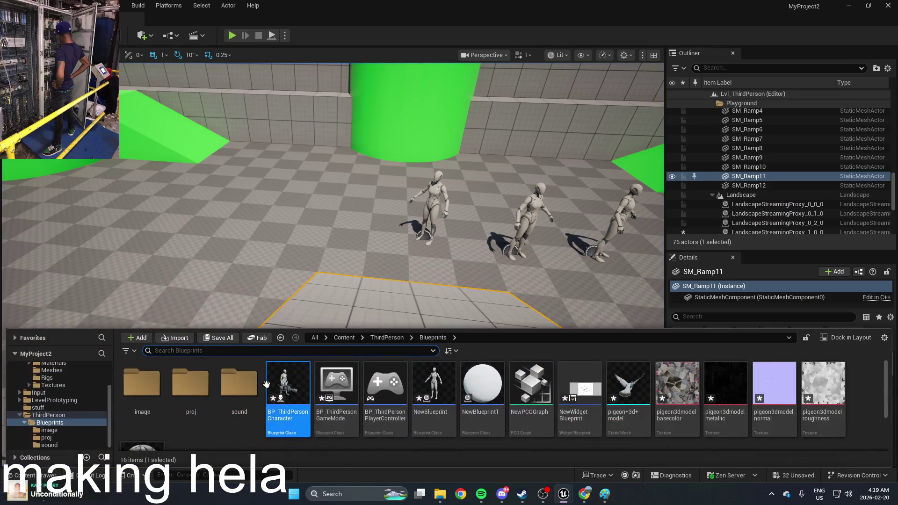
double_click(288, 392)
drag(381, 211, 386, 210)
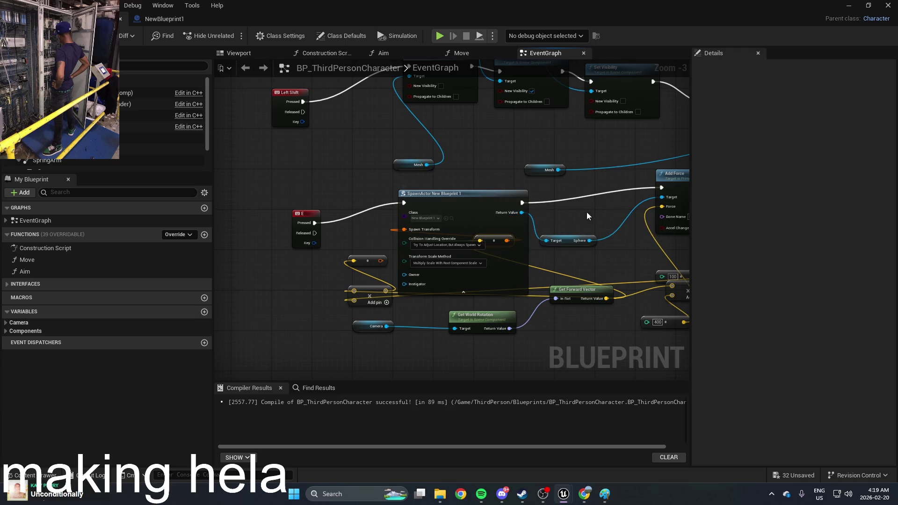
drag(573, 236, 425, 249)
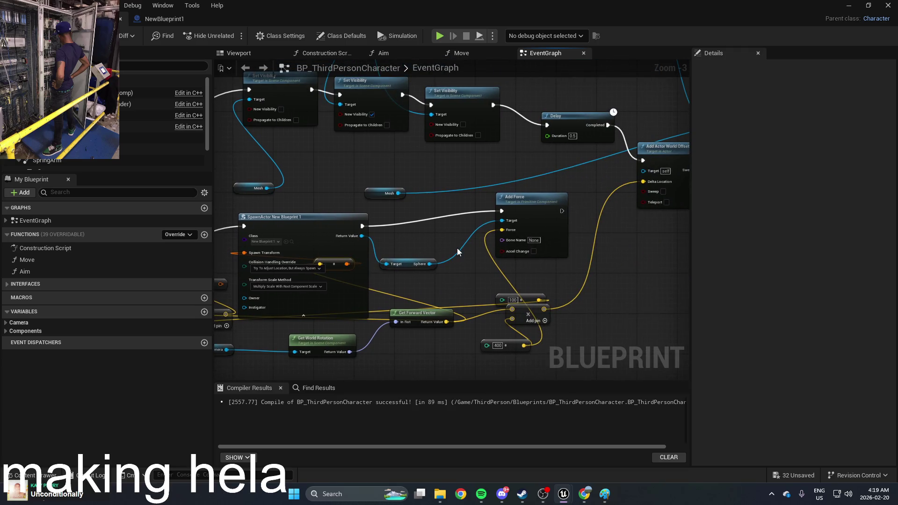
scroll(543, 210, down, 3)
scroll(503, 226, up, 2)
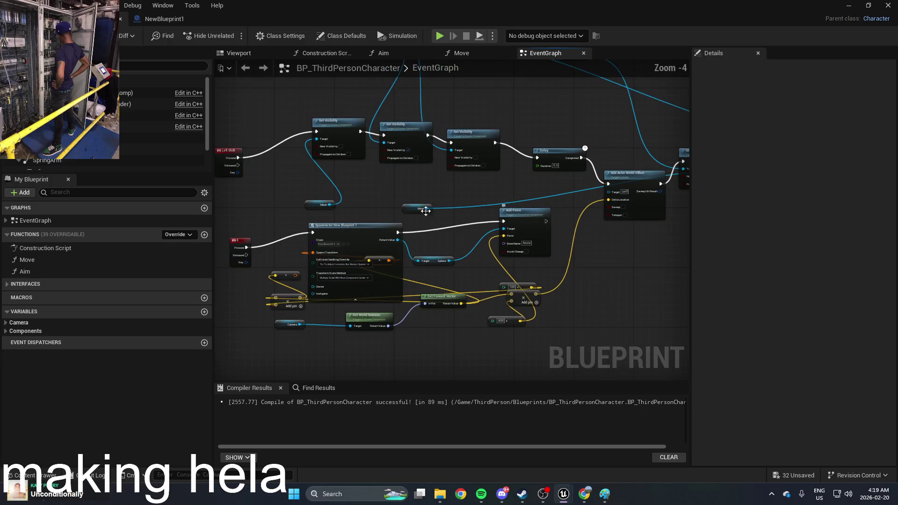
scroll(503, 227, up, 1)
Reposition the Sphere target node and move SpawnActor New Blueprint 1 to mid-graph
click(450, 254)
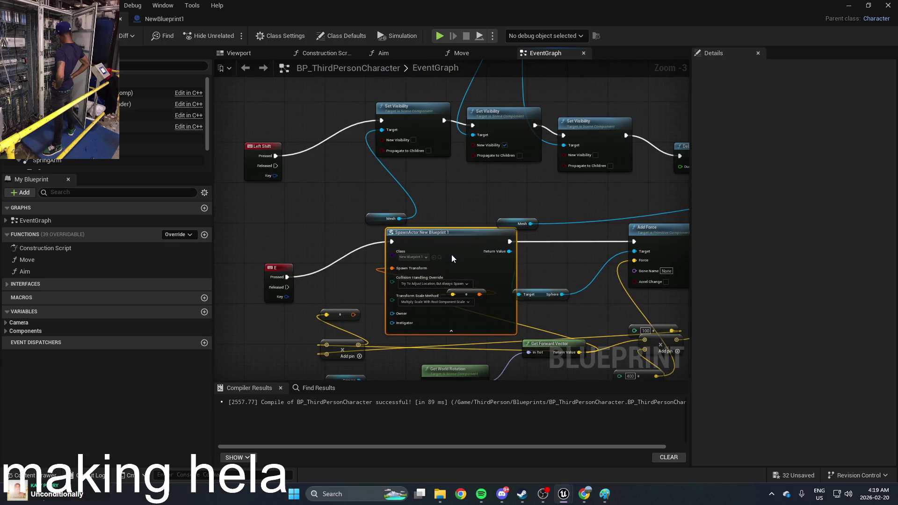
scroll(430, 262, up, 1)
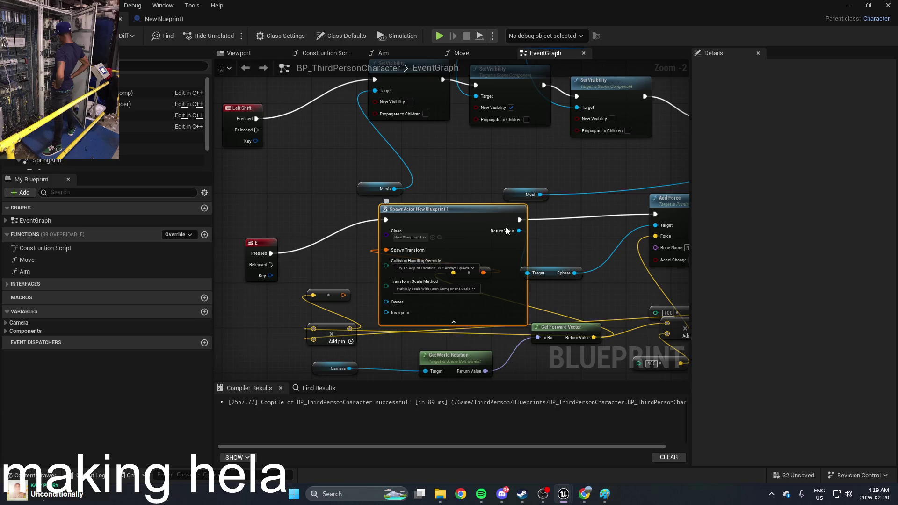
mouse_move(557, 273)
mouse_down()
mouse_move(593, 266)
mouse_move(452, 262)
mouse_up()
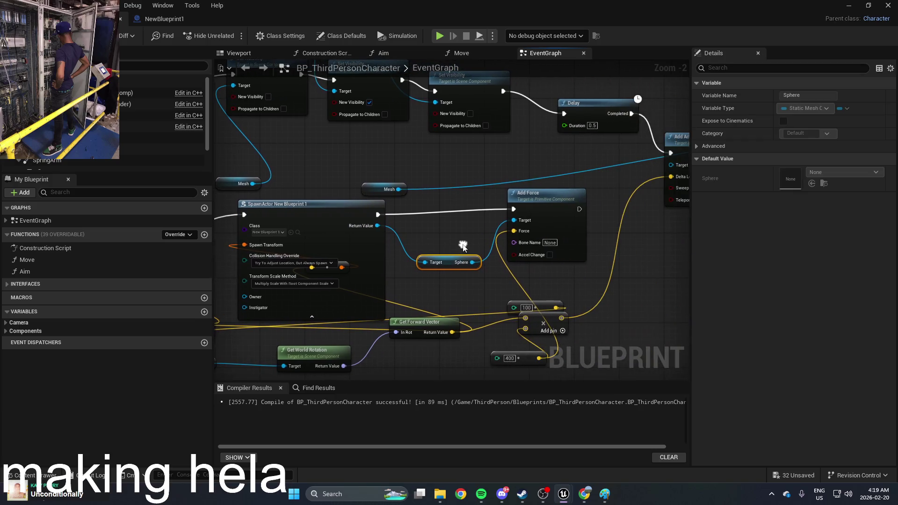
mouse_move(523, 243)
mouse_down()
mouse_move(573, 195)
mouse_move(452, 222)
mouse_move(446, 213)
mouse_up()
scroll(446, 213, up, 2)
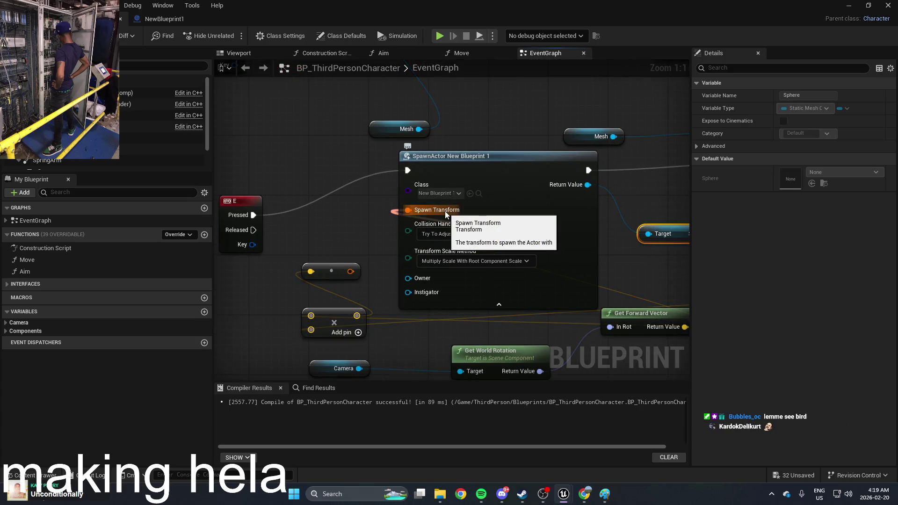
drag(601, 250, 480, 231)
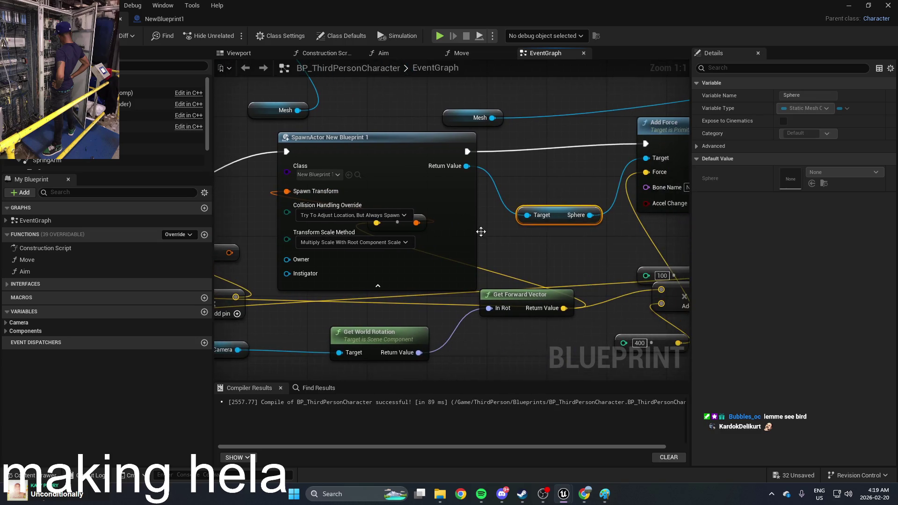
Break the Spawn Transform link, move Get Forward Vector beside Camera, and delete the reroute node
right_click(307, 193)
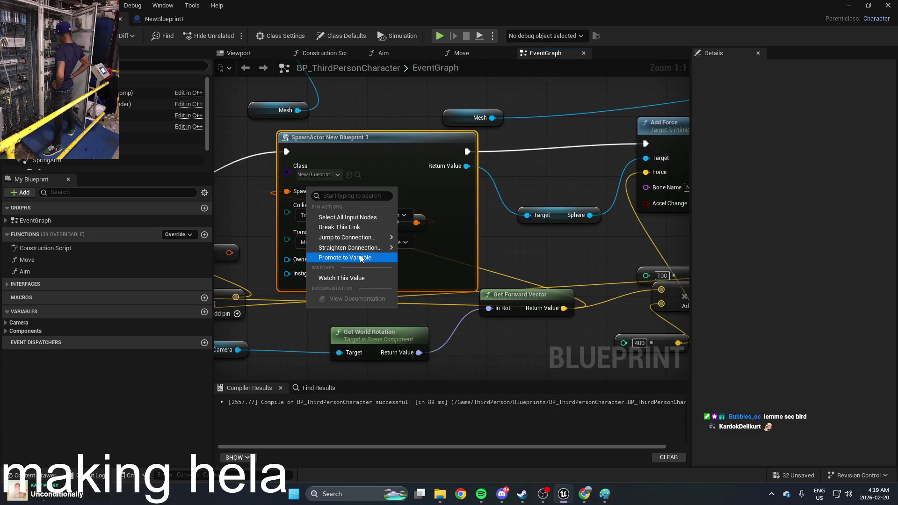
click(347, 227)
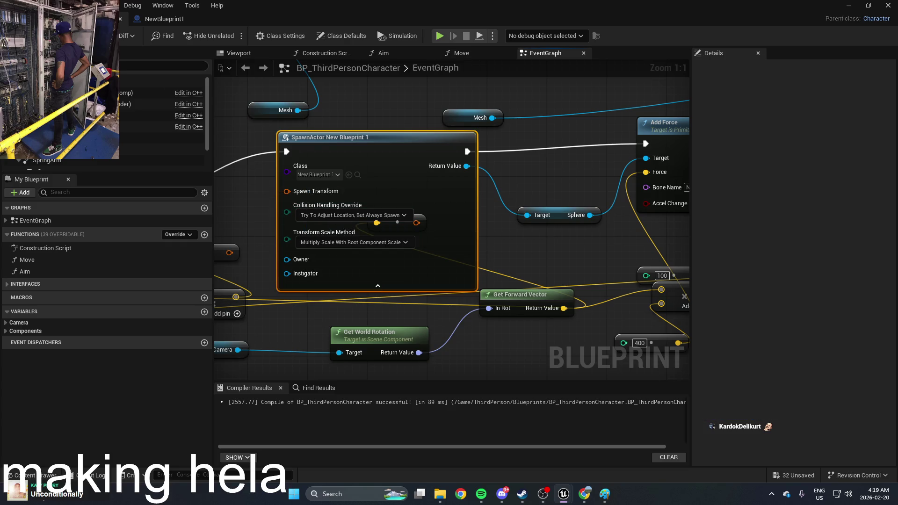
click(21, 36)
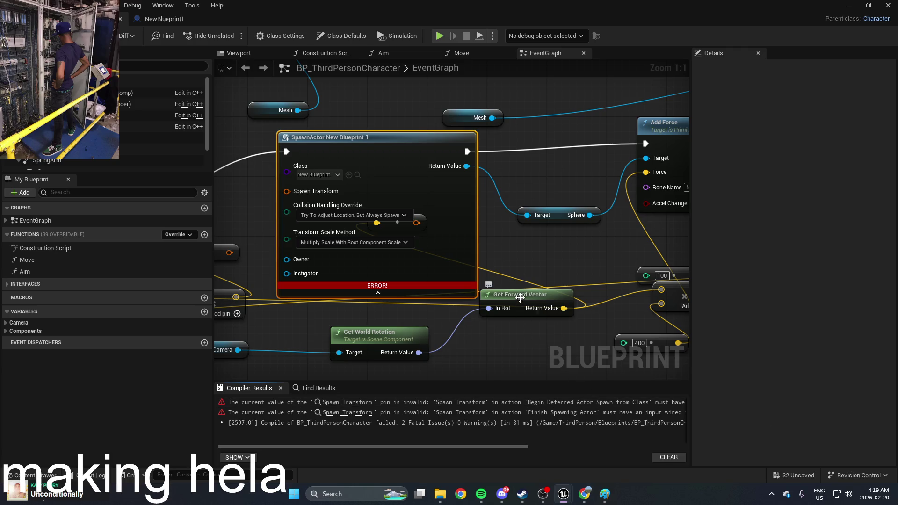
mouse_move(520, 298)
mouse_down()
mouse_move(397, 326)
mouse_move(210, 341)
mouse_move(382, 342)
mouse_up()
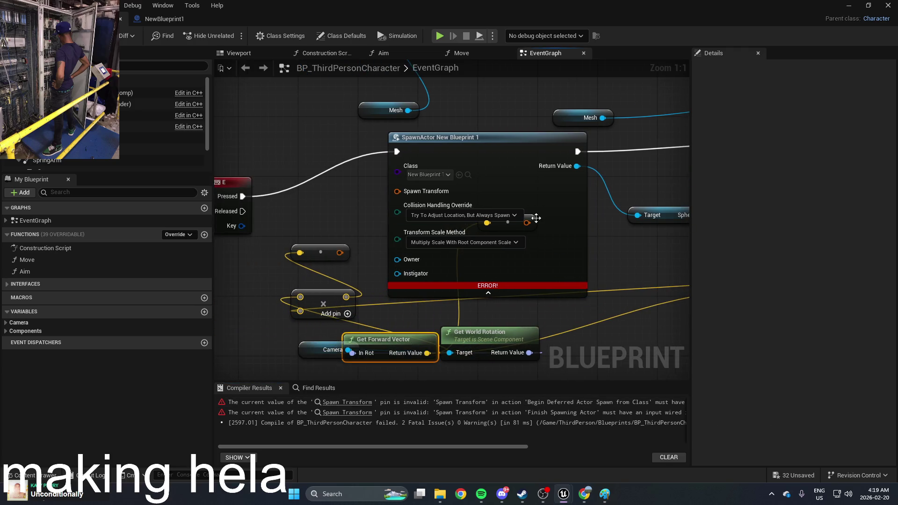
click(530, 216)
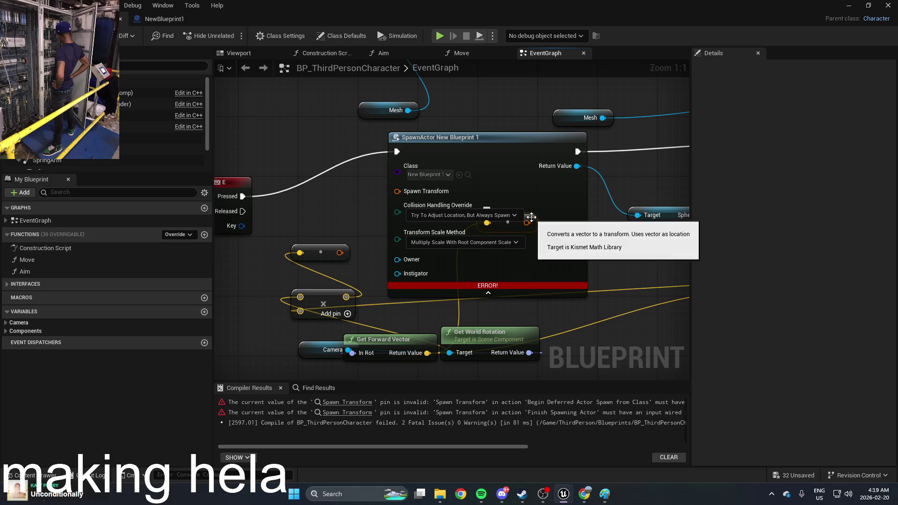
click(326, 256)
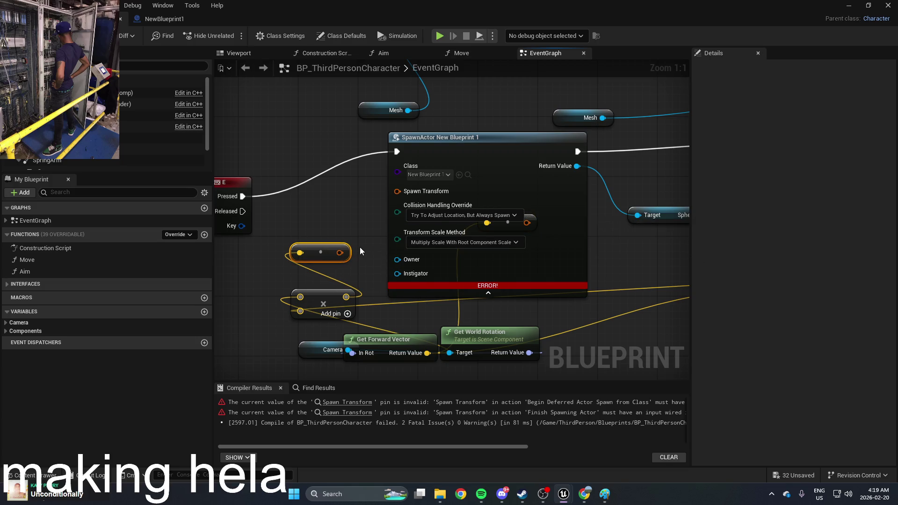
key(Delete)
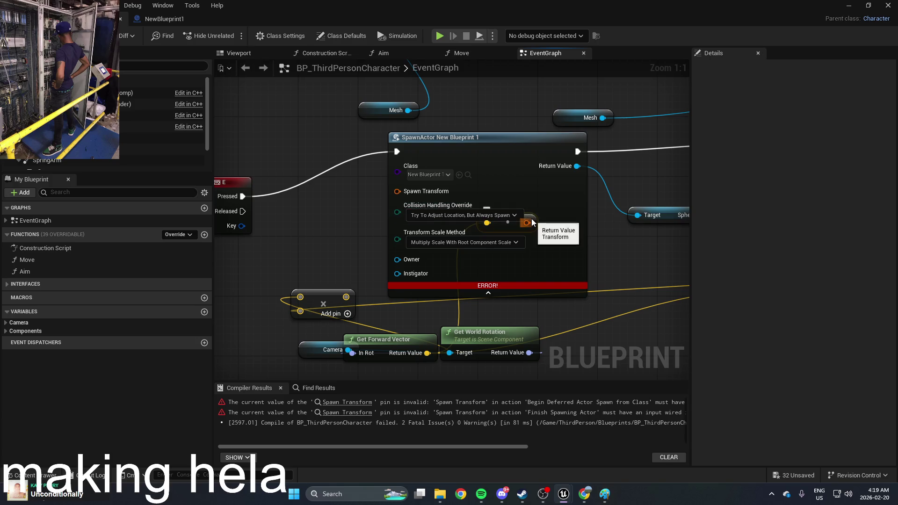
Wire the conversion node's output into SpawnActor's Spawn Transform pin
mouse_move(532, 222)
mouse_down()
mouse_move(388, 276)
mouse_move(339, 244)
mouse_up()
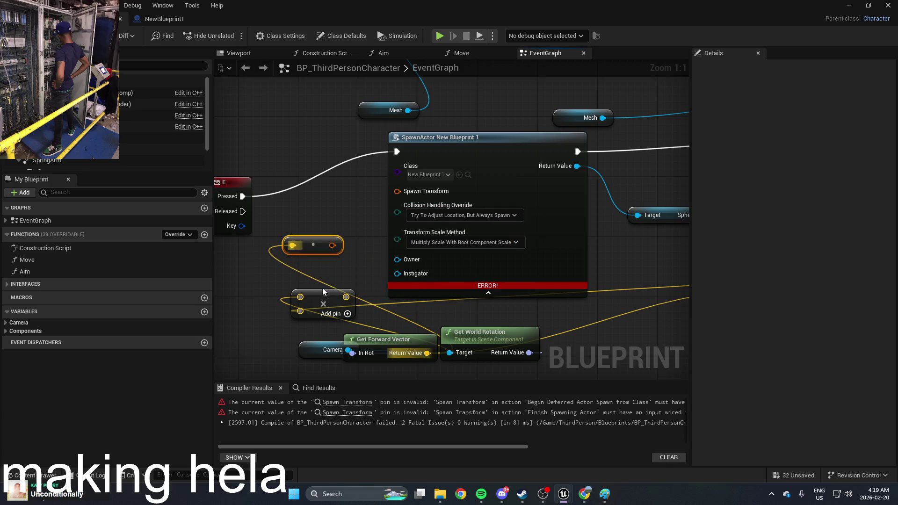
drag(322, 292, 270, 299)
mouse_move(332, 245)
mouse_down()
mouse_move(407, 192)
mouse_move(397, 191)
mouse_up()
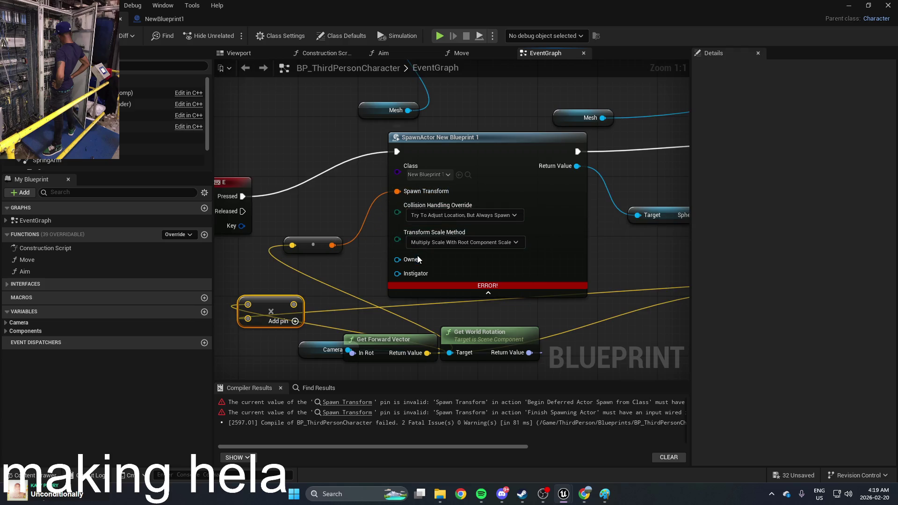
mouse_move(599, 263)
mouse_down()
mouse_move(441, 270)
mouse_move(363, 299)
mouse_move(591, 268)
mouse_up()
scroll(479, 266, down, 1)
scroll(365, 300, down, 1)
scroll(590, 269, up, 1)
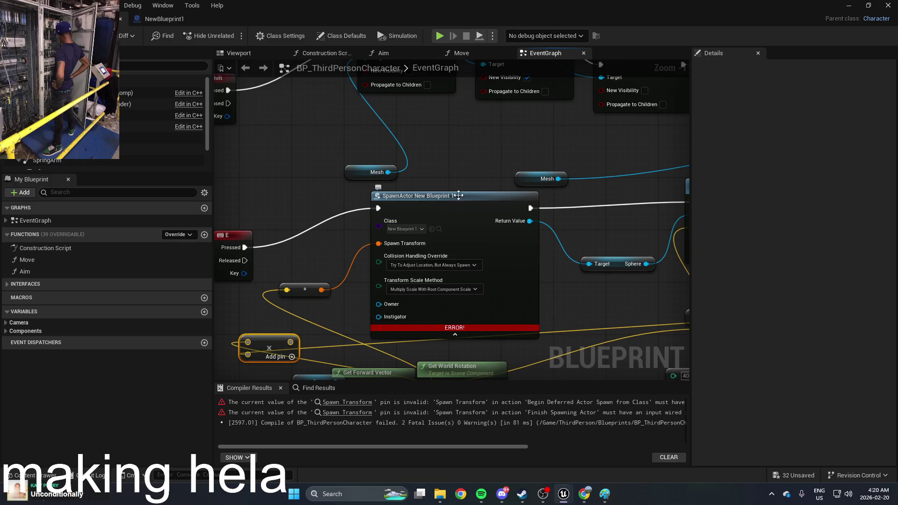
mouse_move(455, 195)
mouse_down()
mouse_move(480, 161)
mouse_move(382, 165)
mouse_move(627, 141)
mouse_up()
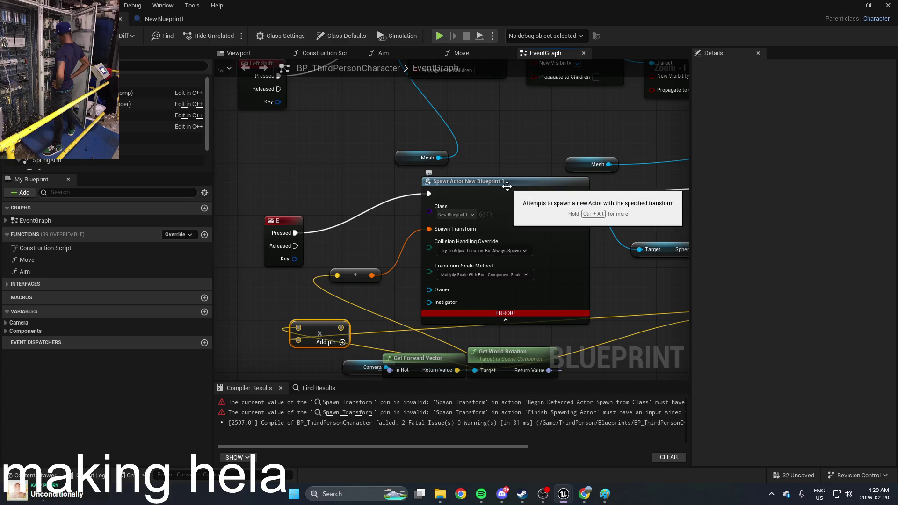
Set Collision Handling Override to Always Spawn, Ignore Collisions, compile, and return to the level
click(507, 186)
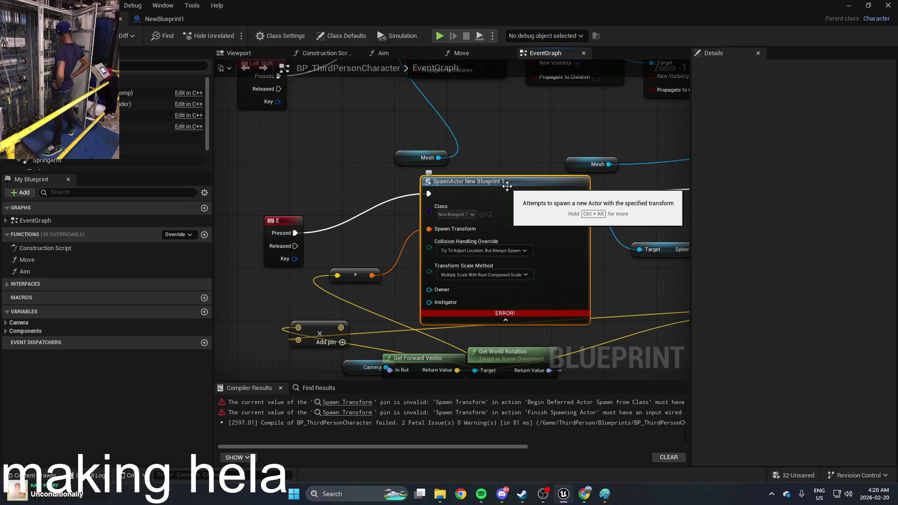
click(496, 251)
click(502, 273)
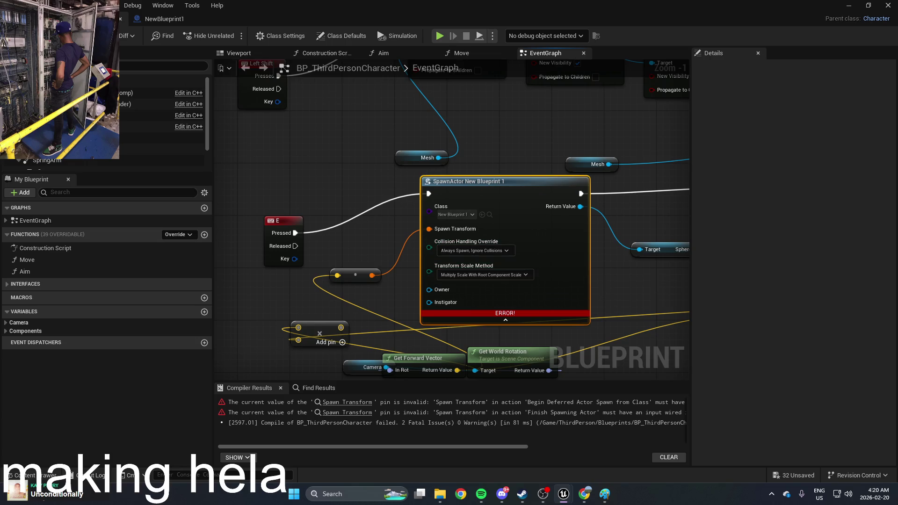
key(F7)
click(508, 275)
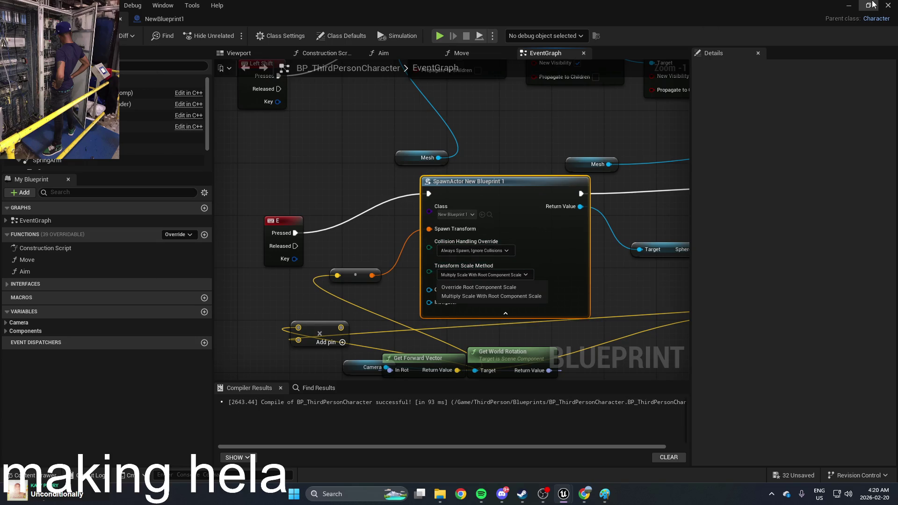
click(874, 9)
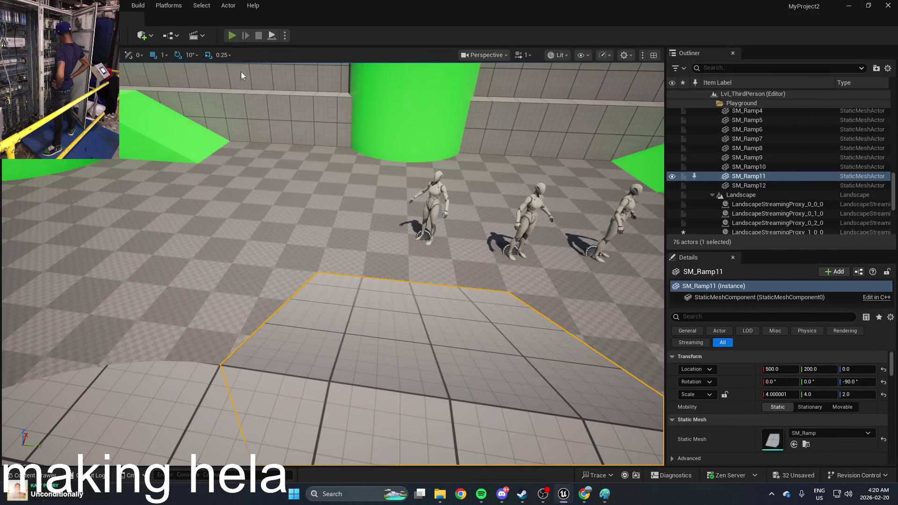
Play-test the level, launching spheres at the mannequins, then stop with Esc
click(231, 35)
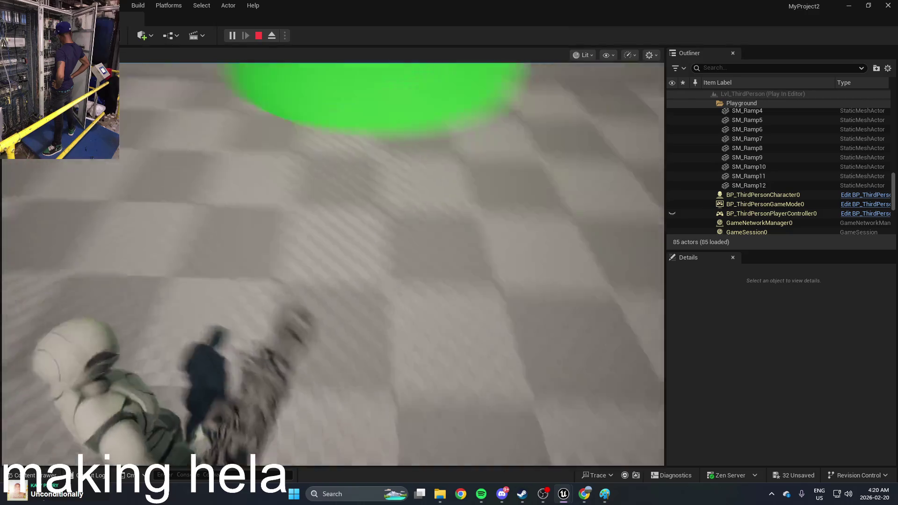
key(Escape)
Move the Add Force node up and right, beside the SpawnActor NewBlueprint1 node
key(ctrl+space)
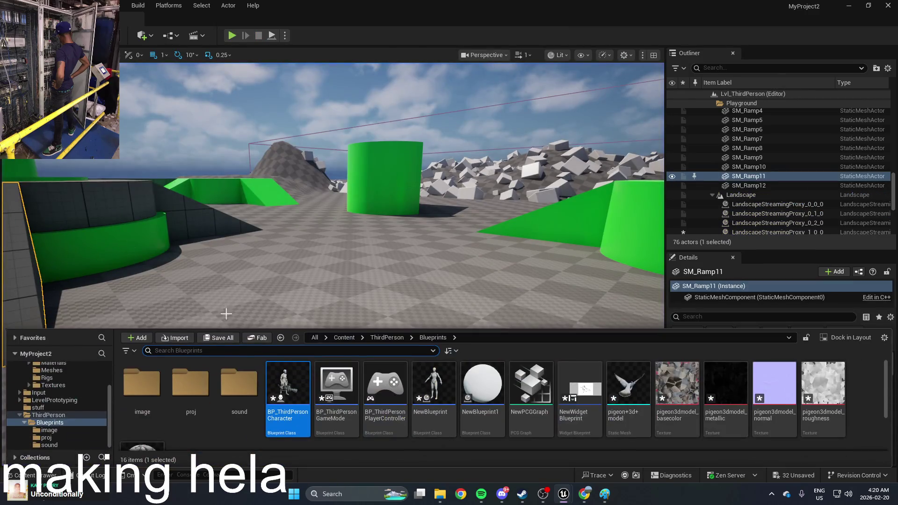
scroll(305, 221, down, 4)
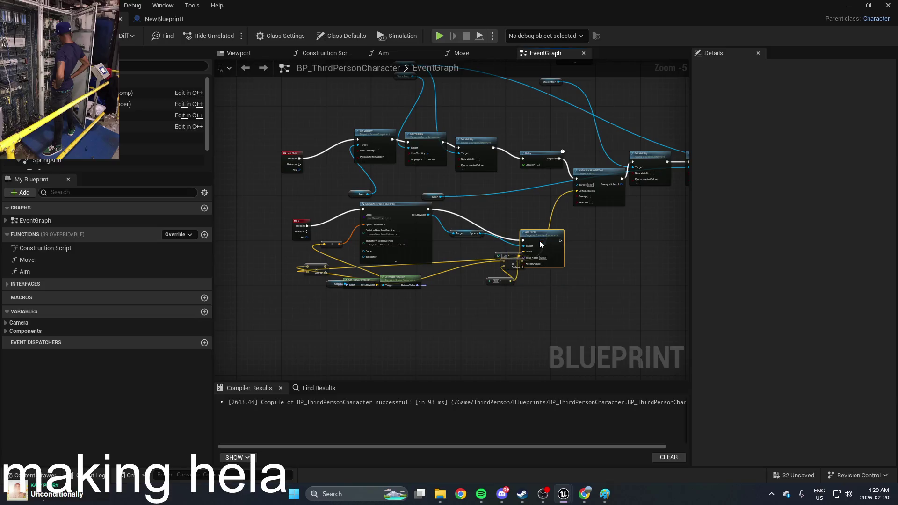
drag(424, 267, 332, 240)
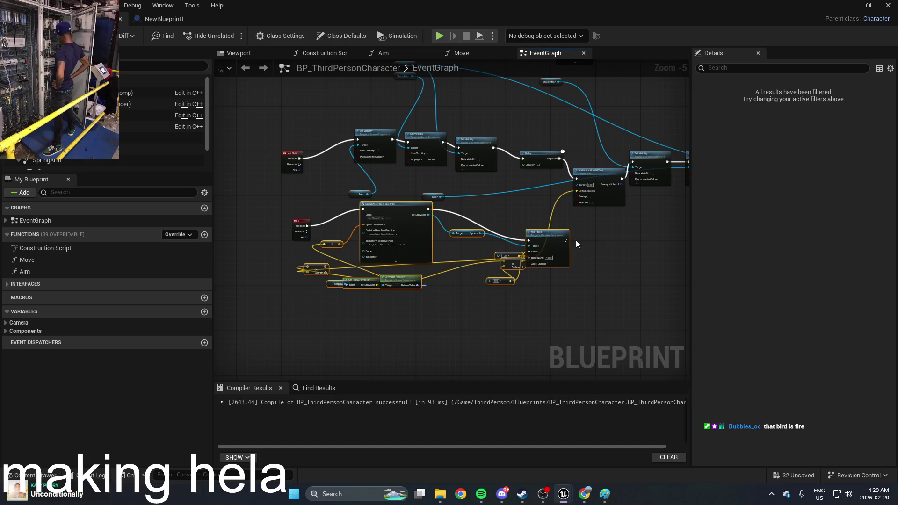
click(582, 264)
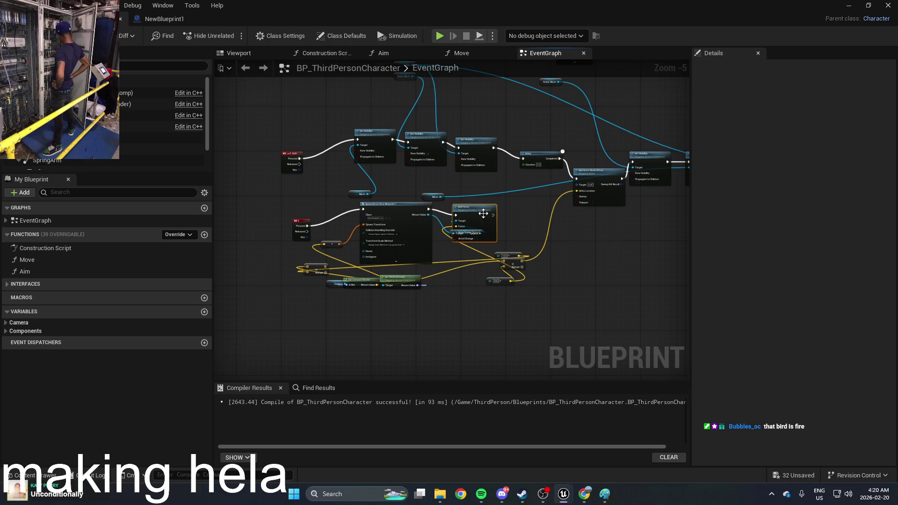
scroll(516, 231, up, 3)
mouse_move(565, 213)
mouse_down()
mouse_move(602, 176)
mouse_move(614, 186)
mouse_up()
Search the graph's actions for 'spawn', browse the results, then switch to the Chrome documentation
right_click(479, 299)
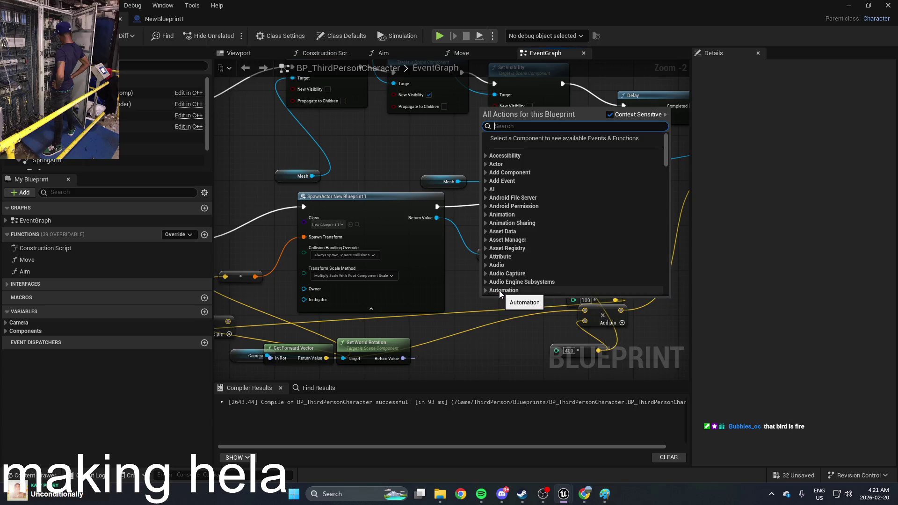
text(spawn)
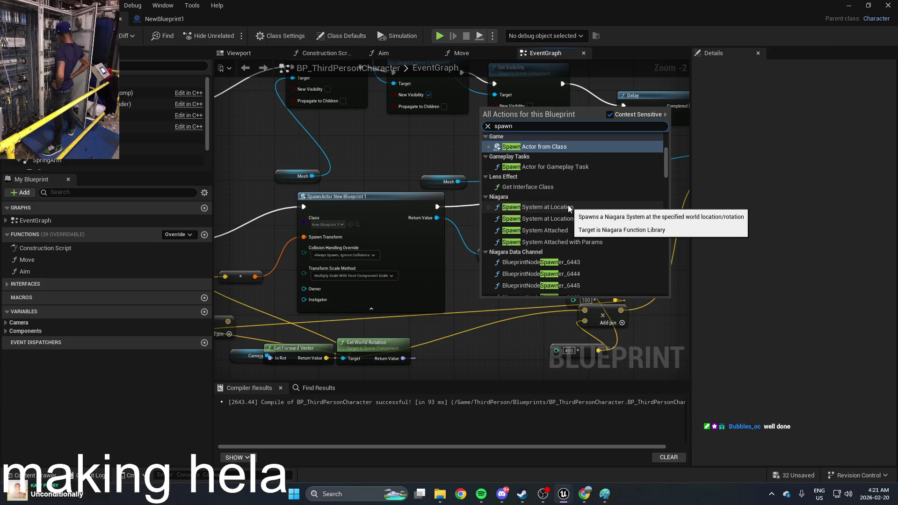
scroll(647, 170, up, 10)
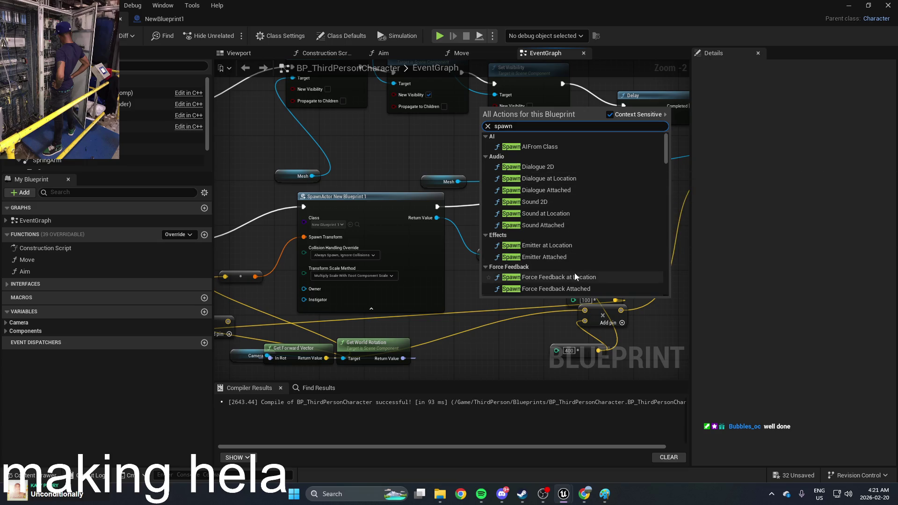
scroll(575, 276, down, 10)
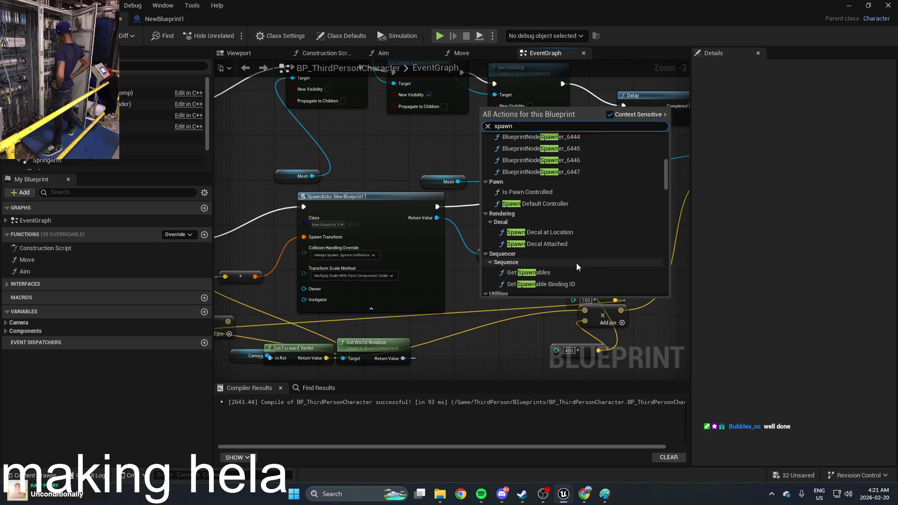
scroll(570, 190, down, 10)
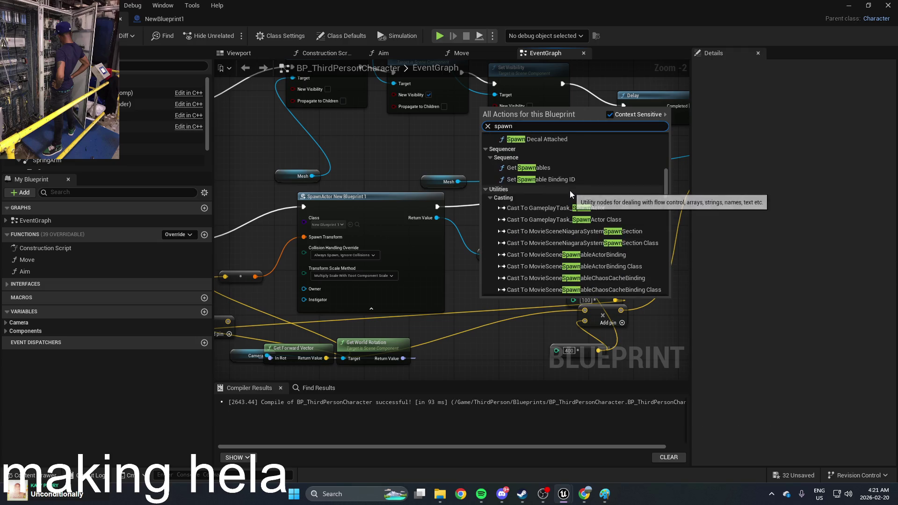
scroll(569, 189, down, 3)
key(alt+Tab)
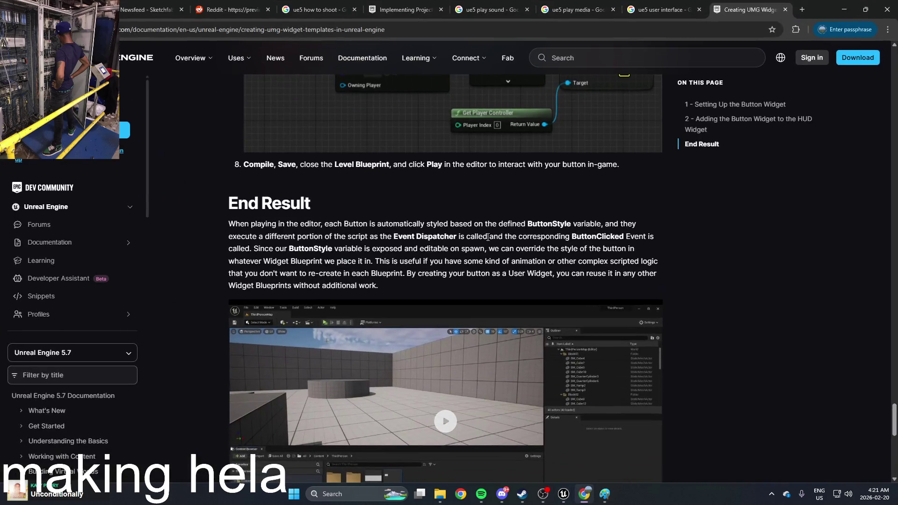
Close the 'ue5 play sound' and 'ue5 play media' Google search tabs
scroll(513, 205, up, 15)
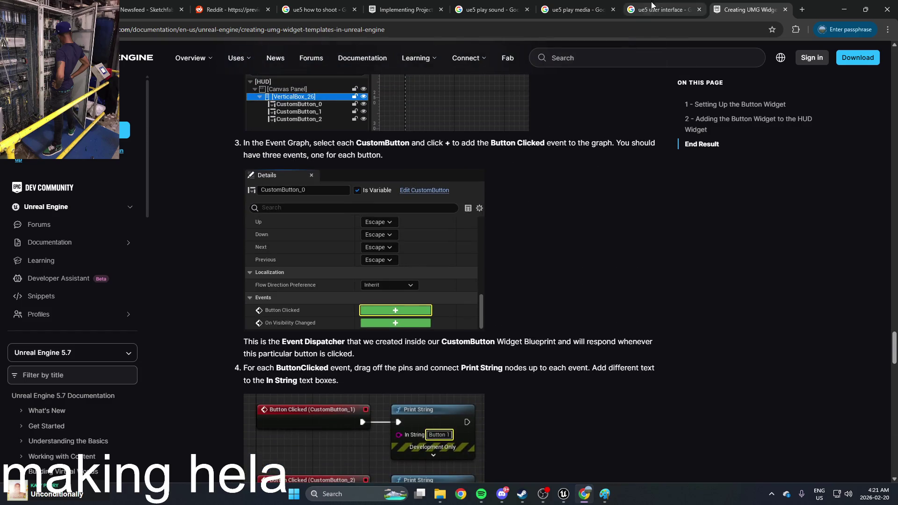
click(657, 9)
click(590, 9)
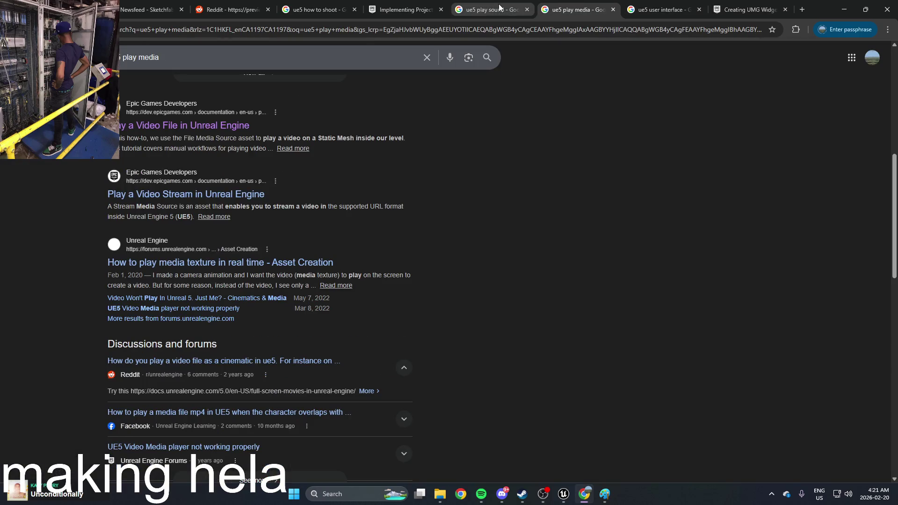
click(527, 9)
click(526, 10)
click(402, 9)
On the Implementing Projectiles page, scroll to Initial Velocity and expand the FPSProjectile.h code
scroll(560, 197, down, 15)
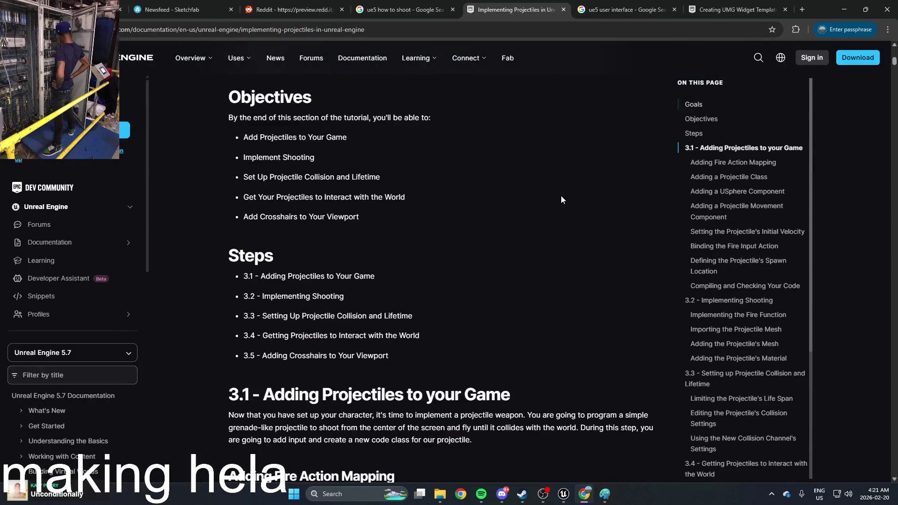
scroll(560, 200, down, 12)
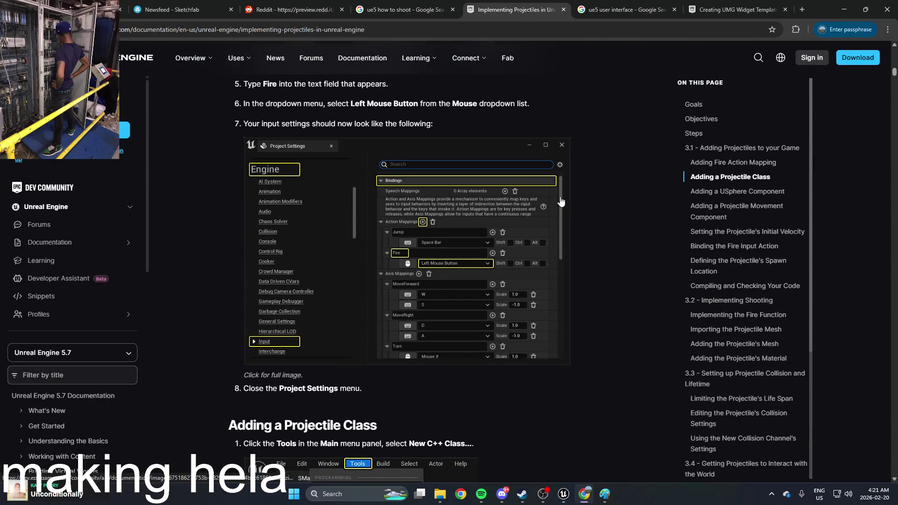
scroll(560, 200, down, 10)
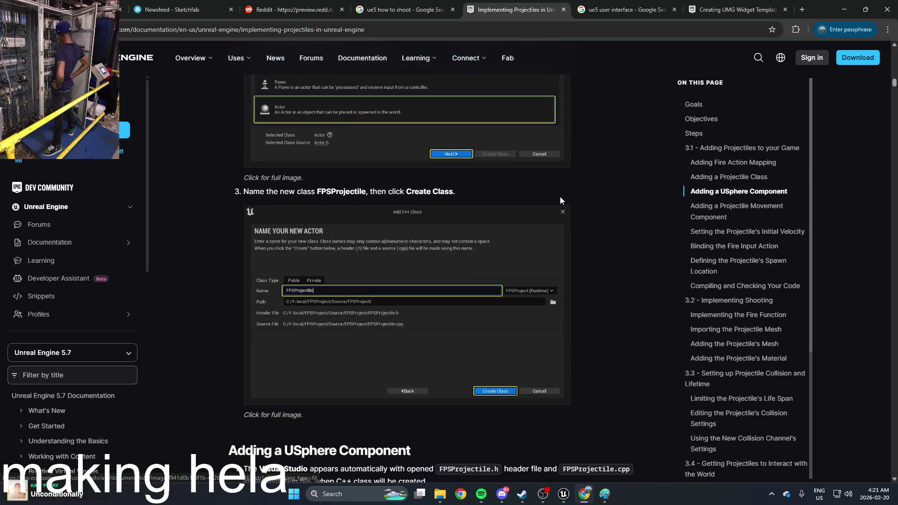
scroll(561, 200, down, 10)
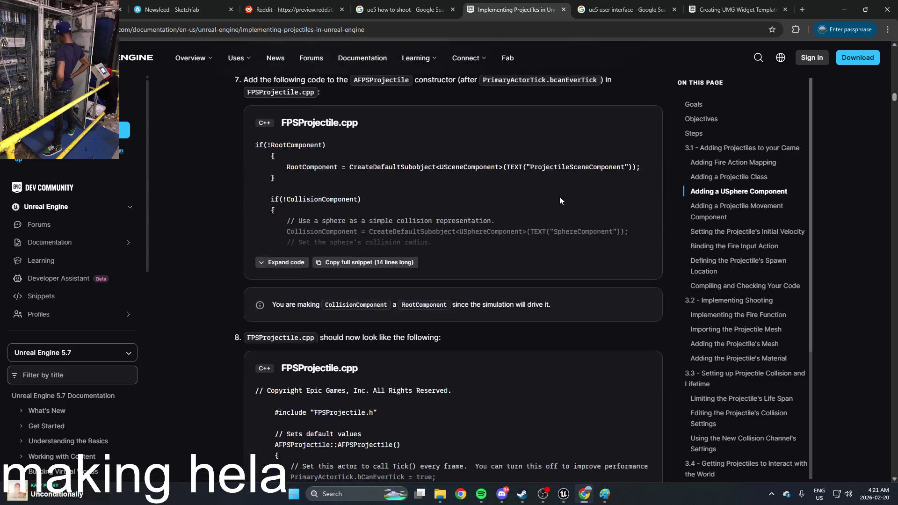
scroll(559, 196, down, 7)
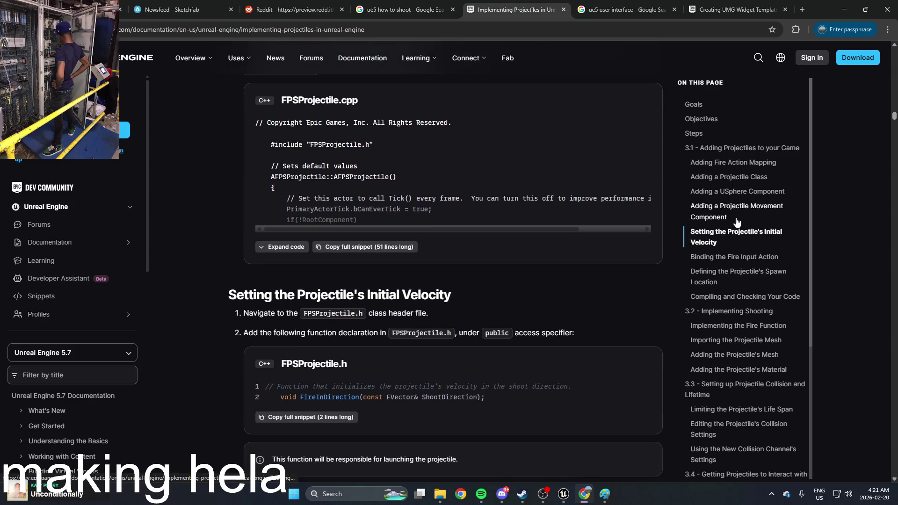
scroll(573, 237, down, 3)
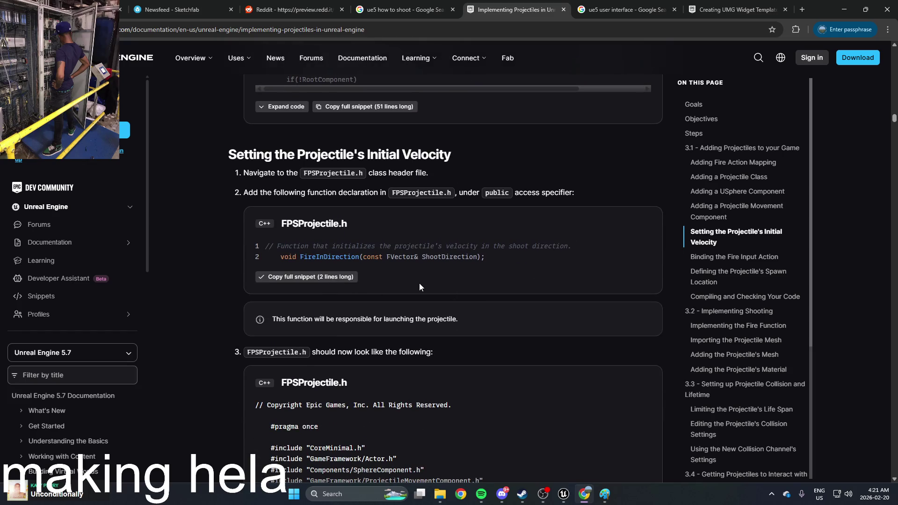
scroll(420, 258, down, 2)
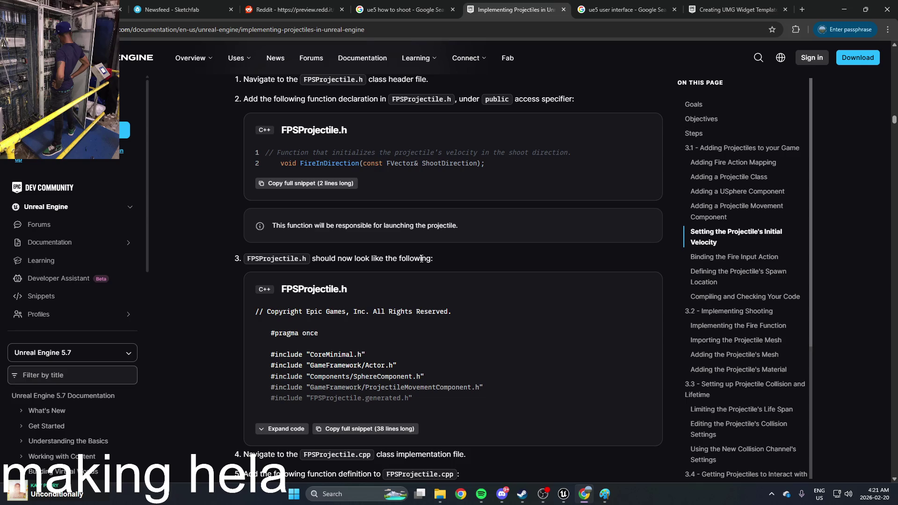
scroll(421, 258, down, 2)
click(286, 335)
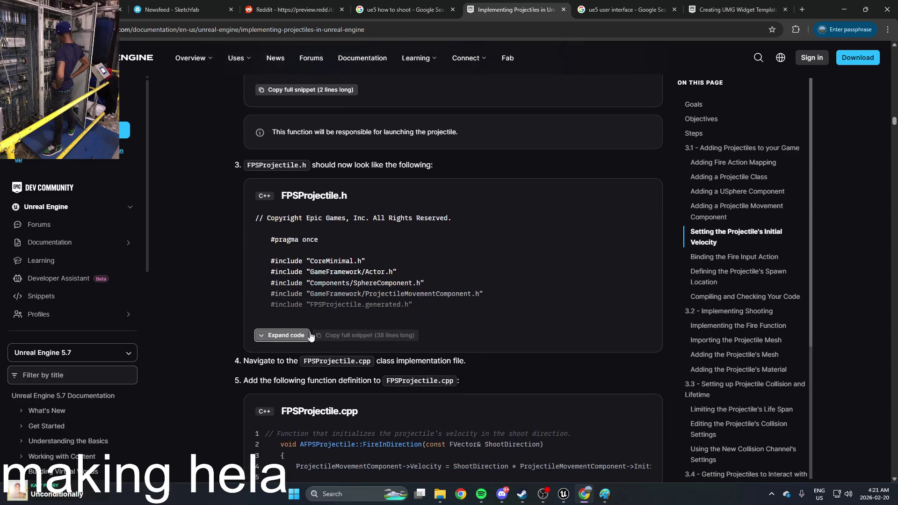
Review the expanded header code, then minimize Chrome to return to Unreal
scroll(397, 311, down, 4)
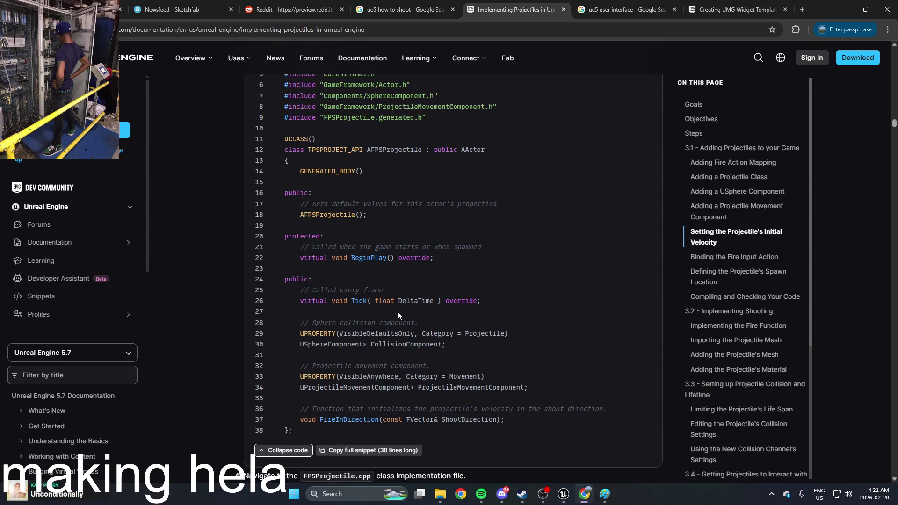
scroll(398, 311, down, 3)
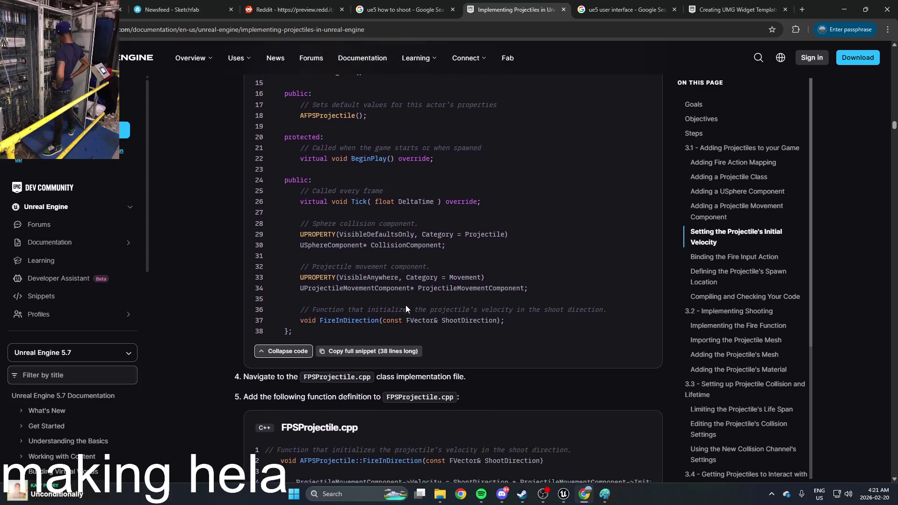
scroll(413, 301, up, 1)
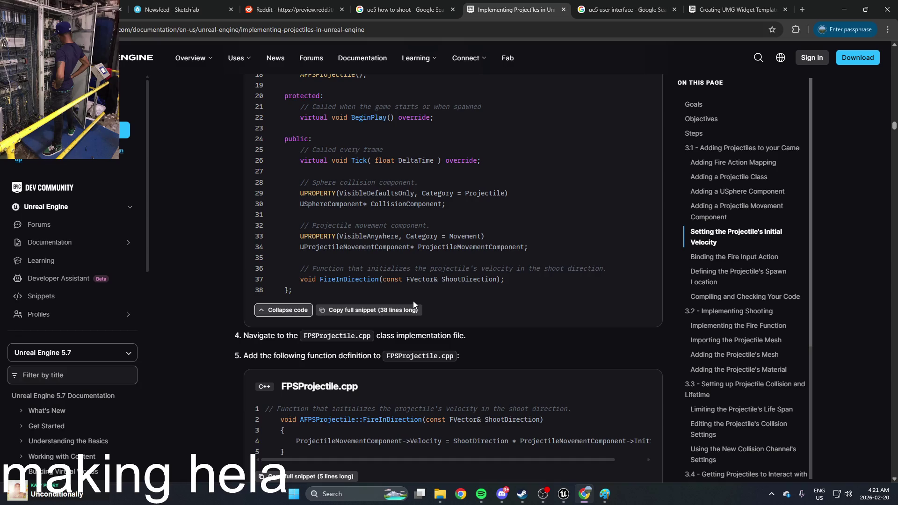
click(843, 10)
Open the NewBlueprint1 blueprint and its Sphere static mesh in the mesh editor
click(847, 6)
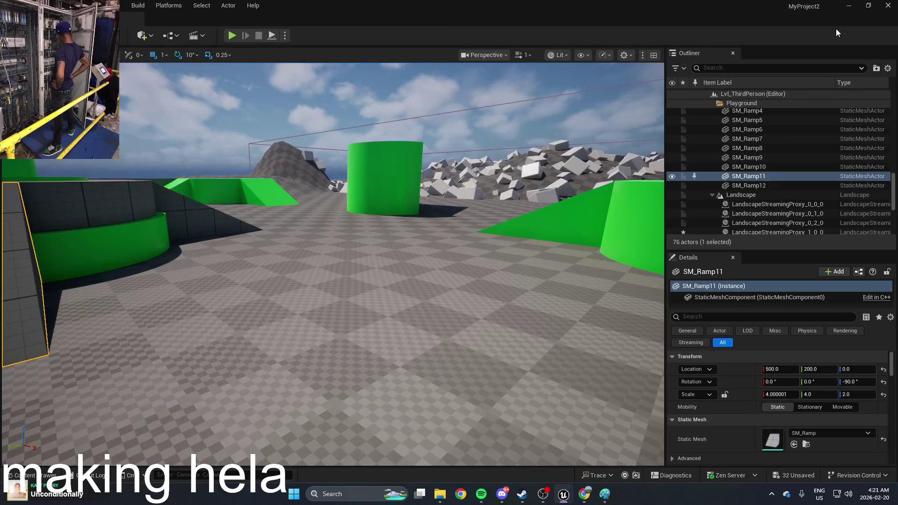
key(ctrl+space)
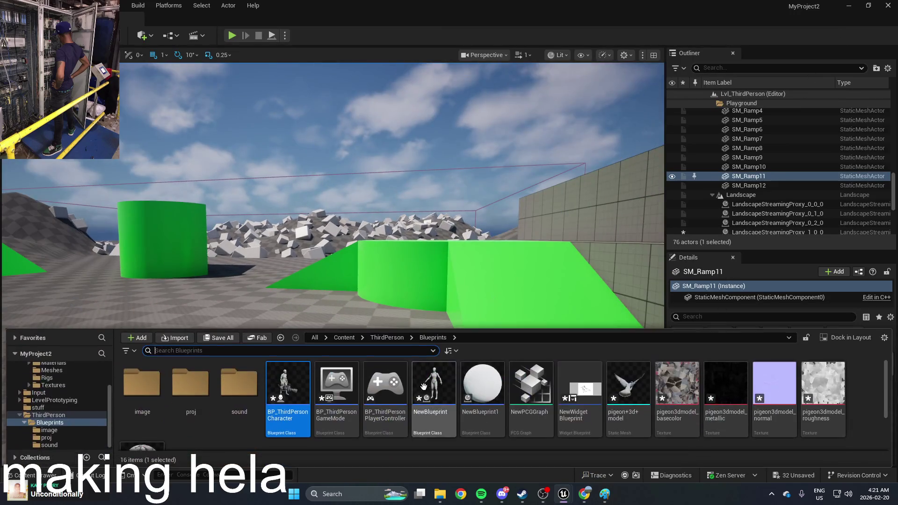
double_click(485, 406)
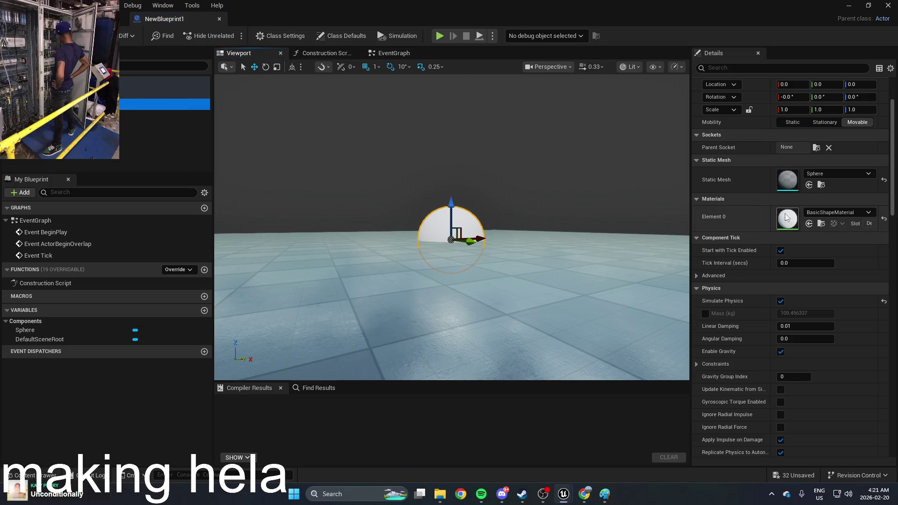
double_click(789, 180)
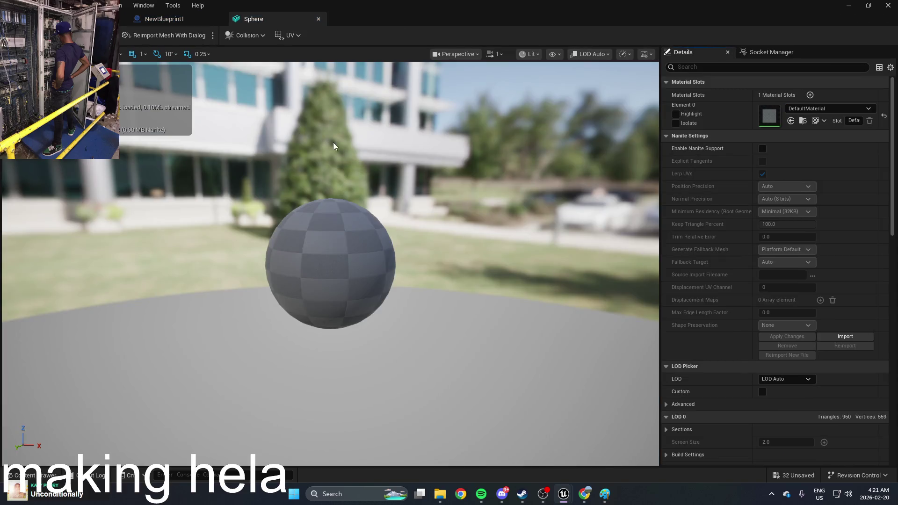
Add a simplified sphere collision, recentre it, save the Sphere mesh and close its editor
click(244, 36)
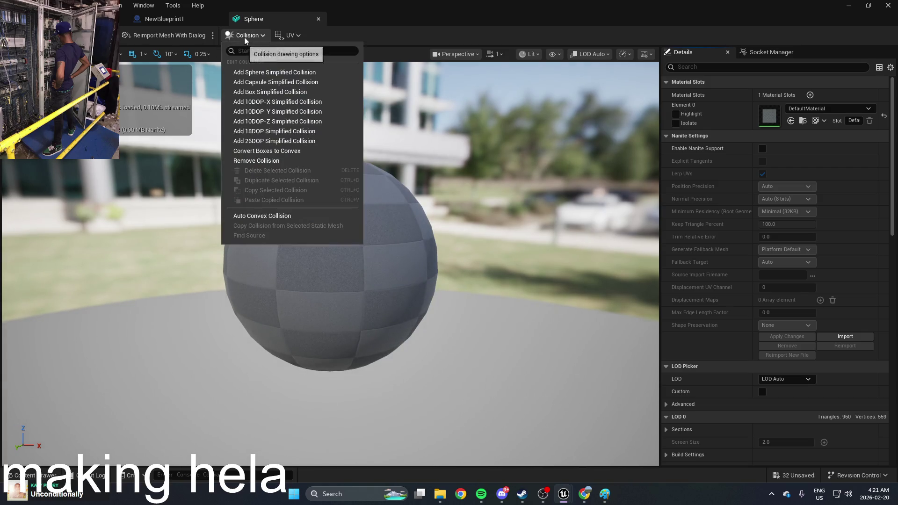
click(269, 72)
click(410, 162)
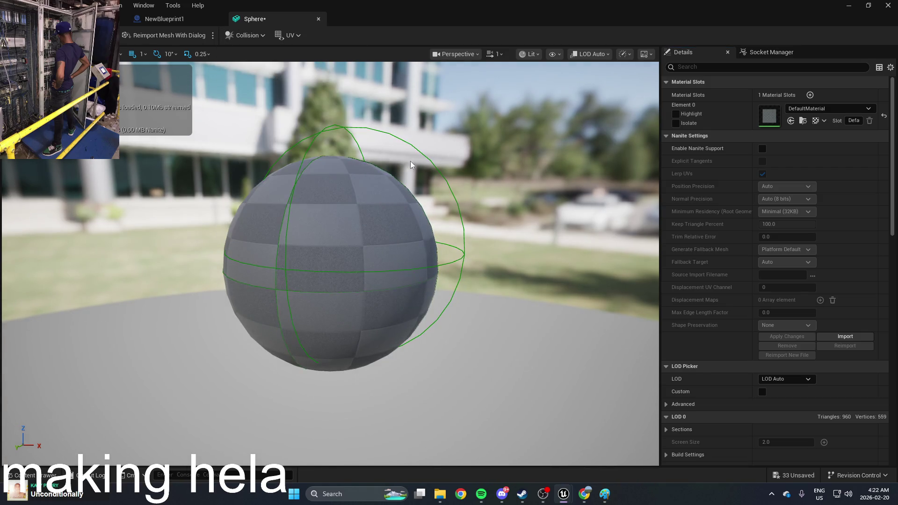
click(422, 155)
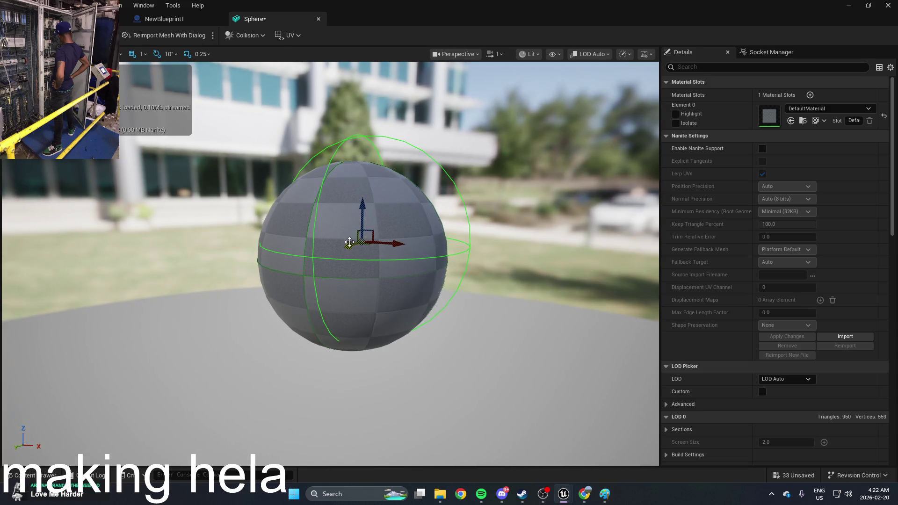
mouse_move(350, 243)
mouse_down()
mouse_move(331, 255)
mouse_move(346, 246)
mouse_up()
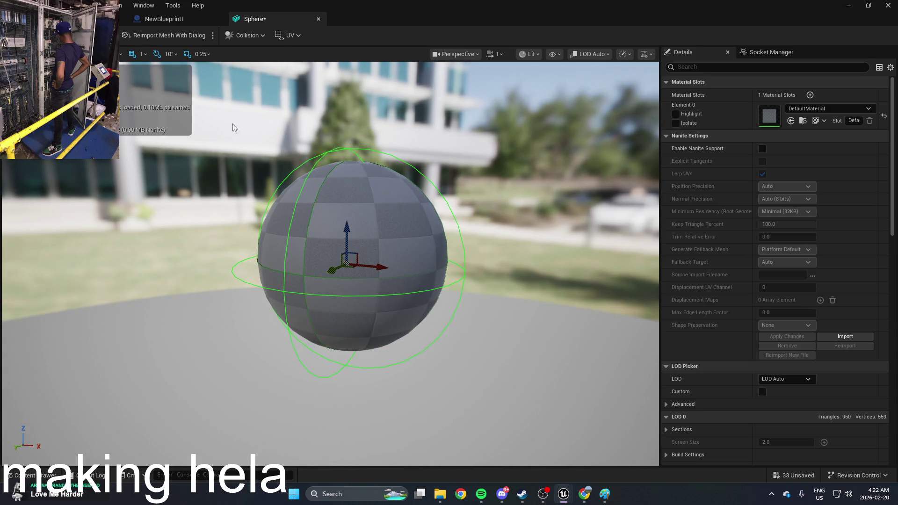
key(ctrl+s)
click(317, 19)
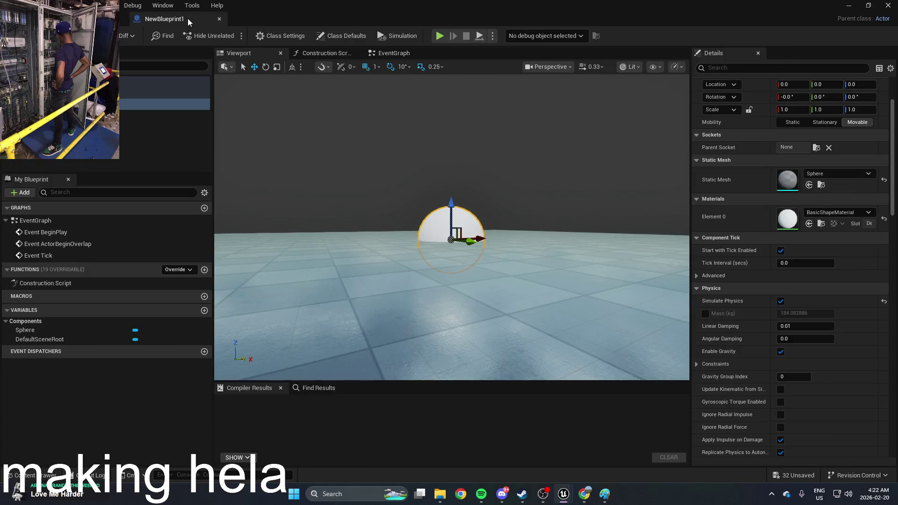
Select the NewBlueprint1 sphere in the level and play-test it, then stop the session
click(867, 5)
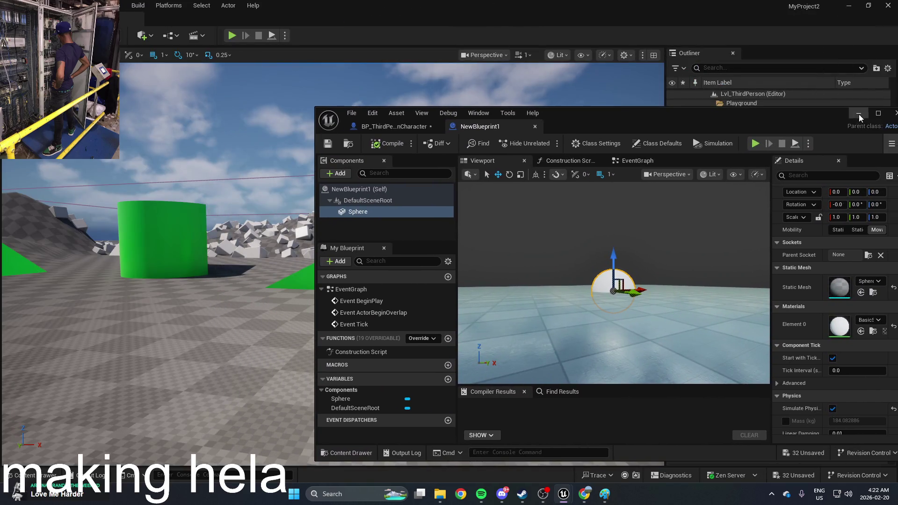
click(382, 130)
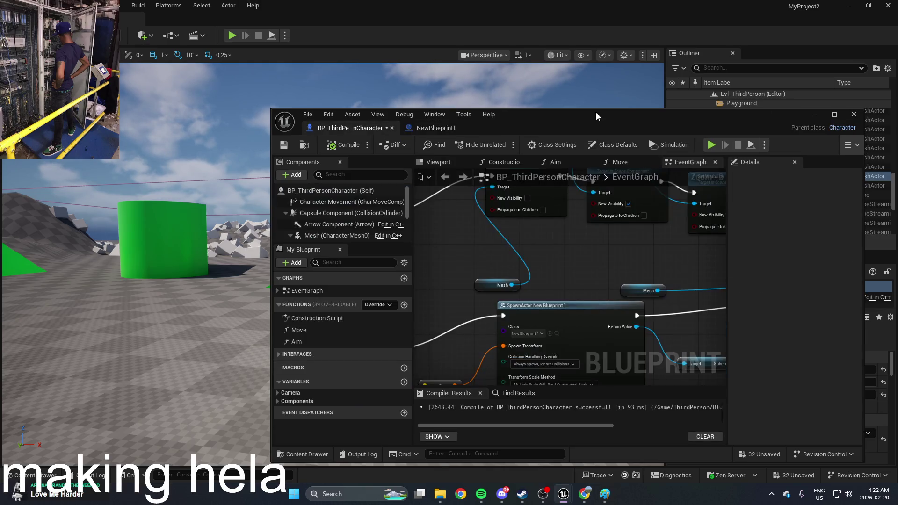
click(815, 116)
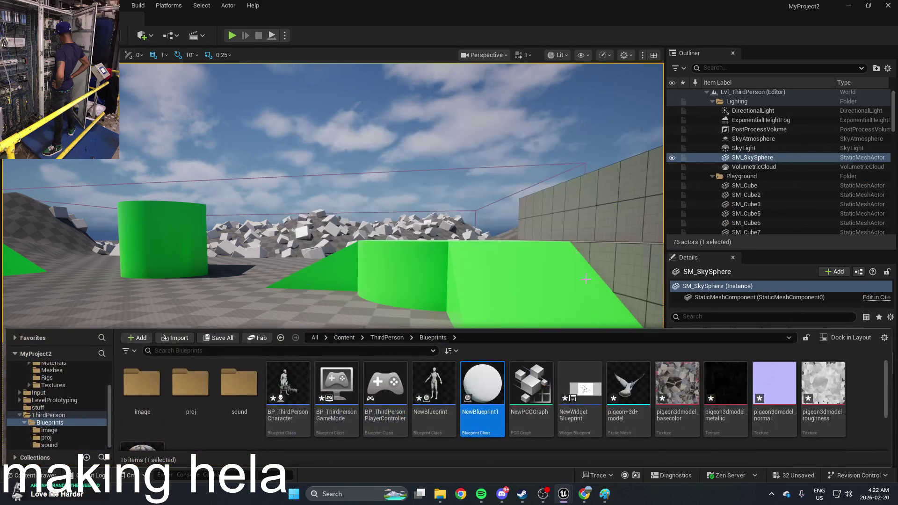
click(335, 277)
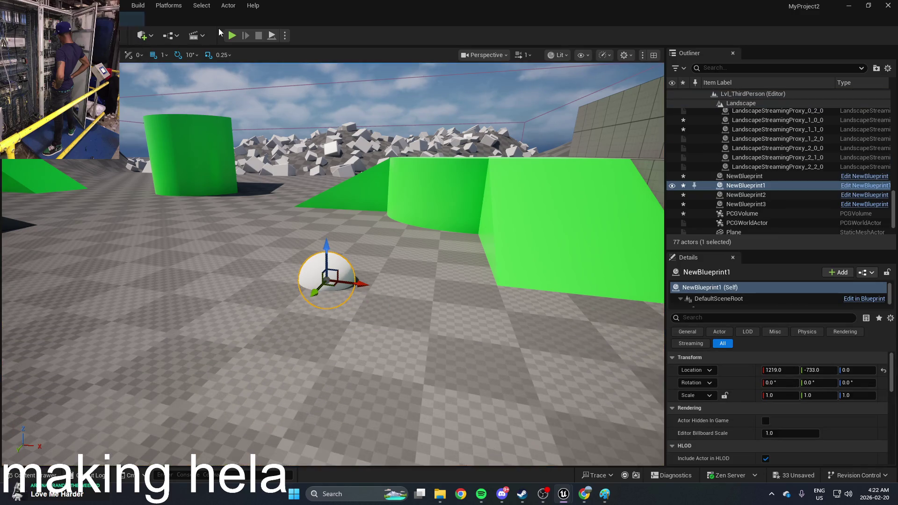
click(231, 36)
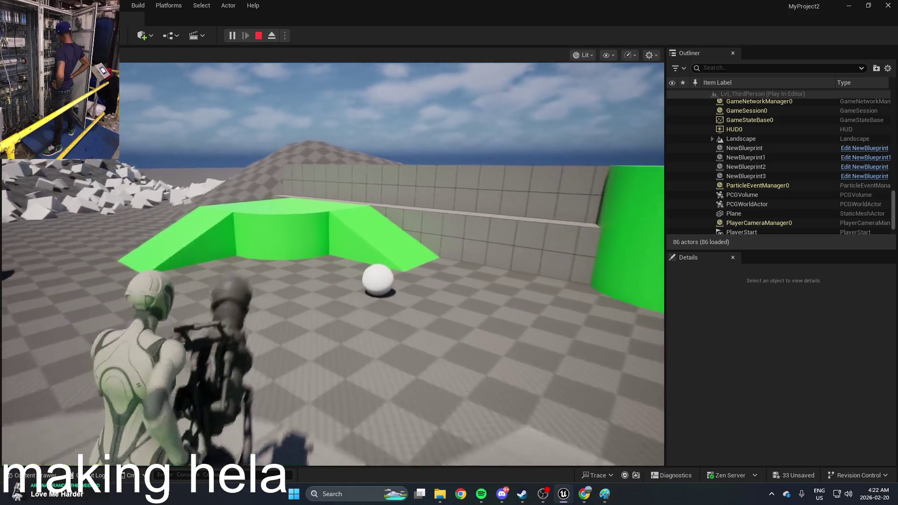
key(Escape)
Open BP_ThirdPersonCharacter from the Content Drawer's Blueprints folder
key(ctrl+space)
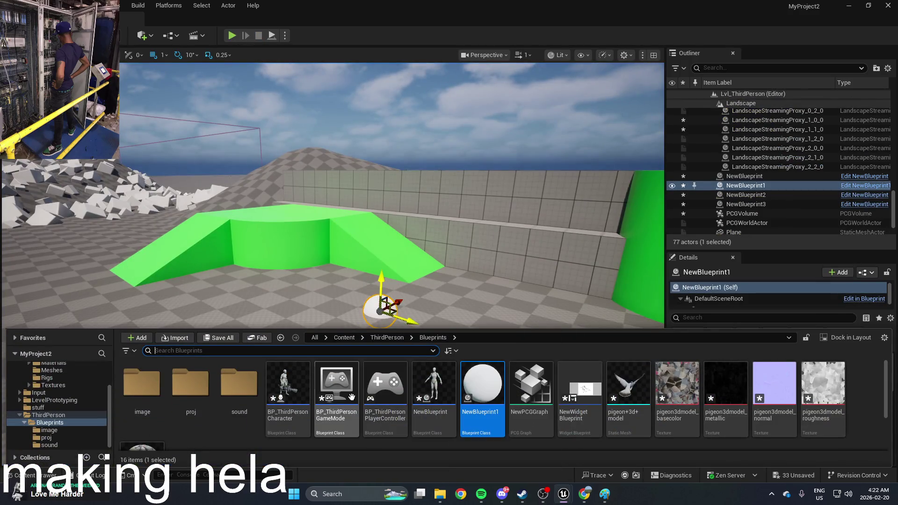
click(336, 385)
double_click(295, 394)
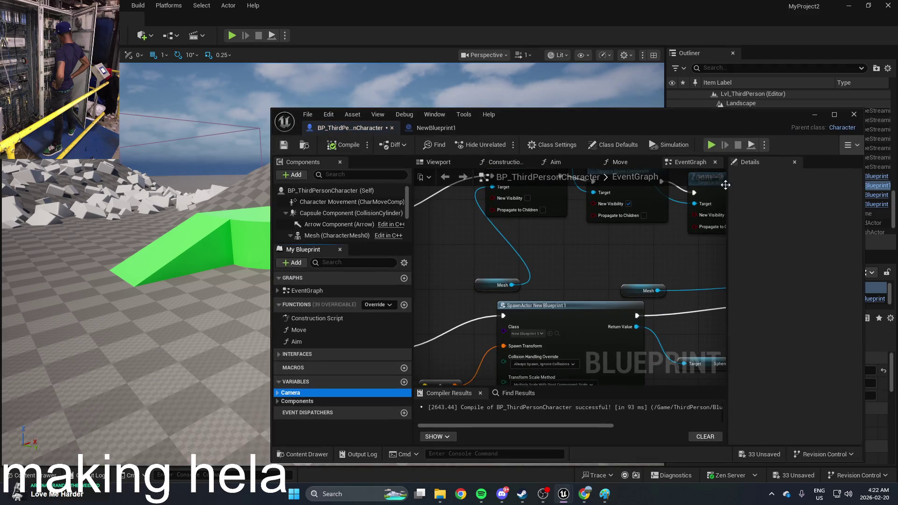
Move the SpawnActor node down and right, and pan the graph to the E key event
click(833, 114)
drag(469, 202, 493, 221)
scroll(493, 221, up, 2)
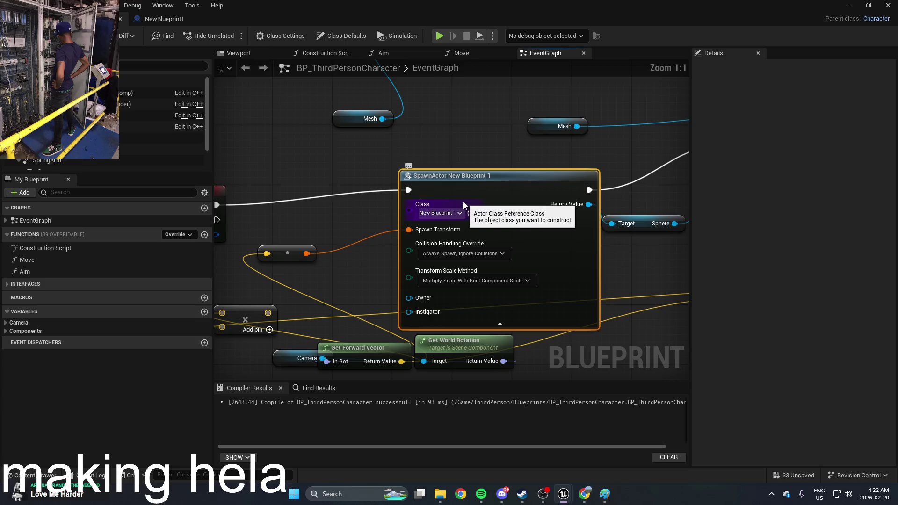
drag(470, 255, 544, 259)
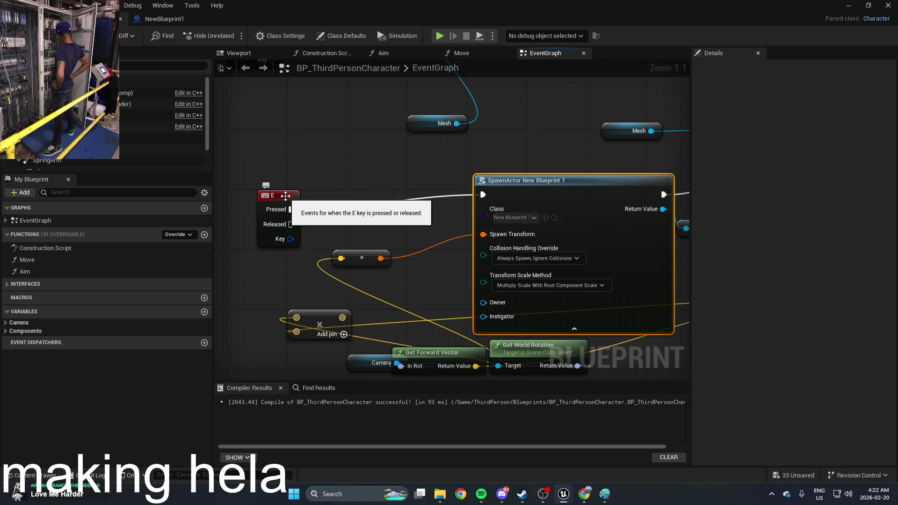
Bring up the graph's action list and filter it with 'righ'
right_click(285, 196)
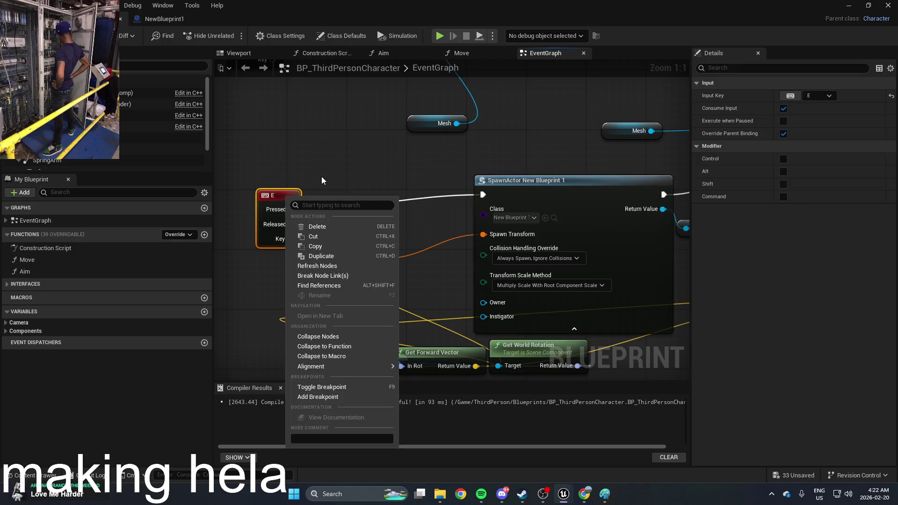
right_click(281, 189)
click(310, 202)
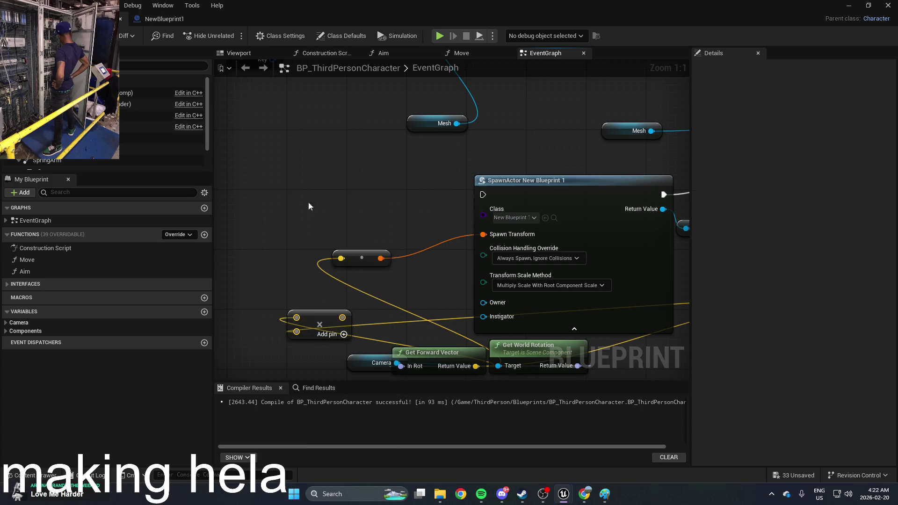
right_click(306, 195)
text(righ)
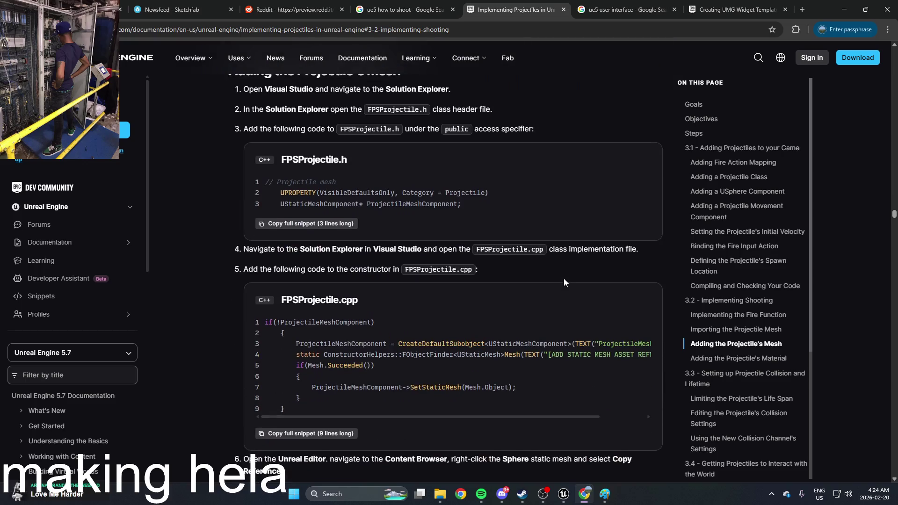
Jump to Adding a Projectile Class and expand the FPSProjectile.h sphere collision code
scroll(467, 308, down, 1)
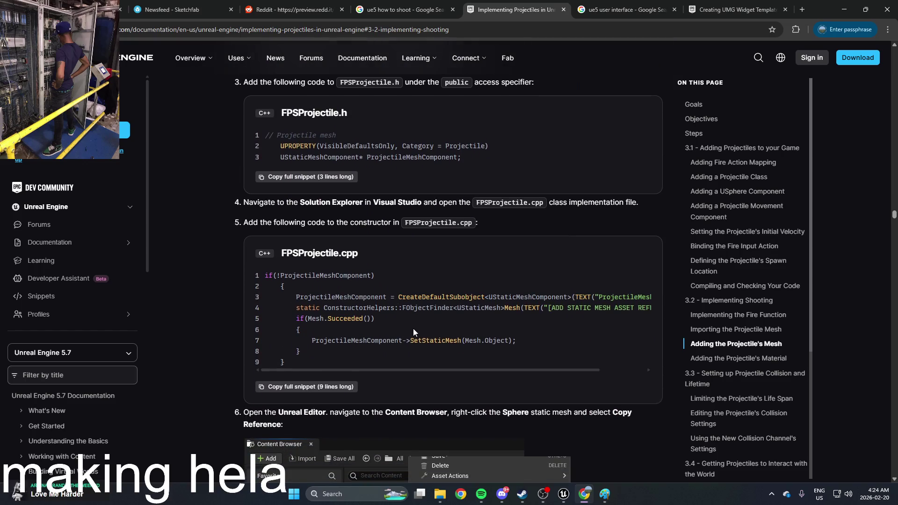
scroll(419, 322, down, 1)
scroll(425, 317, down, 8)
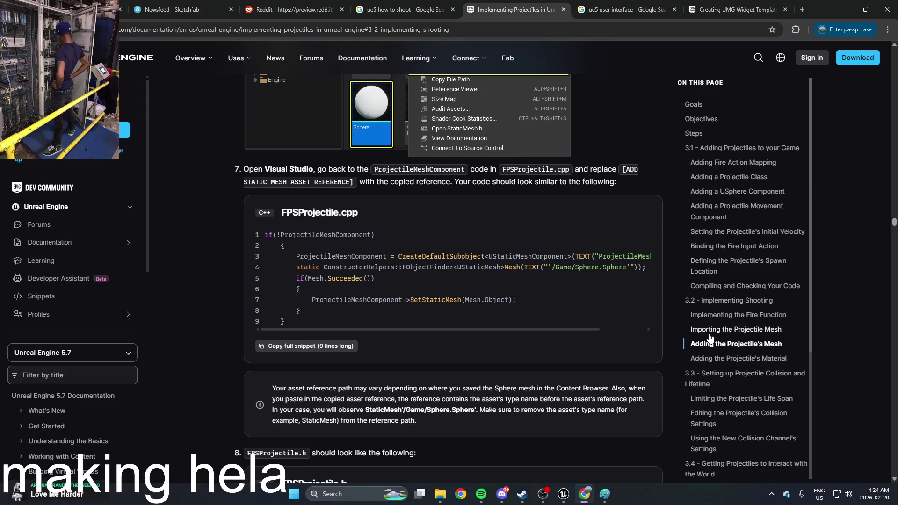
click(759, 180)
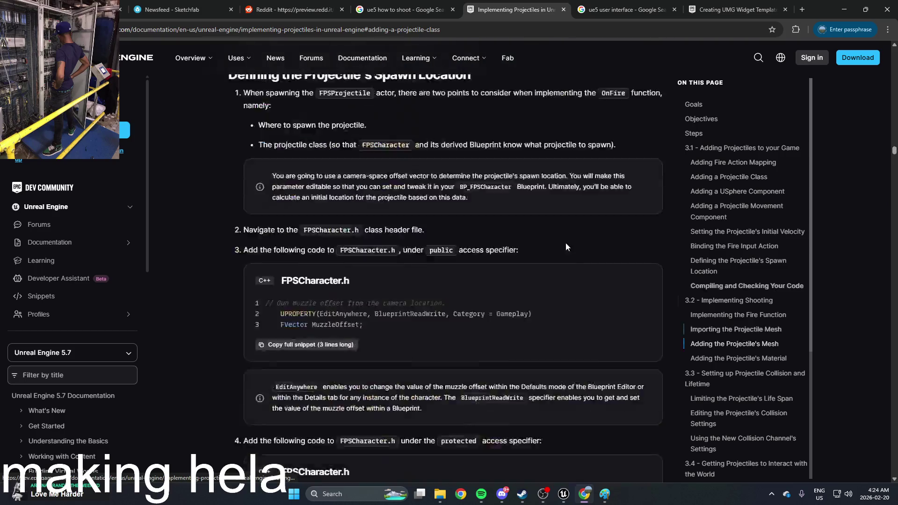
scroll(517, 269, down, 10)
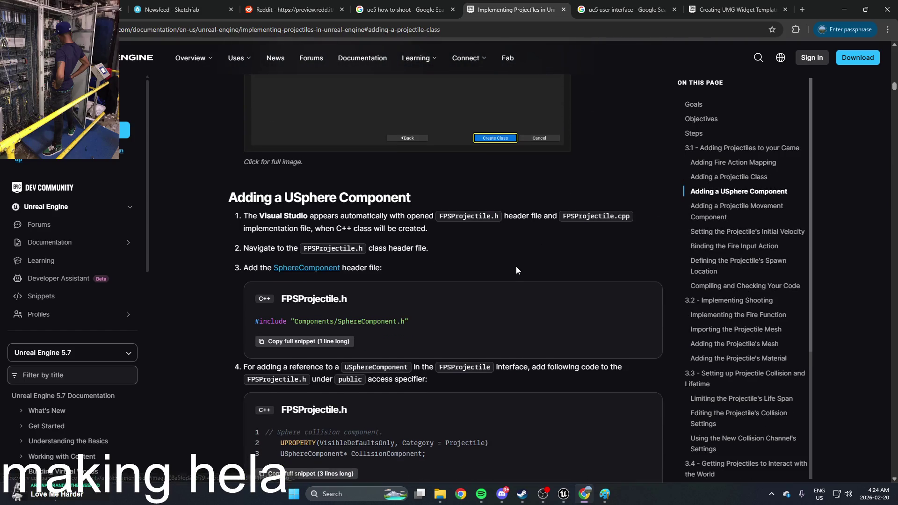
scroll(516, 270, down, 2)
scroll(517, 270, down, 6)
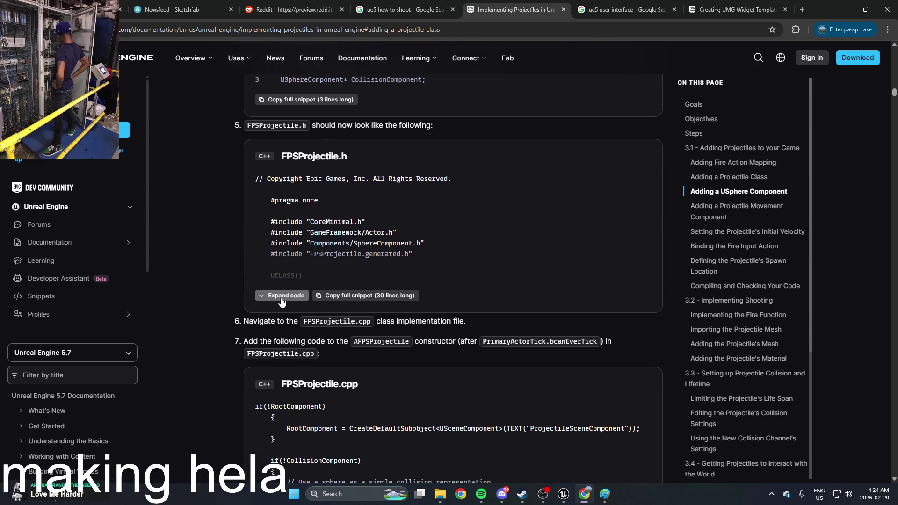
click(282, 296)
Go to 3.2 - Implementing Shooting and scroll to the FPSCharacter.cpp Fire() definition
scroll(360, 278, down, 3)
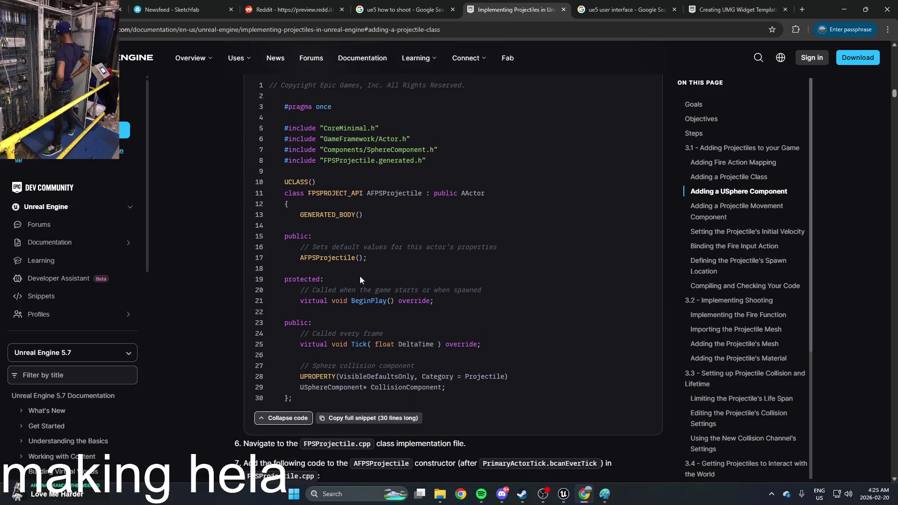
scroll(763, 300, down, 6)
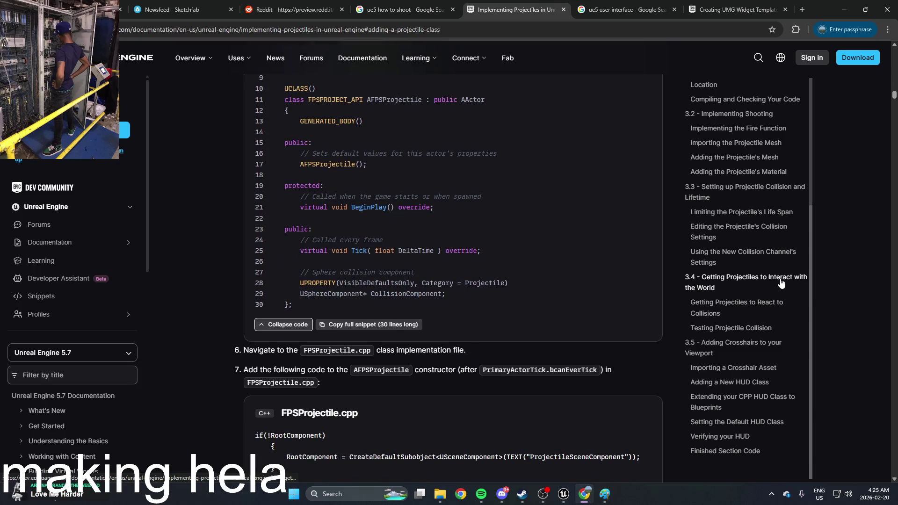
scroll(781, 283, up, 4)
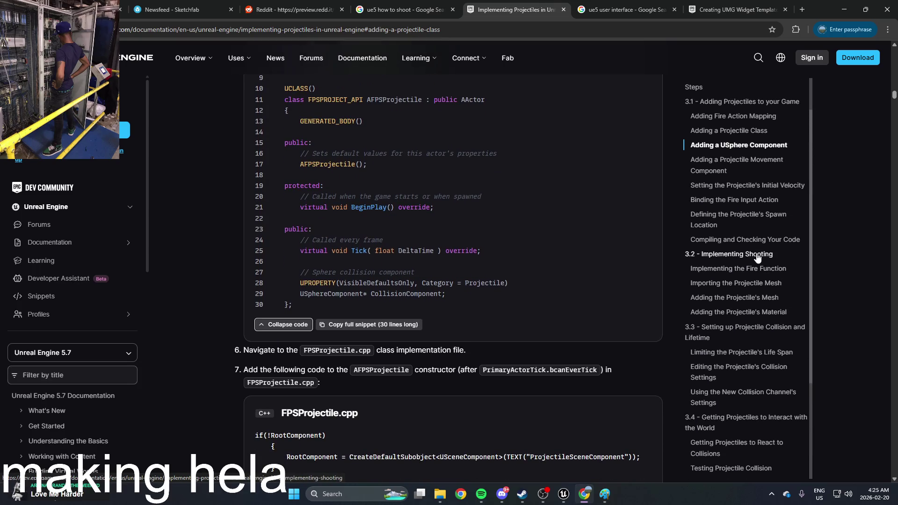
click(739, 257)
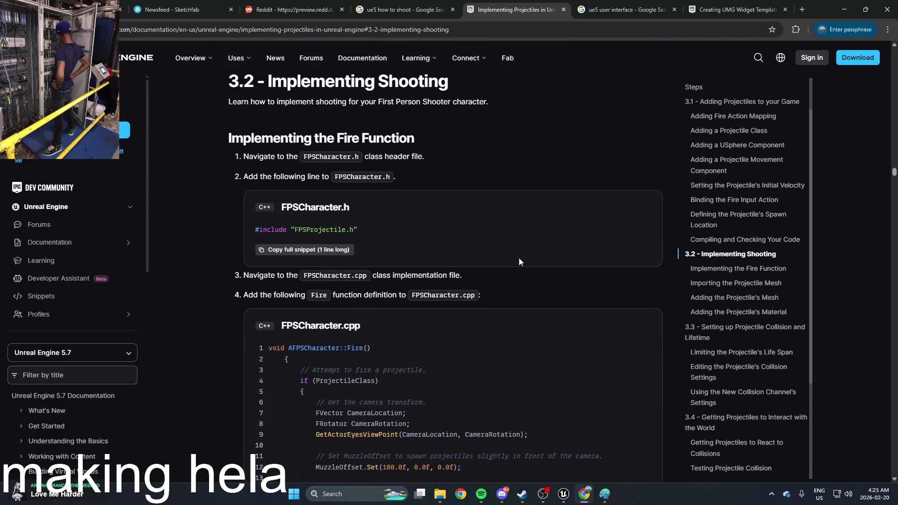
scroll(519, 262, down, 4)
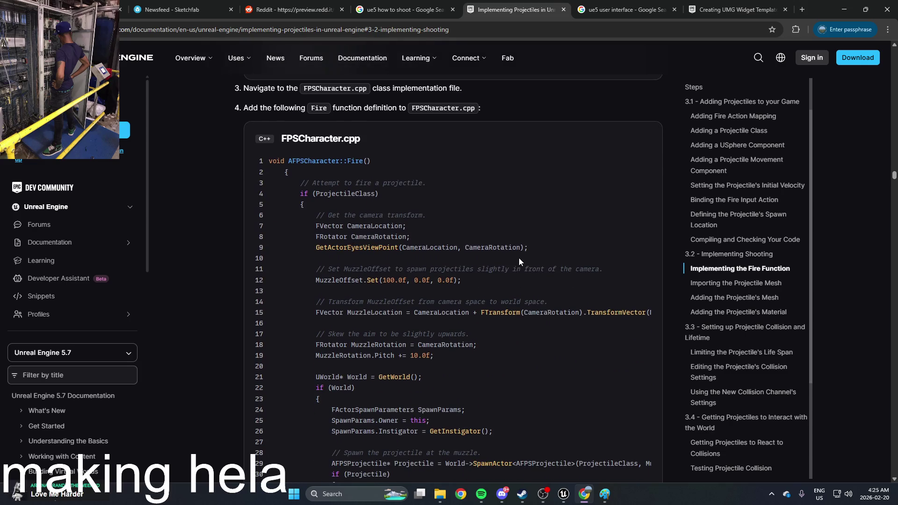
scroll(518, 257, down, 2)
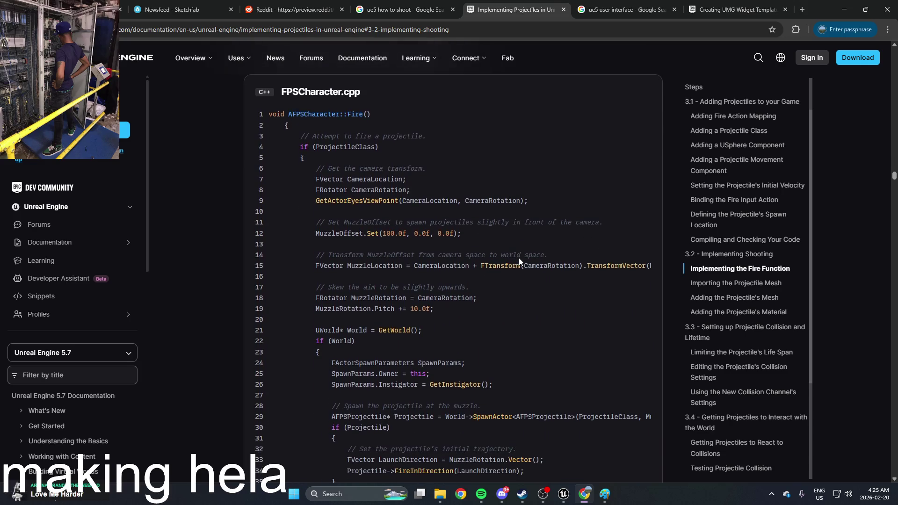
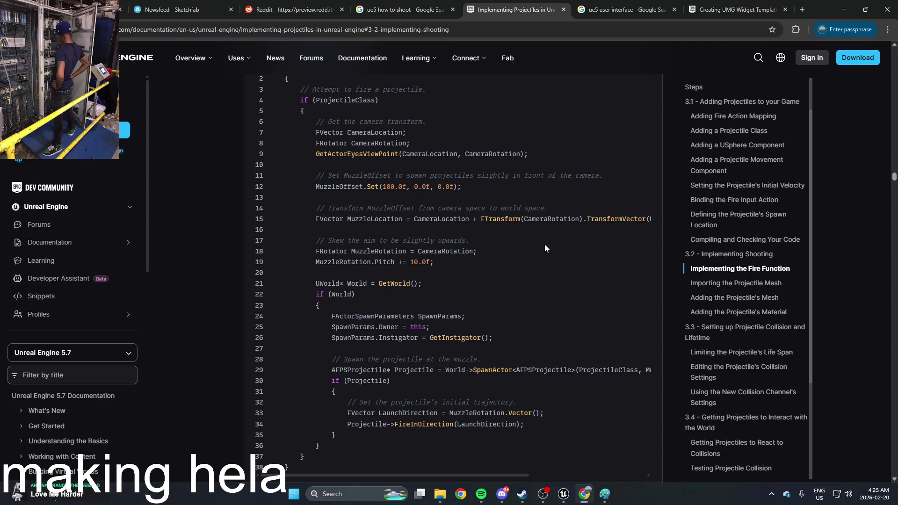
Switch from the Chrome projectile docs to the BP_ThirdPersonCharacter event graph in Unreal
mouse_move(571, 495)
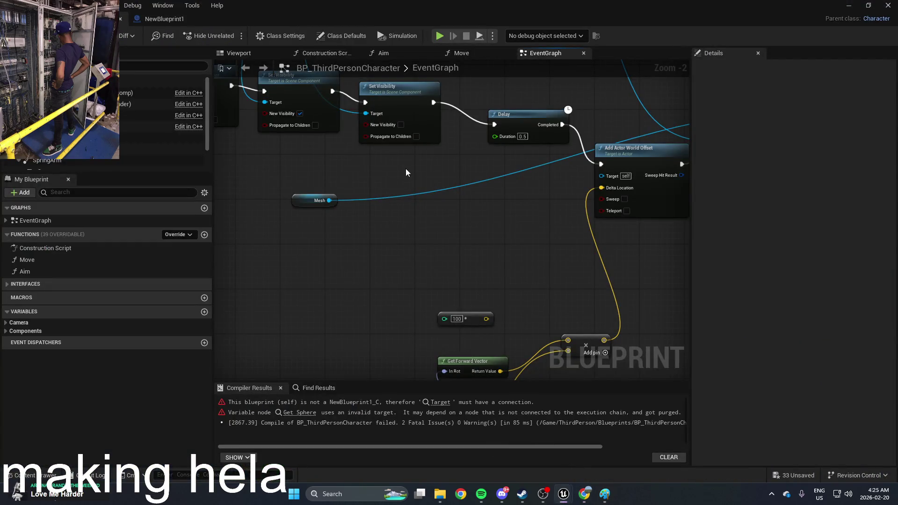
Add a Spawn Actor from Class node with its Class set to Actor
right_click(462, 177)
text(sp)
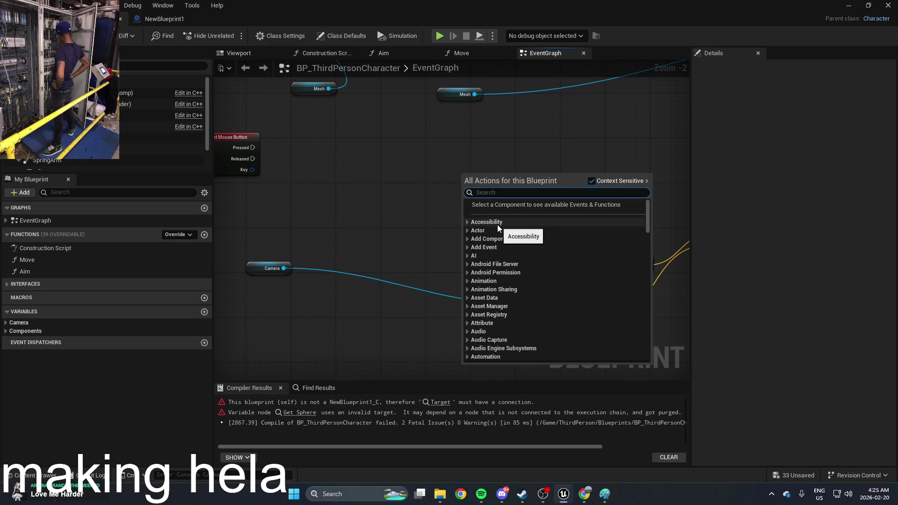
text(aw)
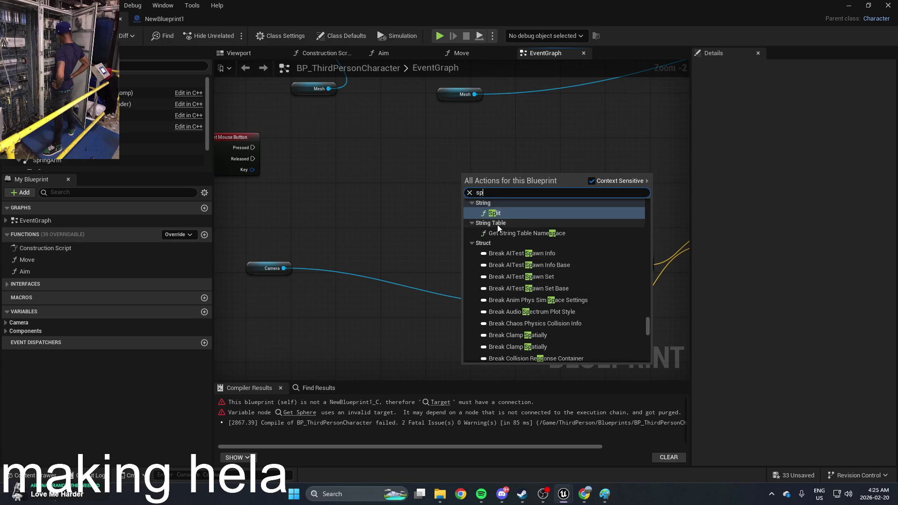
text(n)
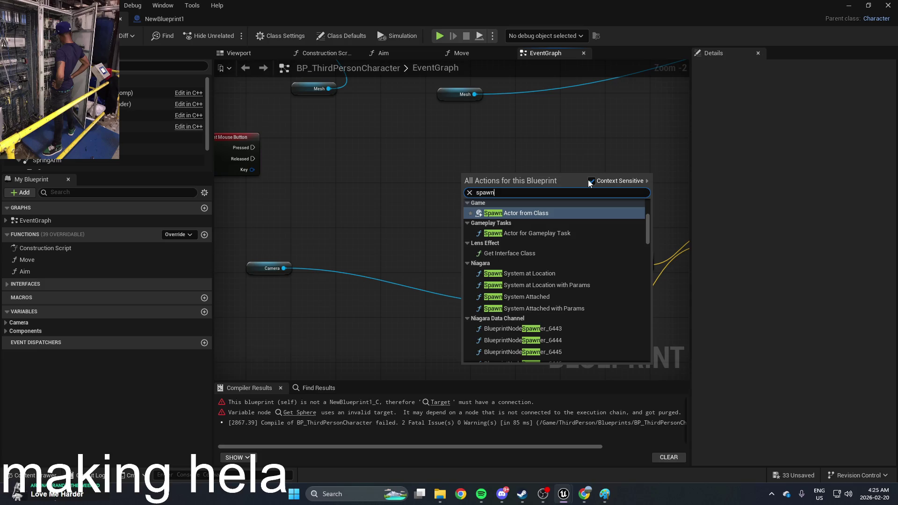
click(567, 212)
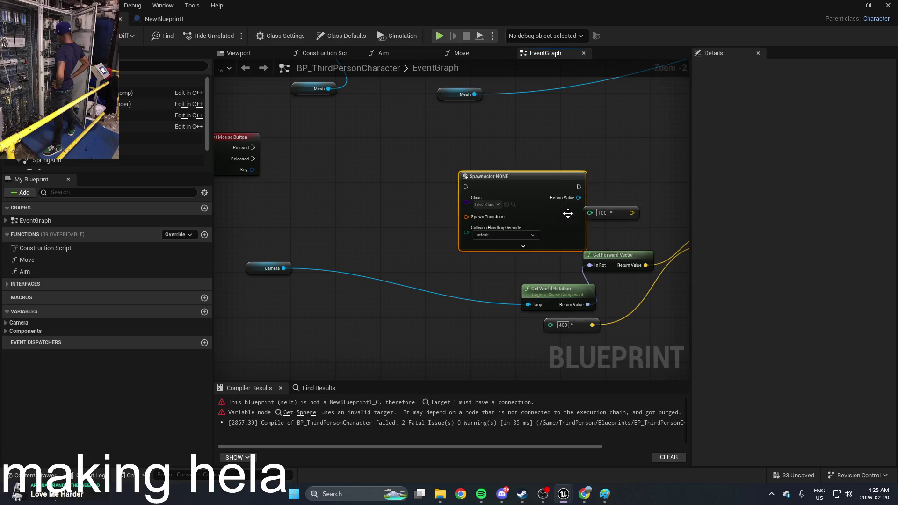
click(481, 204)
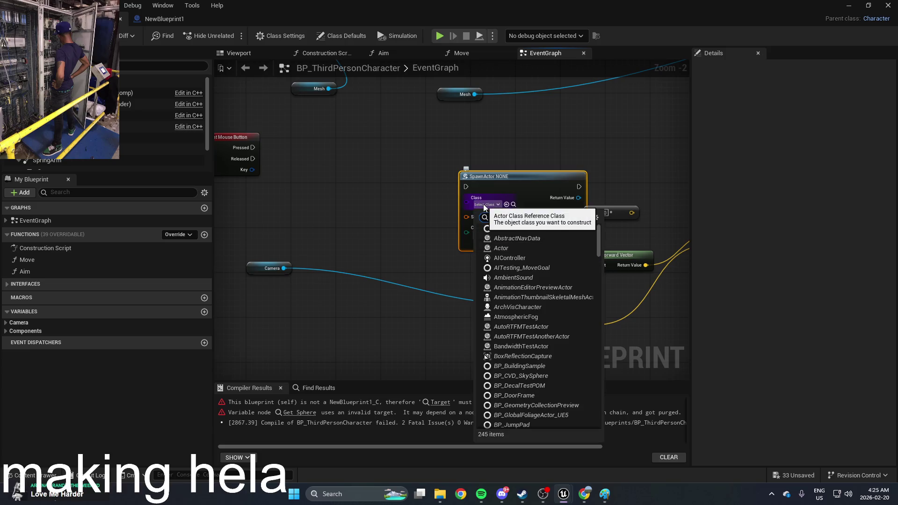
click(518, 247)
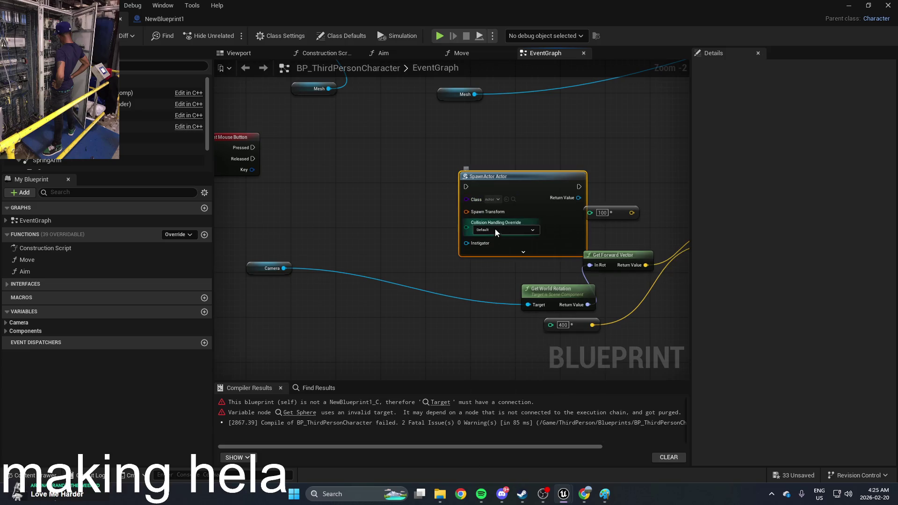
Minimize the blueprint editor and bring up the ThirdPerson Blueprints folder in the Content Drawer
scroll(489, 201, up, 1)
click(489, 200)
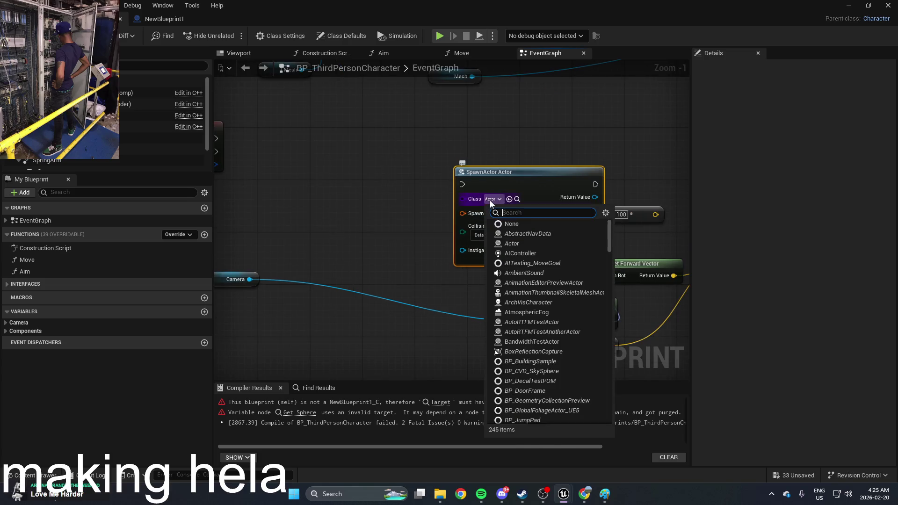
click(562, 124)
click(848, 5)
key(ctrl+space)
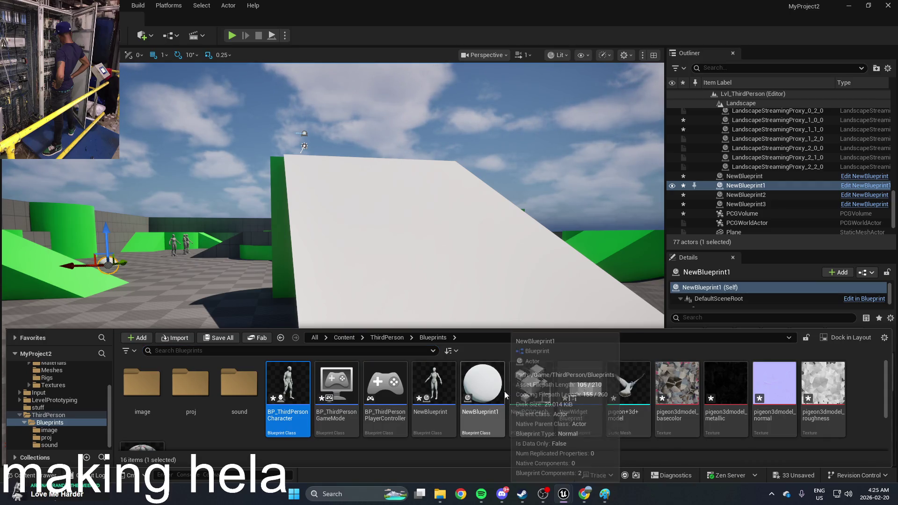
Rename the NewBlueprint1 asset to bigasscircle
right_click(486, 385)
mouse_move(584, 203)
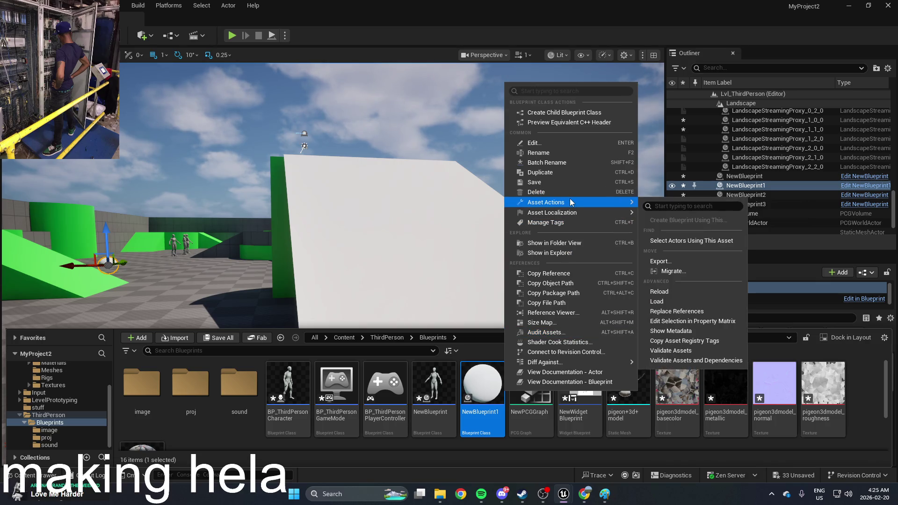
click(576, 152)
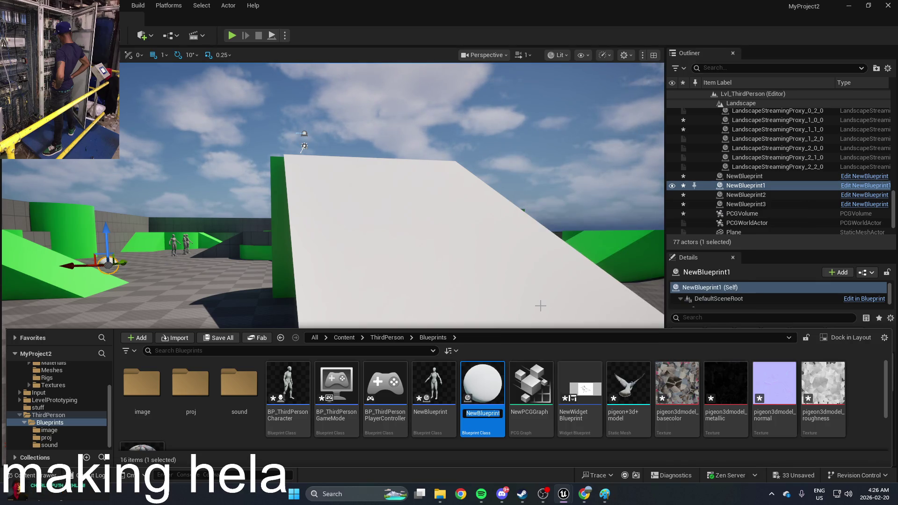
text(bigasscircle)
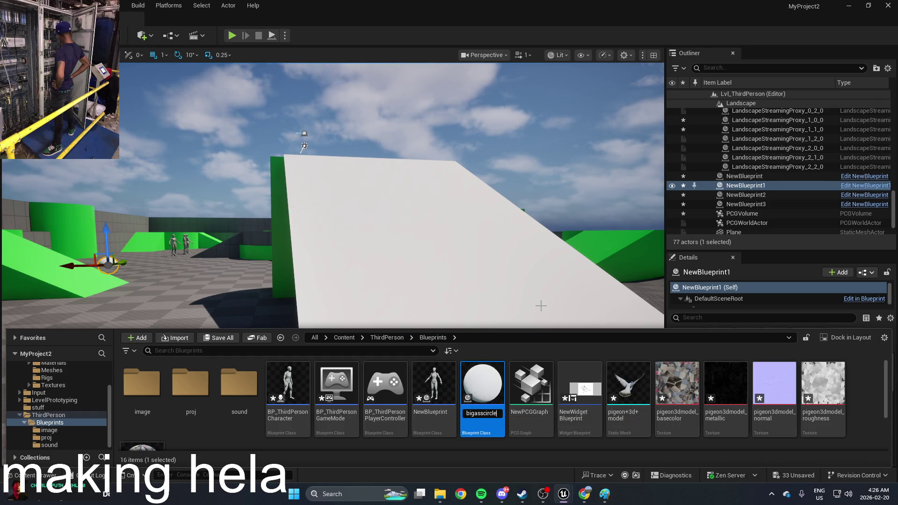
key(Return)
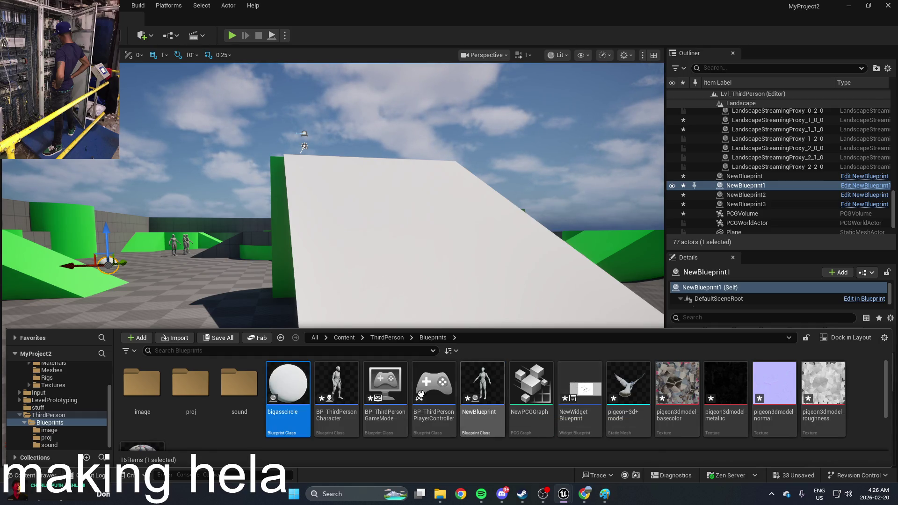
Open bigasscircle, select its sphere, and simulate to test the physics
double_click(288, 381)
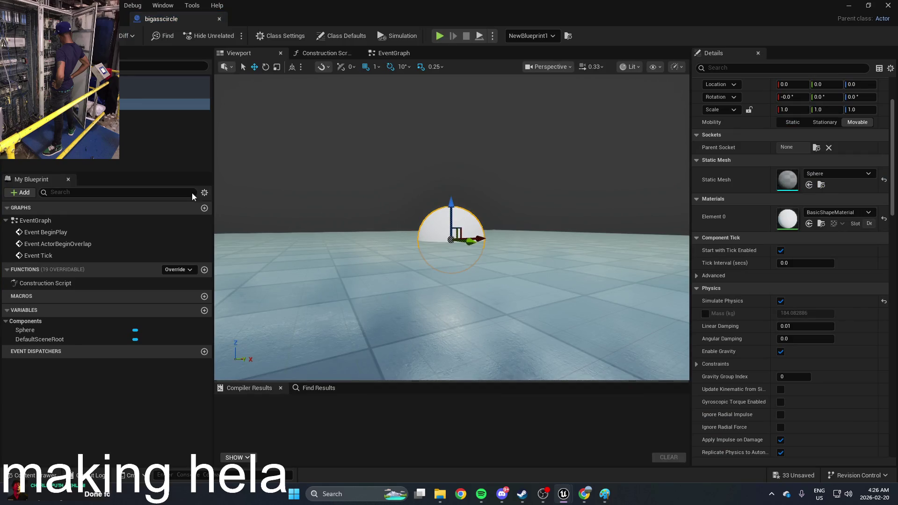
click(159, 148)
click(460, 216)
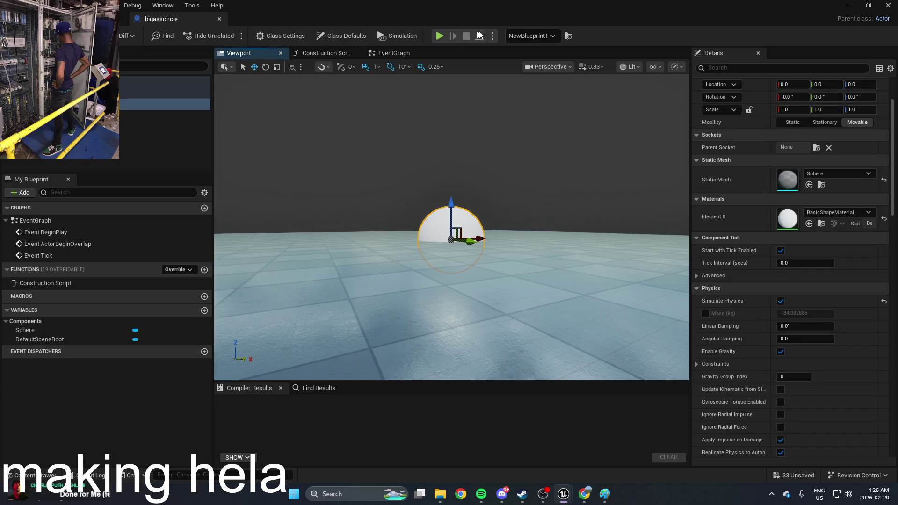
click(419, 37)
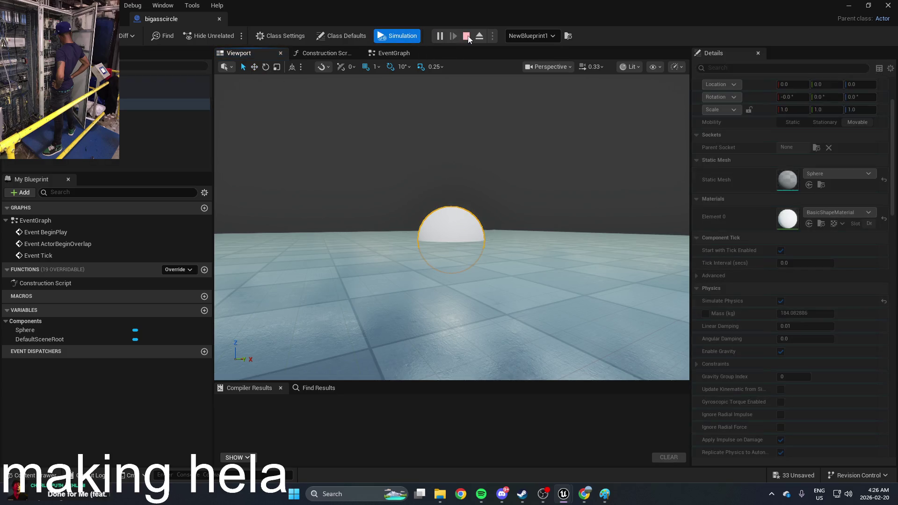
Reopen the BP_ThirdPersonCharacter blueprint from the Content Browser
key(ctrl+b)
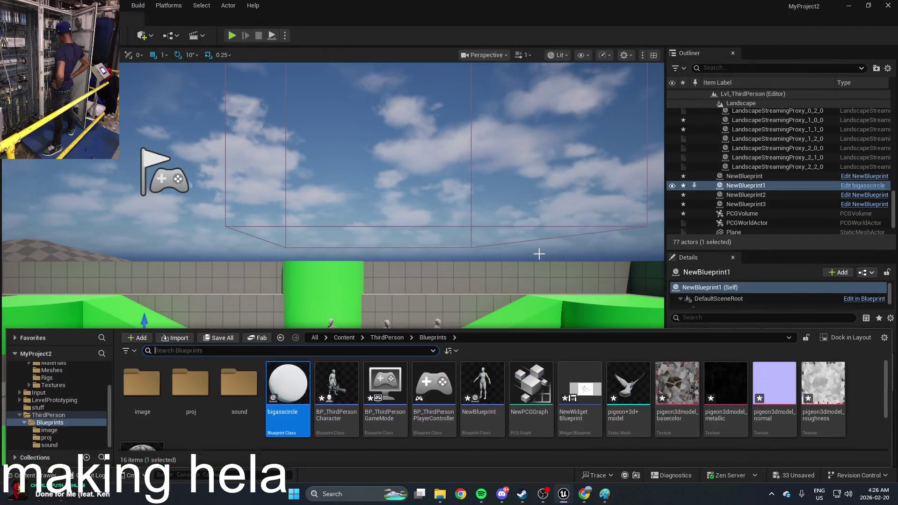
click(337, 388)
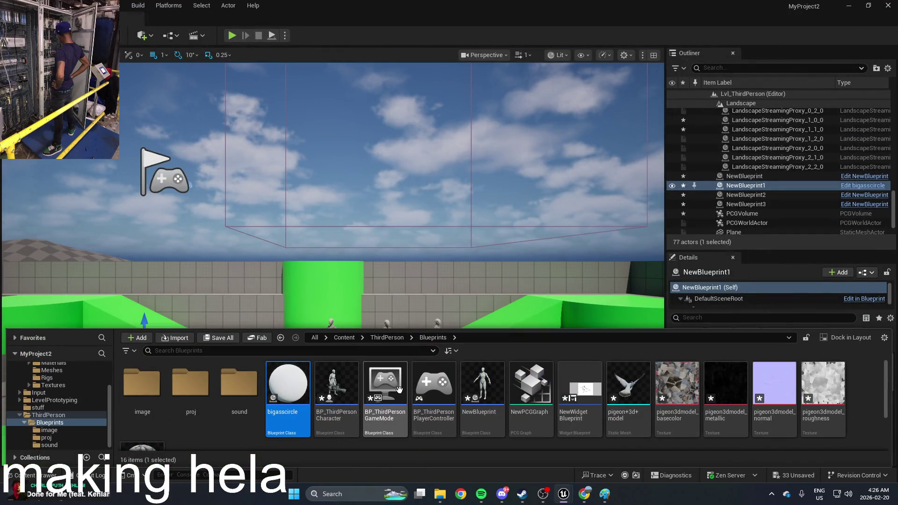
double_click(358, 394)
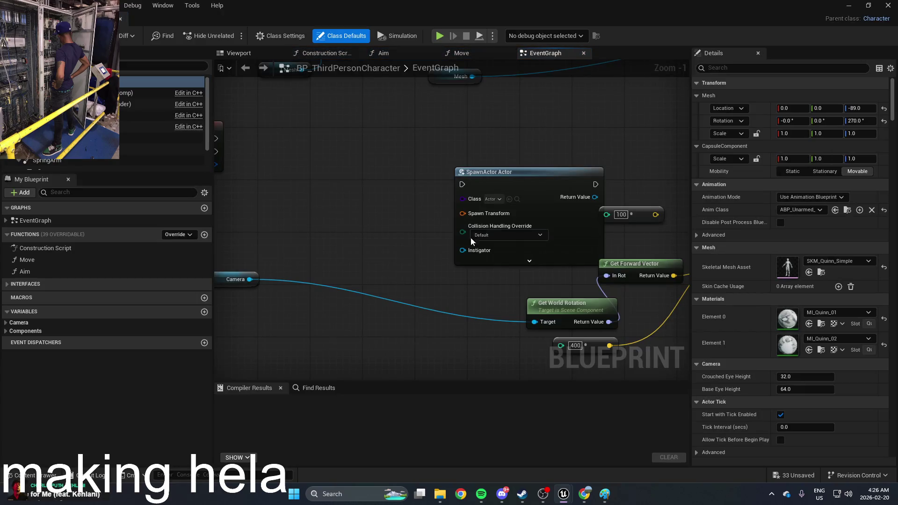
Set the SpawnActor node's class to bigasscircle and move the node left
click(484, 201)
text(bi)
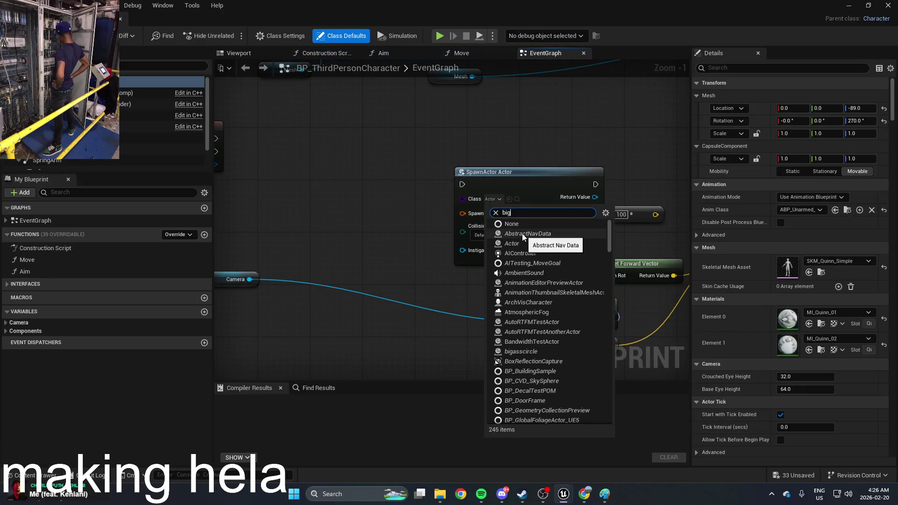
text(g)
key(BackSpace)
text(as)
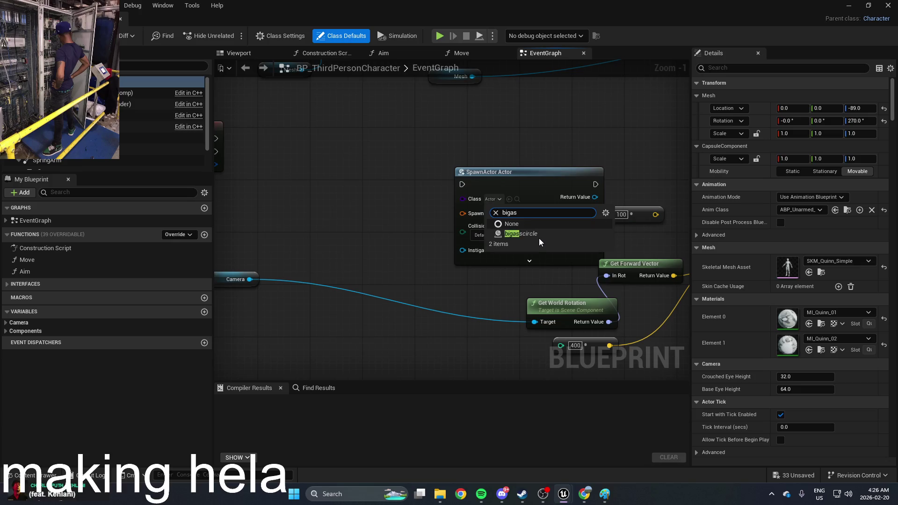
click(539, 237)
drag(529, 186, 437, 186)
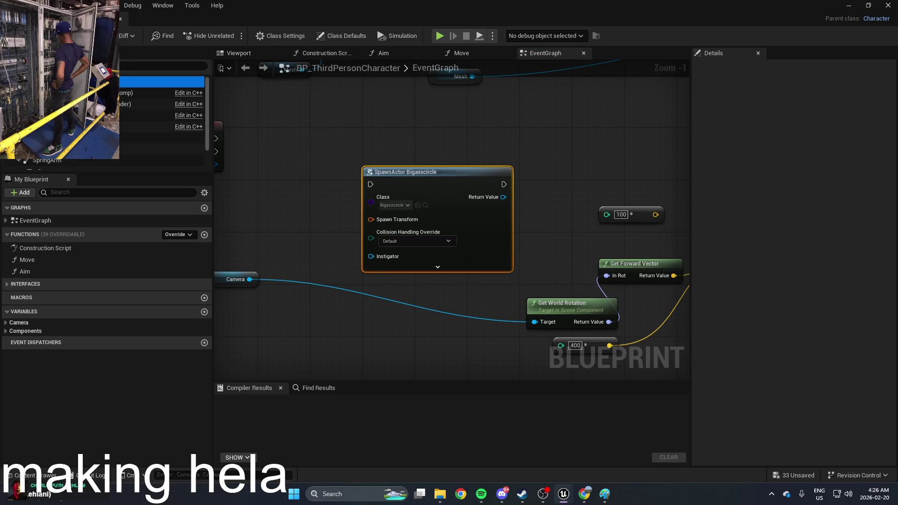
Add a capsule Get World Location node and feed it into Spawn Transform
right_click(273, 183)
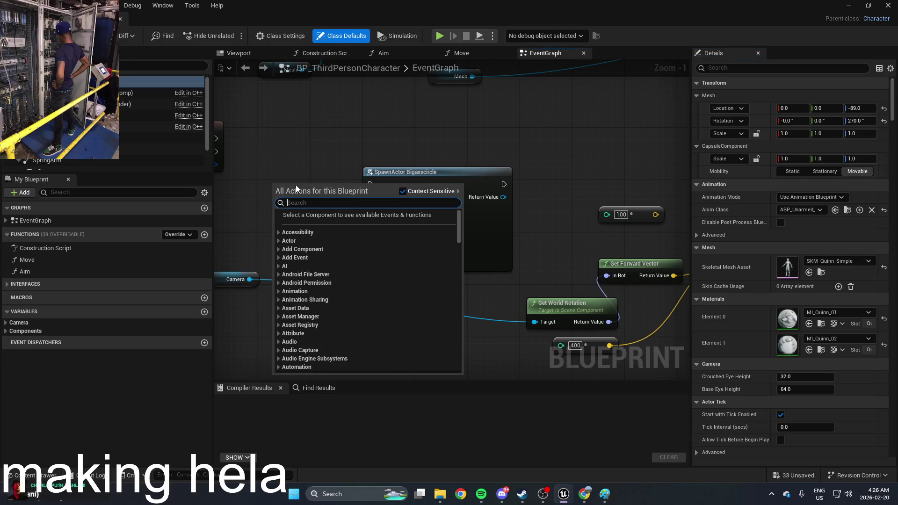
text(get wor)
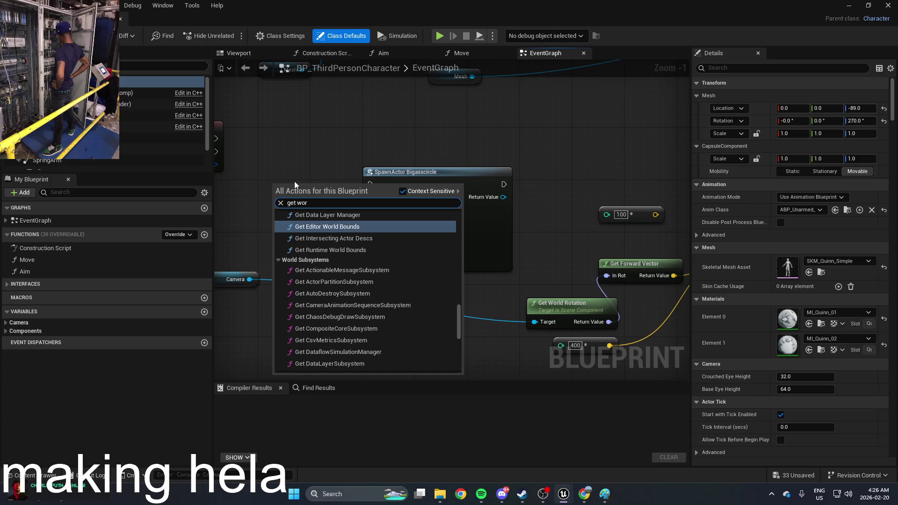
text(ld loca)
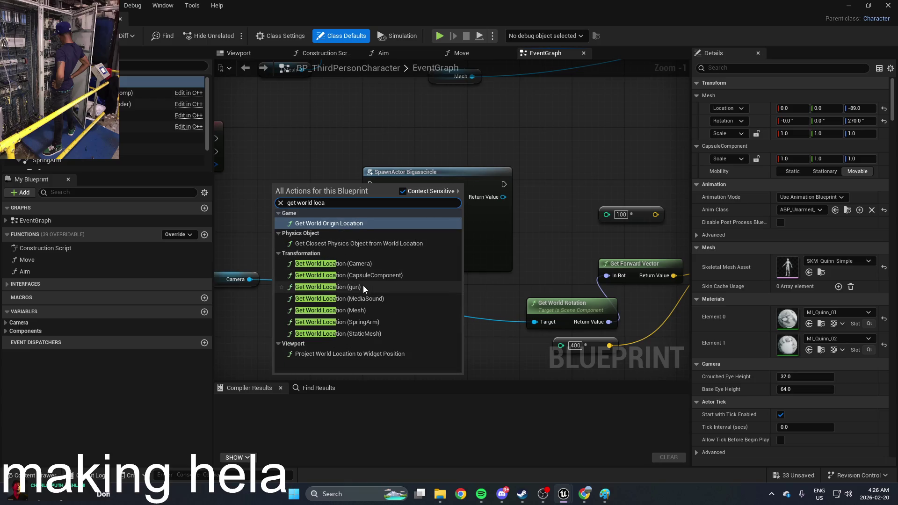
click(367, 274)
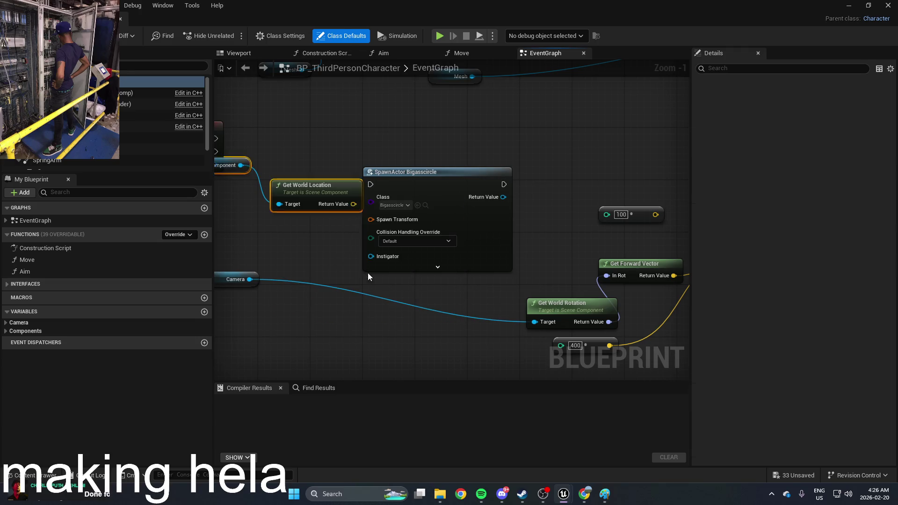
drag(346, 207, 371, 219)
drag(323, 193, 259, 200)
Wire the Right Mouse Button press event to trigger the spawn node
drag(396, 190, 449, 197)
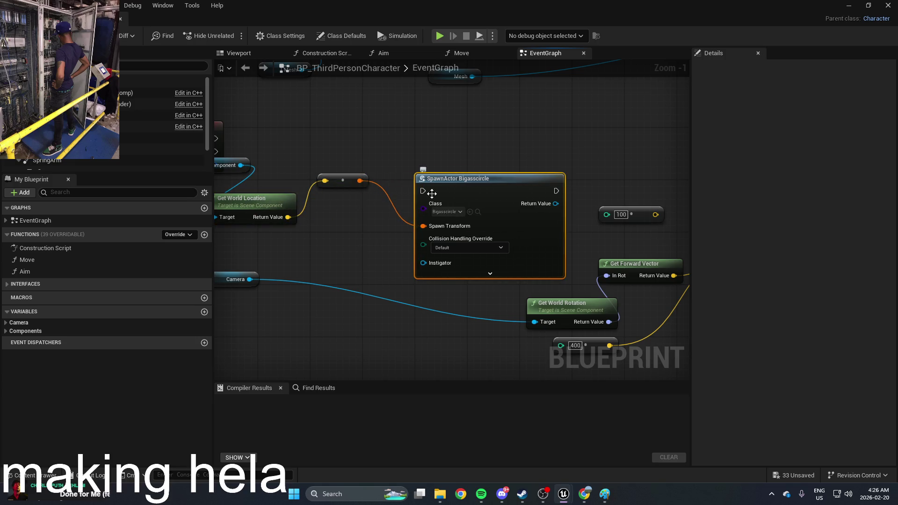
drag(371, 158, 450, 183)
mouse_move(261, 151)
mouse_down()
mouse_move(383, 145)
mouse_move(494, 213)
mouse_up()
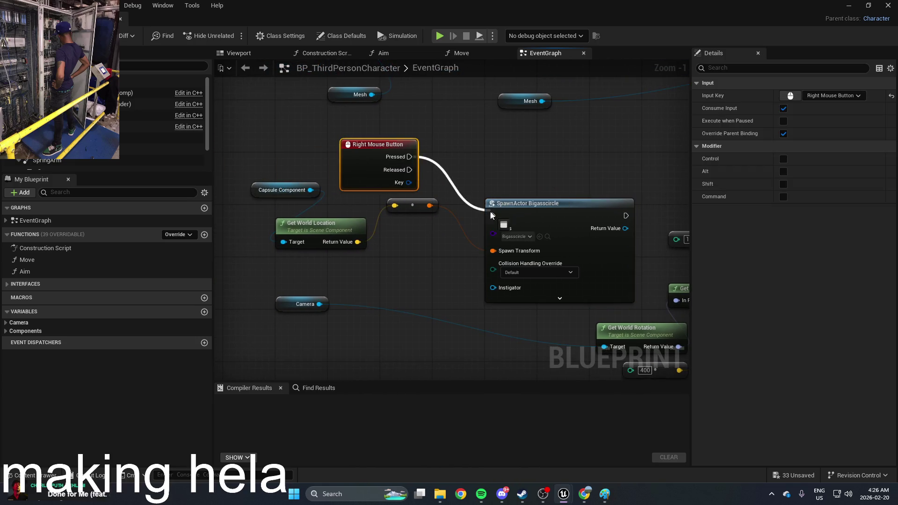
mouse_move(575, 187)
mouse_down()
mouse_move(513, 181)
mouse_move(464, 193)
mouse_move(464, 178)
mouse_up()
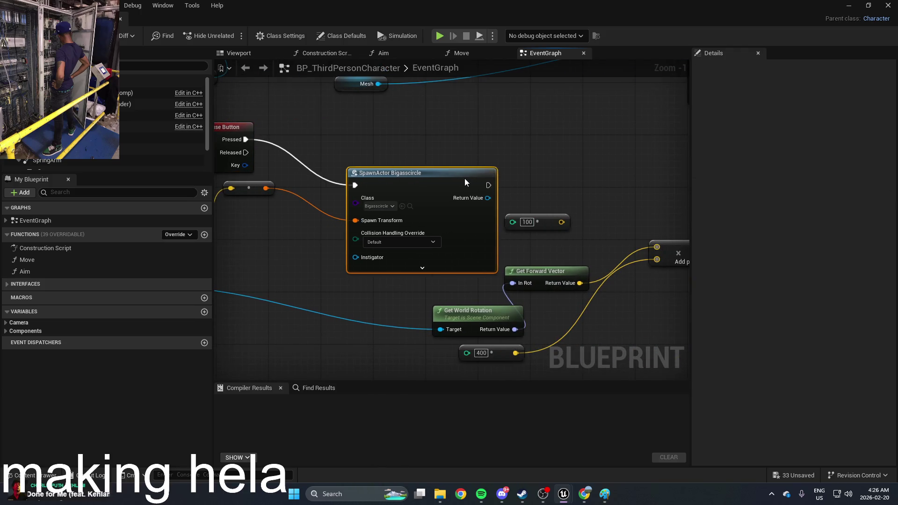
Review the spawn collision handling, compile the character blueprint, and minimize the editor
click(403, 242)
click(403, 262)
key(F7)
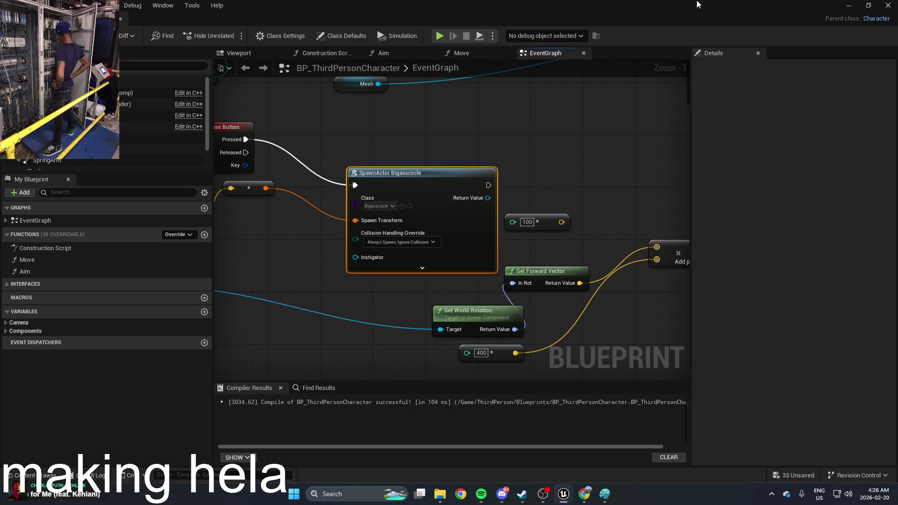
click(844, 6)
Play-test the sphere spawning, stop with Esc, and show the Blueprints folder assets
click(231, 35)
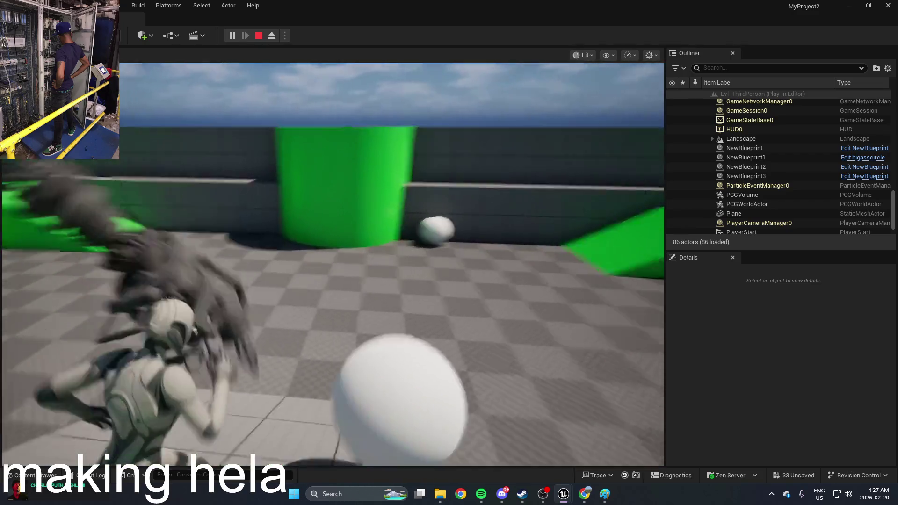
key(Escape)
drag(365, 175, 393, 320)
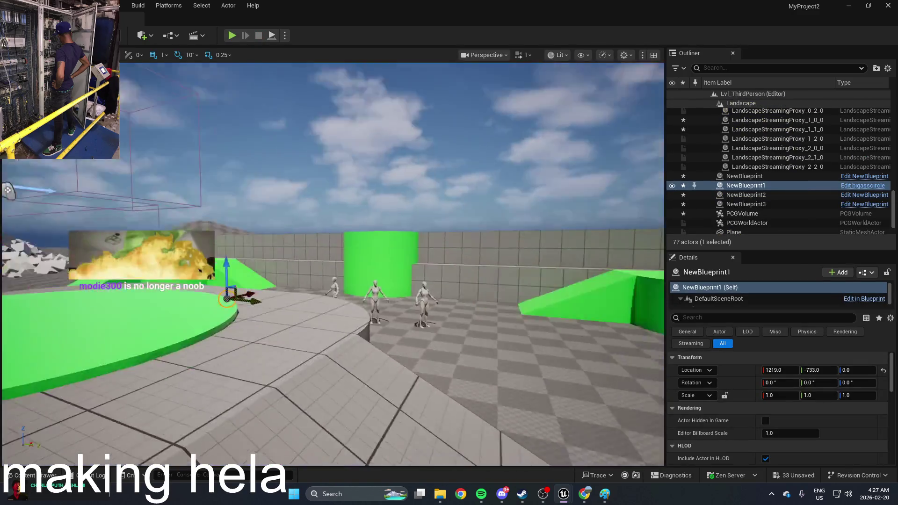
key(ctrl+space)
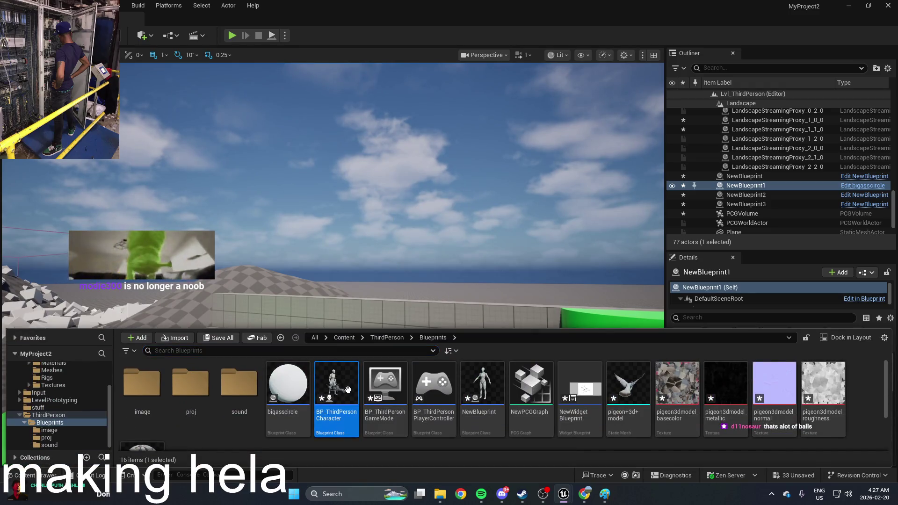
Set the SpawnActor collision handling to Try To Adjust Location, But Always Spawn
double_click(349, 390)
click(468, 254)
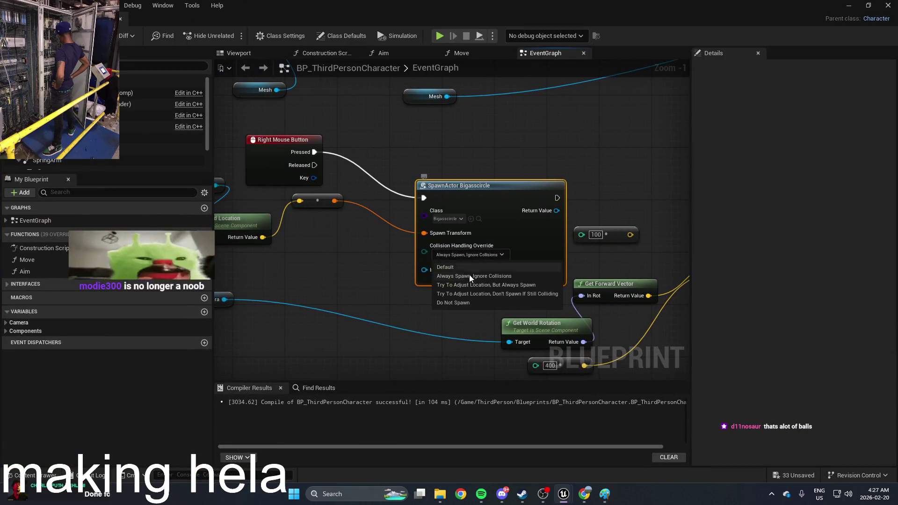
click(515, 285)
mouse_move(520, 201)
mouse_down()
mouse_move(481, 202)
mouse_move(471, 173)
mouse_move(457, 168)
mouse_move(348, 164)
mouse_up()
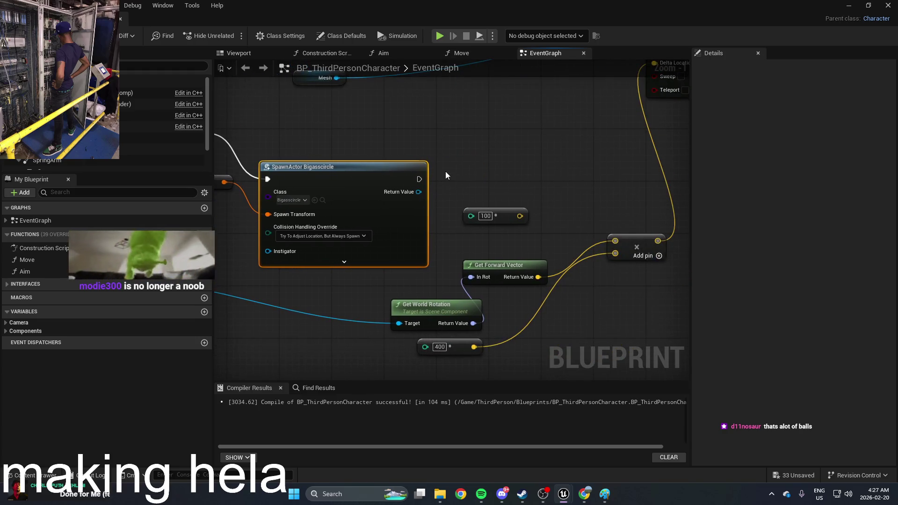
mouse_move(460, 173)
mouse_down()
mouse_move(449, 167)
mouse_move(442, 187)
mouse_up()
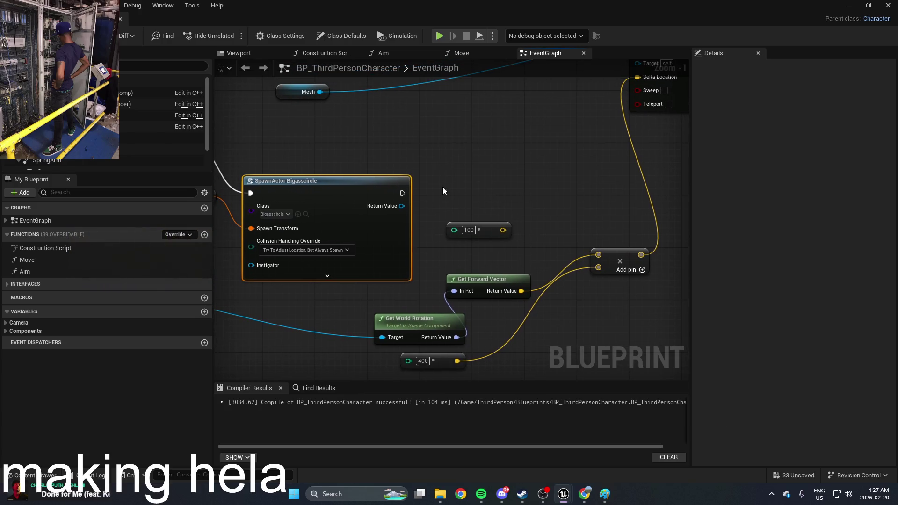
Add a Destroy Actor node to the character event graph
right_click(469, 204)
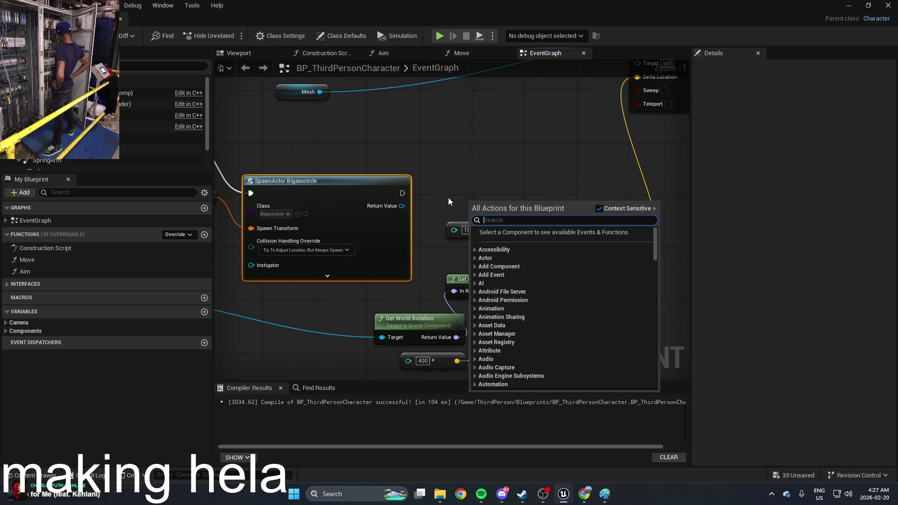
text(delete)
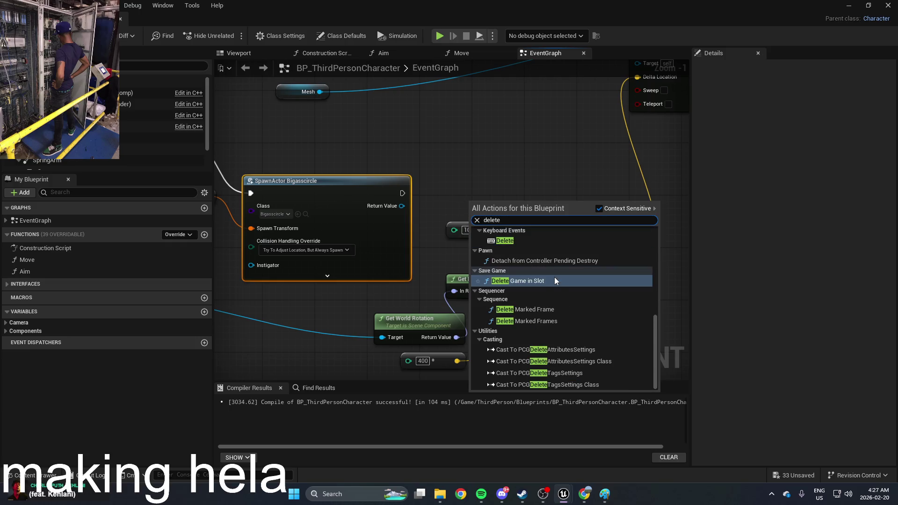
scroll(629, 303, up, 3)
scroll(628, 303, up, 4)
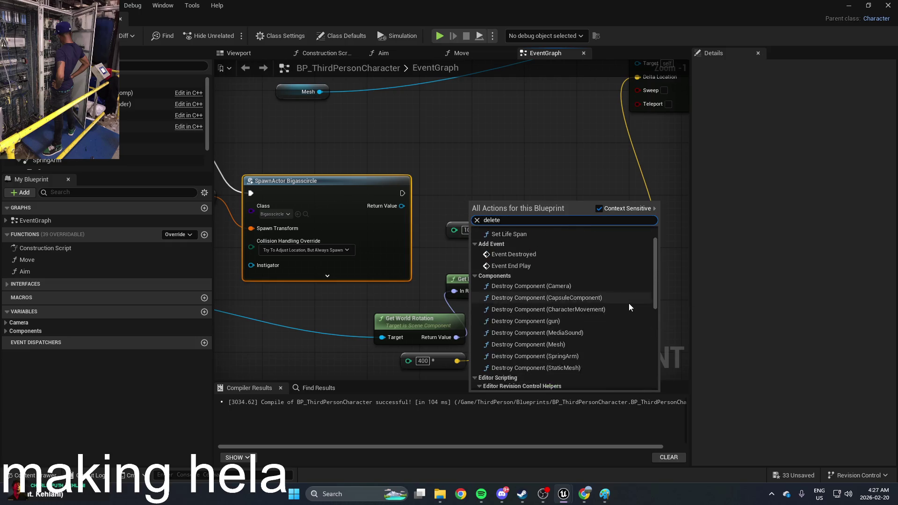
click(564, 241)
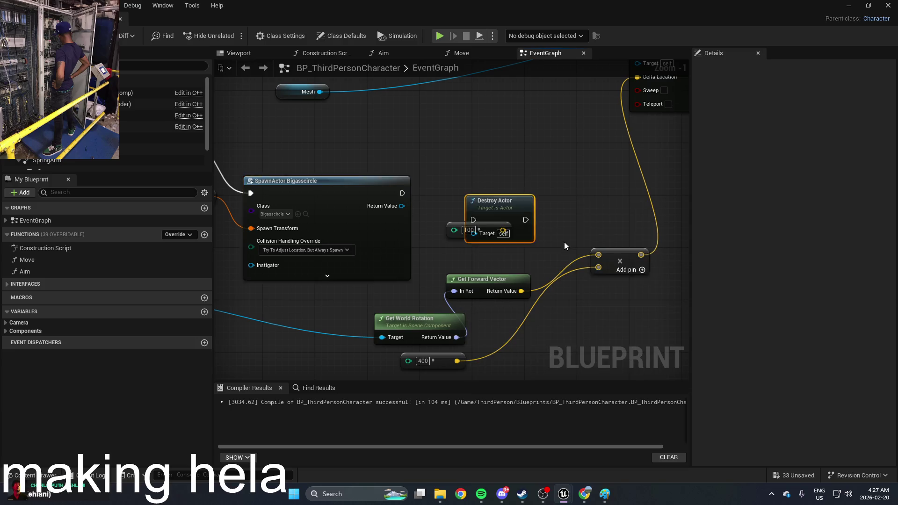
mouse_move(510, 209)
mouse_down()
mouse_move(571, 182)
mouse_move(582, 192)
mouse_up()
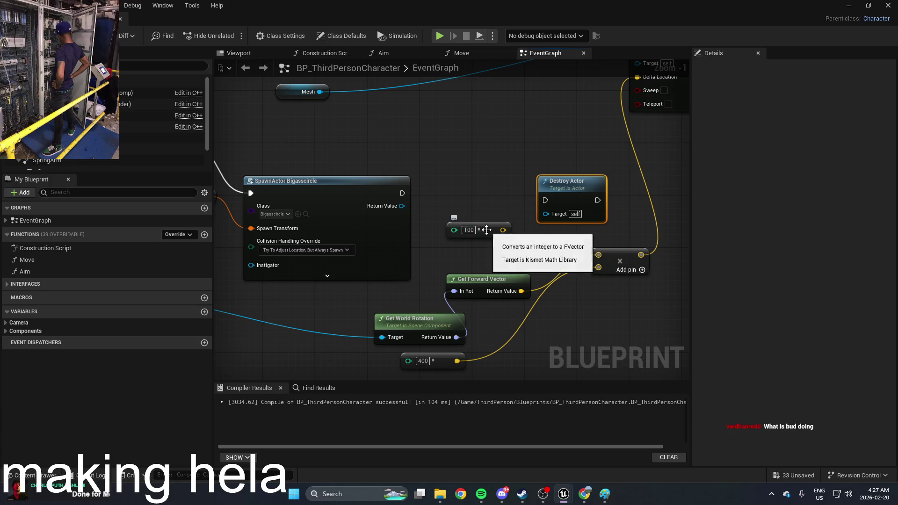
Wire SpawnActor's Return Value into Destroy Actor's Target and review the forward-vector math
mouse_move(473, 234)
mouse_down()
mouse_move(494, 296)
mouse_move(503, 312)
mouse_move(513, 309)
mouse_up()
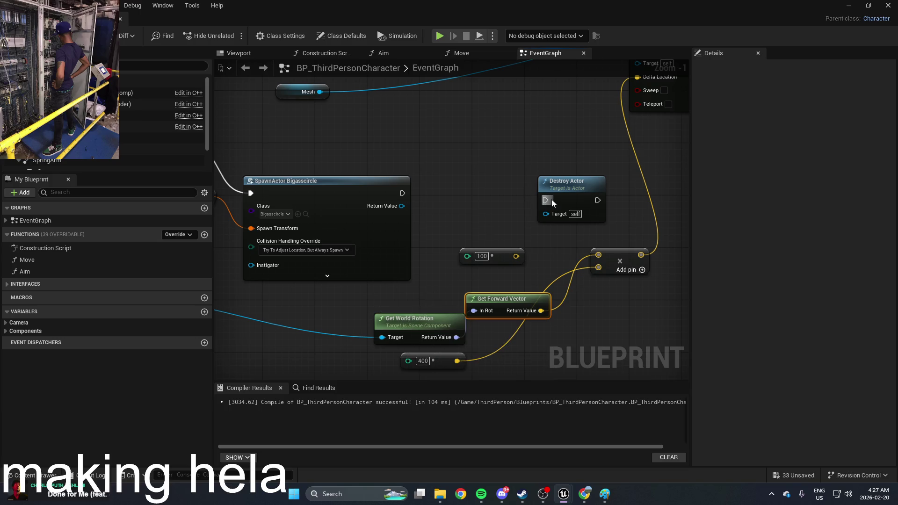
drag(545, 214, 402, 206)
mouse_move(546, 200)
mouse_down()
mouse_move(411, 204)
mouse_move(439, 194)
mouse_up()
right_click(460, 156)
click(453, 151)
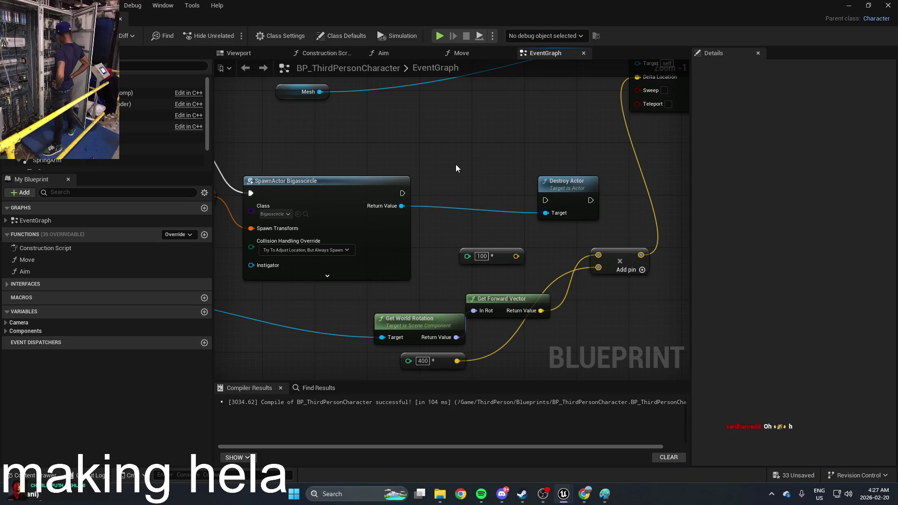
scroll(423, 274, down, 6)
scroll(425, 271, up, 5)
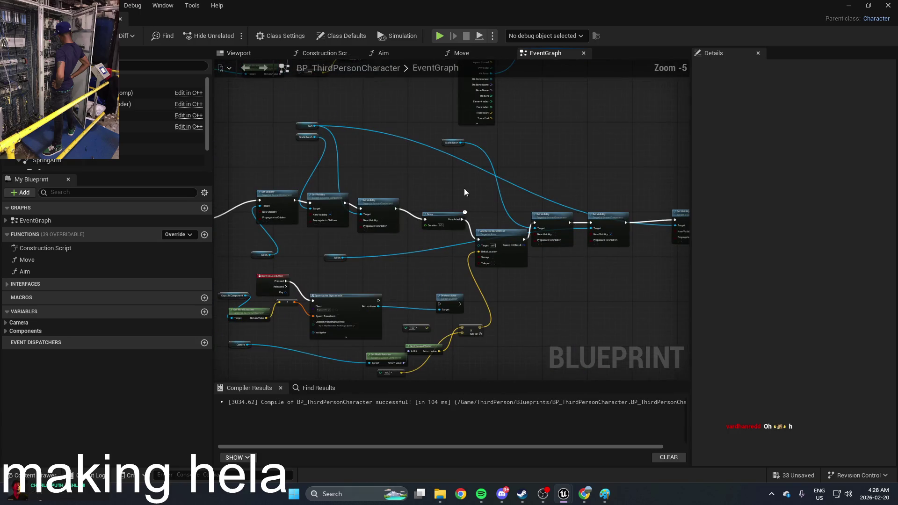
mouse_move(538, 253)
mouse_down()
mouse_move(593, 302)
mouse_move(658, 321)
mouse_up()
scroll(608, 290, down, 3)
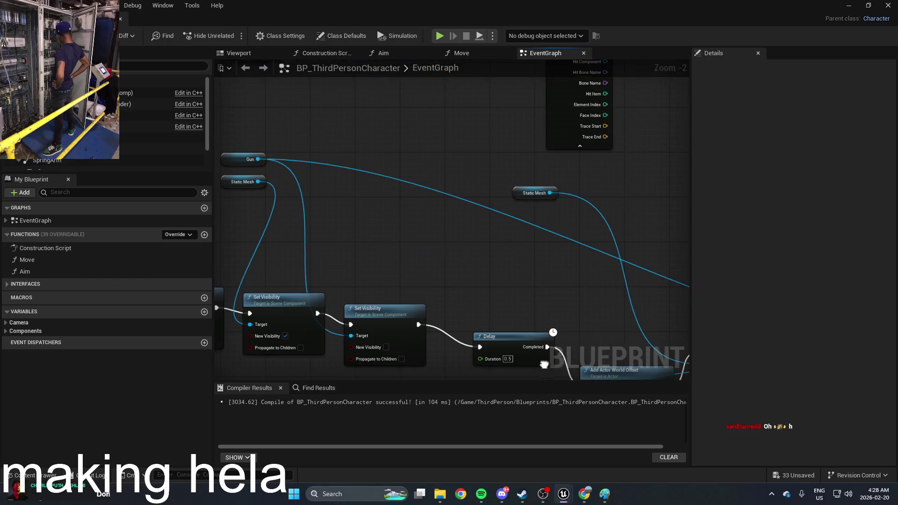
scroll(515, 197, up, 5)
Search the graph's actions for 'collision' and scroll through the matching functions
right_click(486, 167)
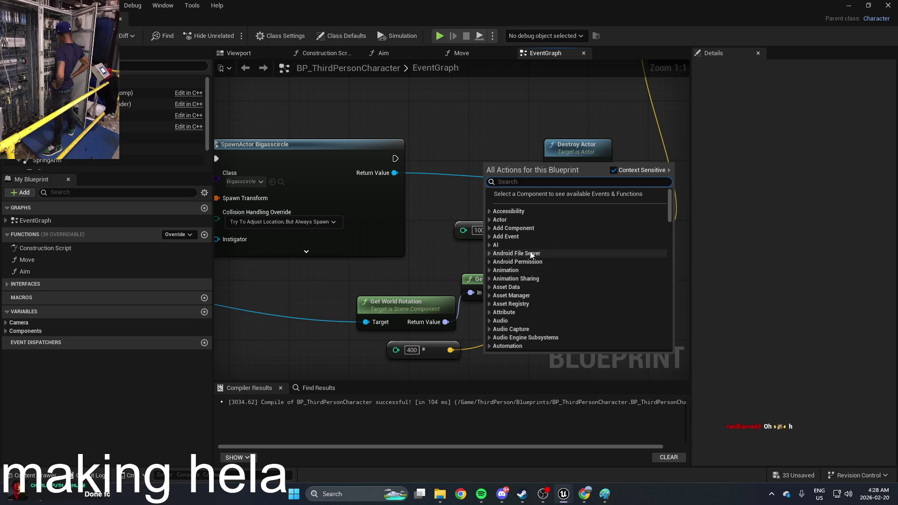
scroll(517, 257, down, 5)
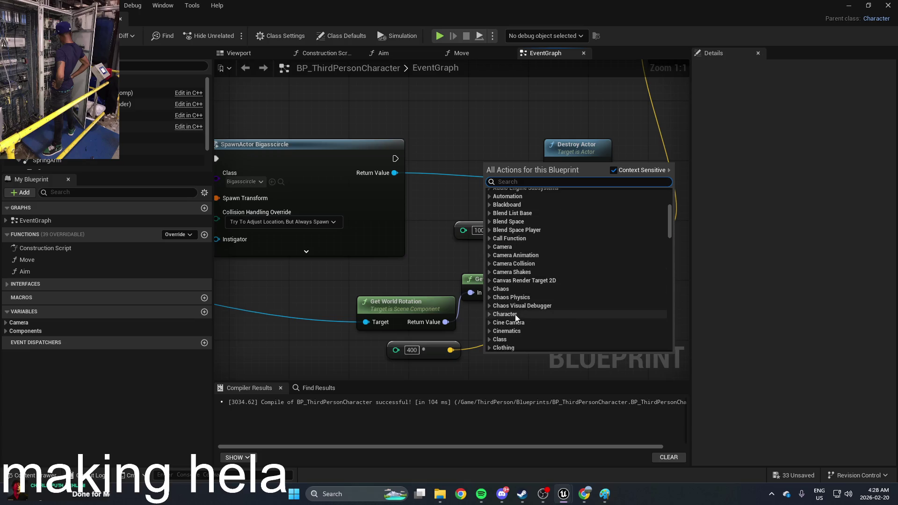
text(coll)
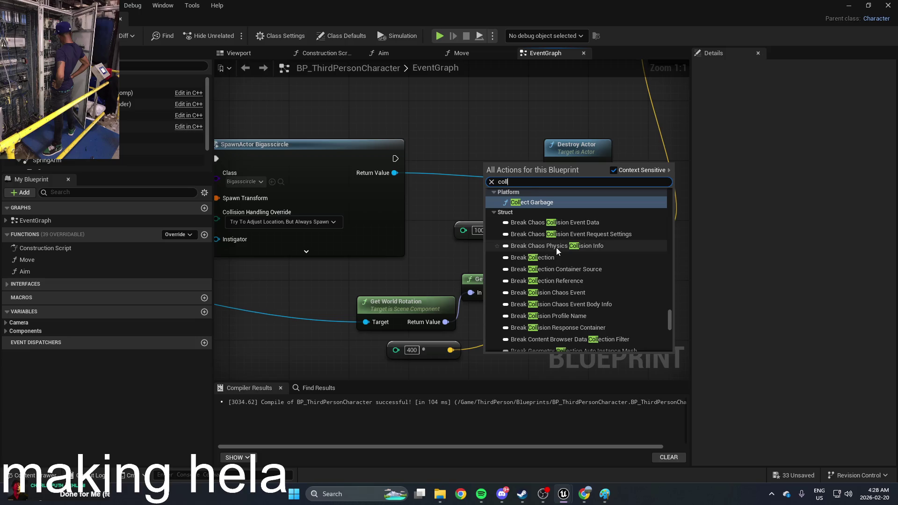
scroll(558, 246, up, 5)
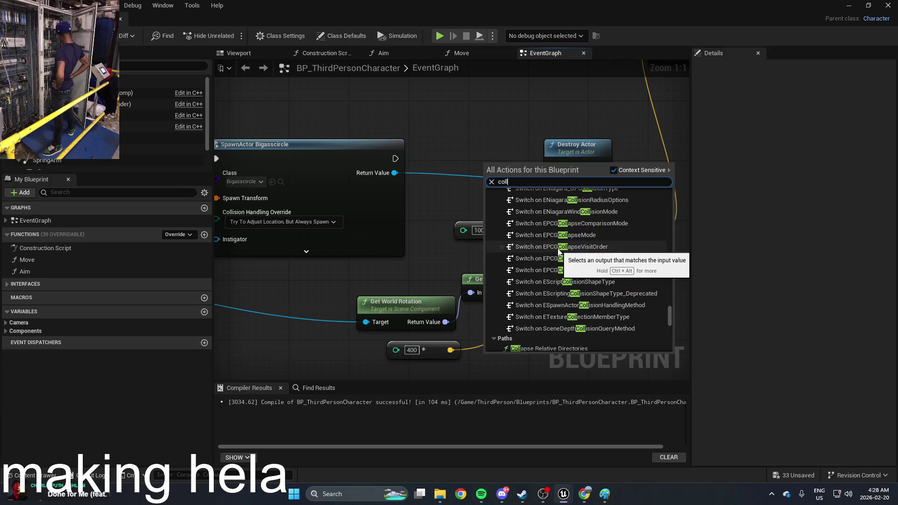
text(ision)
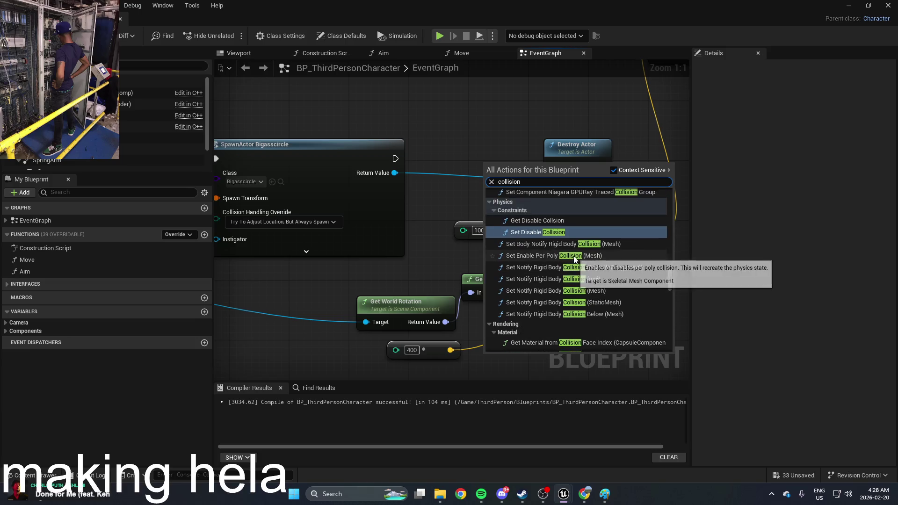
scroll(579, 262, up, 1)
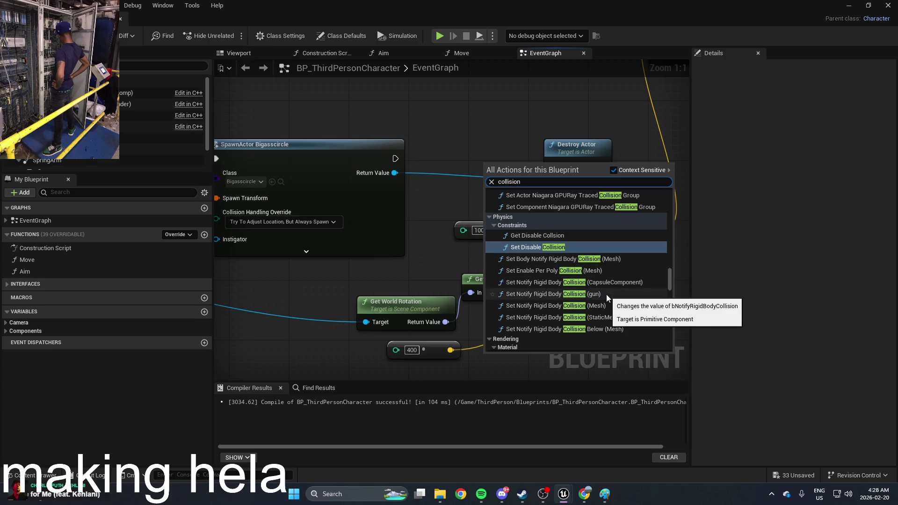
scroll(609, 285, up, 4)
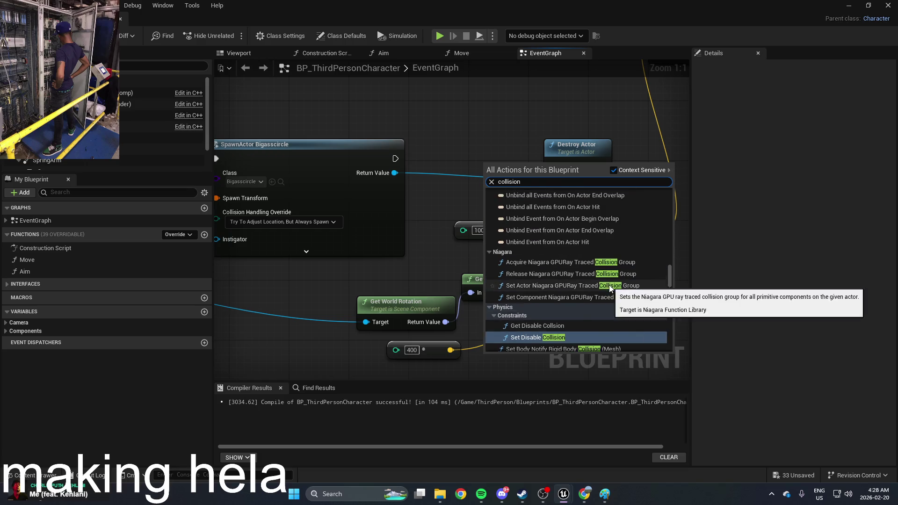
scroll(609, 285, up, 8)
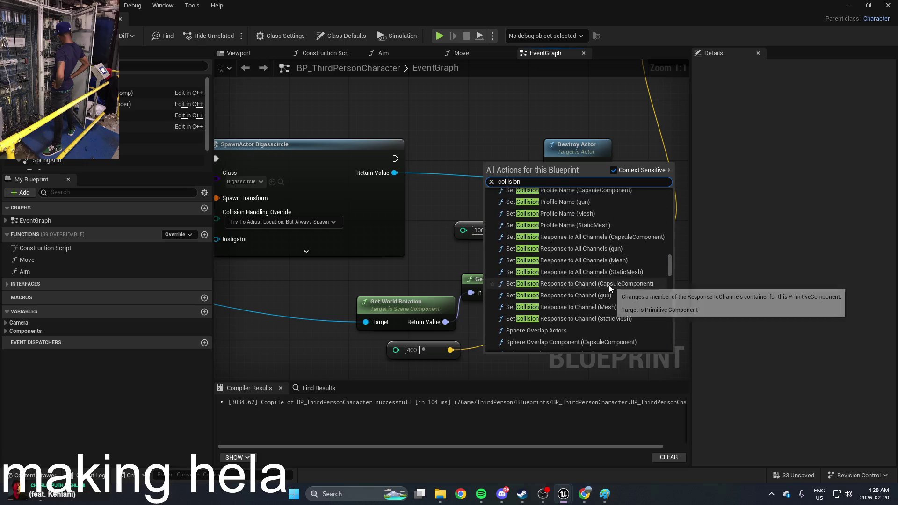
scroll(608, 285, up, 7)
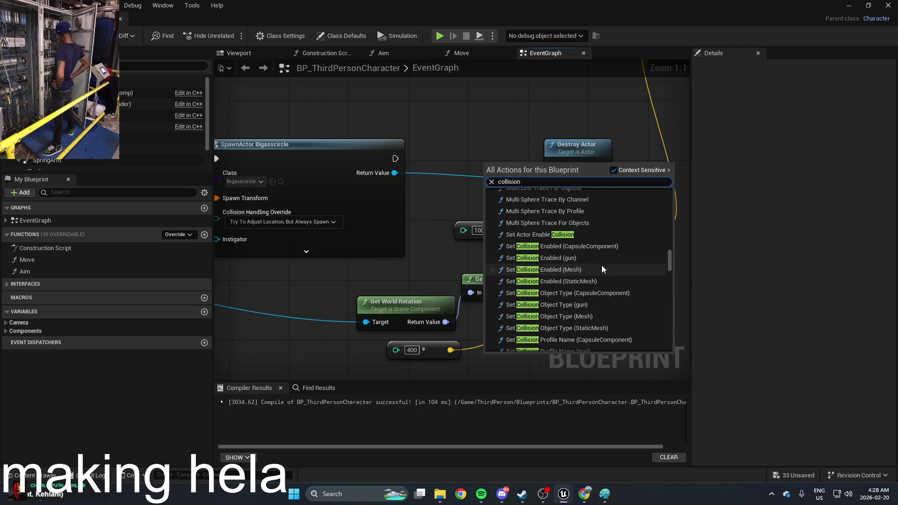
scroll(577, 249, up, 6)
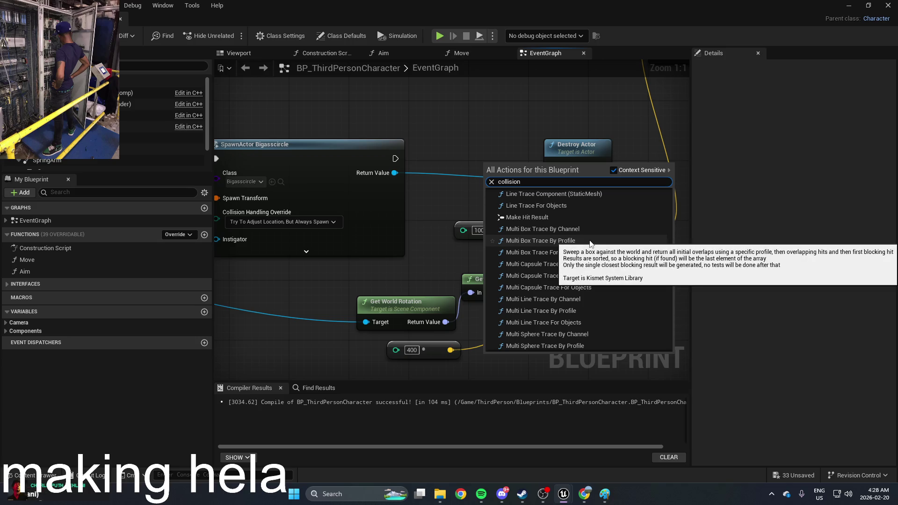
scroll(590, 242, up, 5)
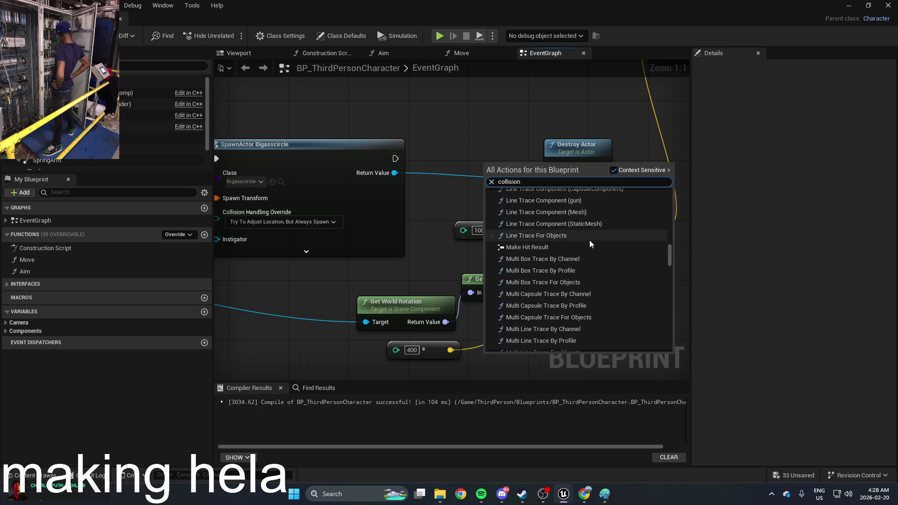
scroll(589, 242, up, 7)
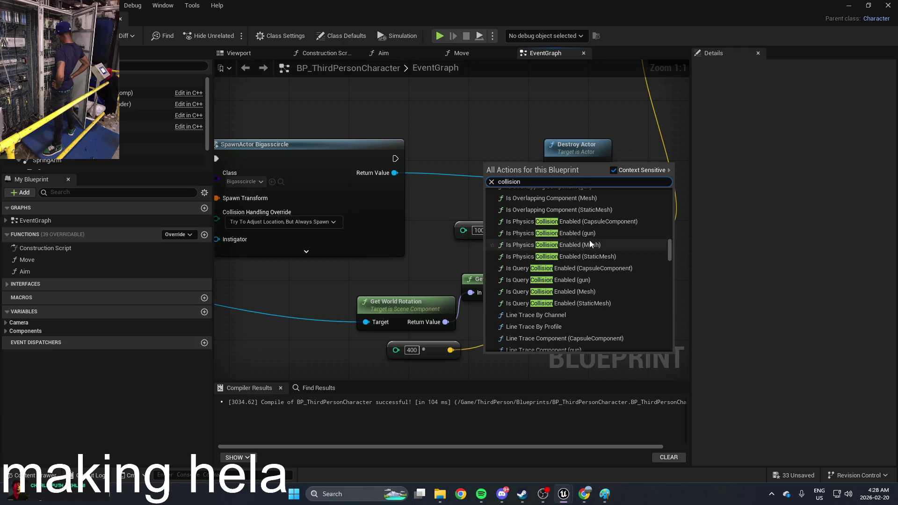
scroll(589, 242, up, 8)
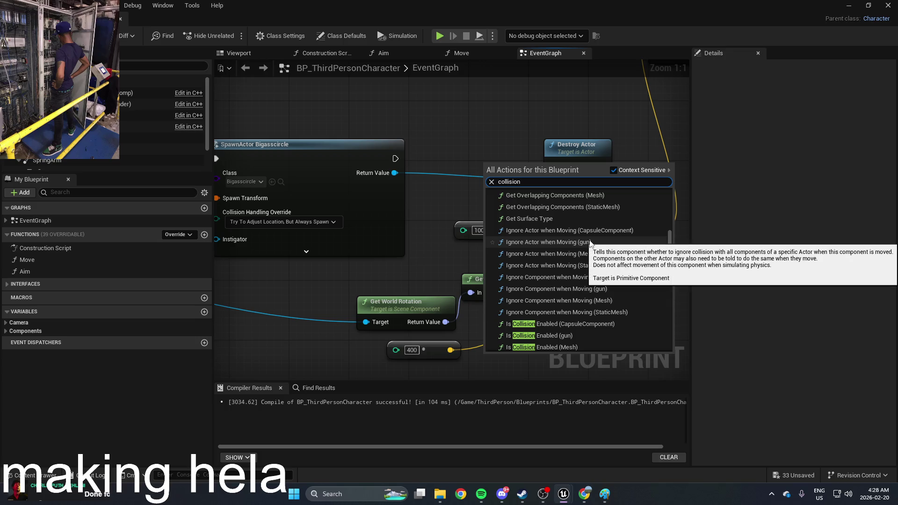
scroll(589, 243, up, 10)
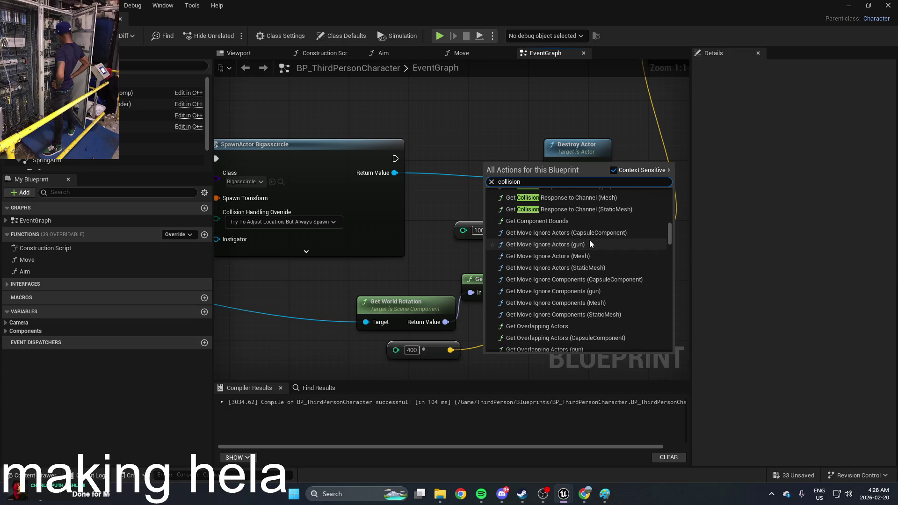
scroll(588, 240, up, 4)
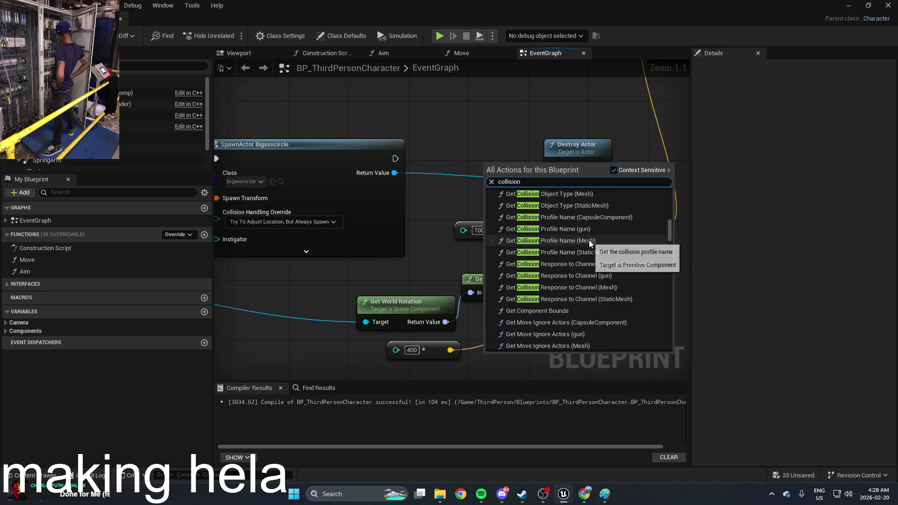
Close the action list without adding a node and pan to the SpawnActor Bigasscircle node
click(503, 129)
drag(503, 129, 458, 155)
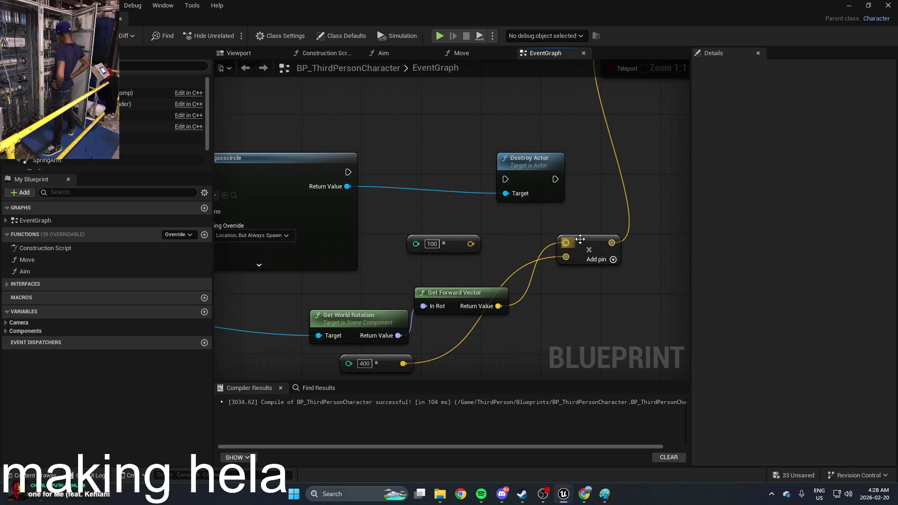
drag(544, 218, 634, 241)
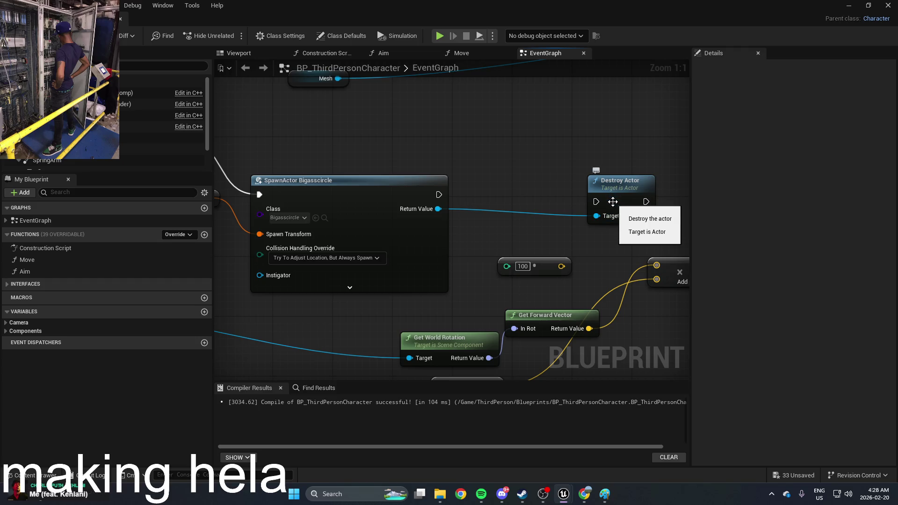
Open the bigasscircle blueprint from the Content Drawer
click(848, 5)
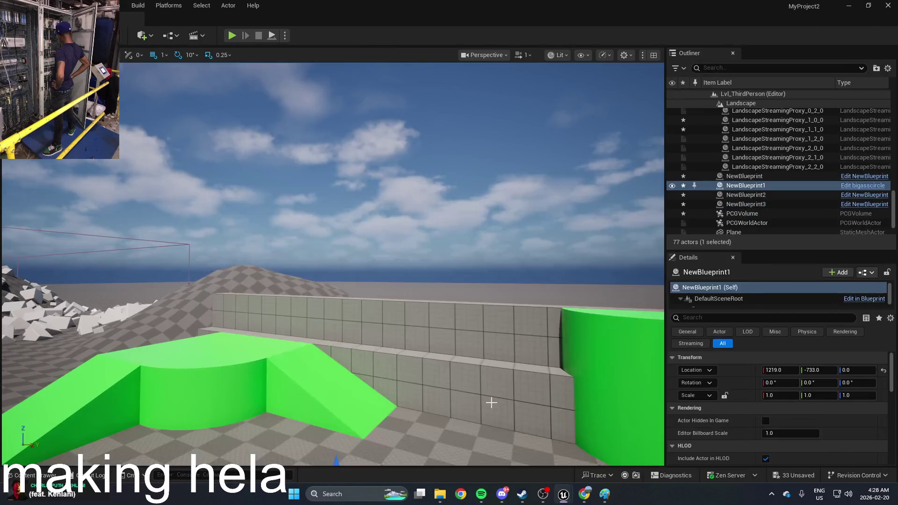
key(ctrl+space)
double_click(288, 406)
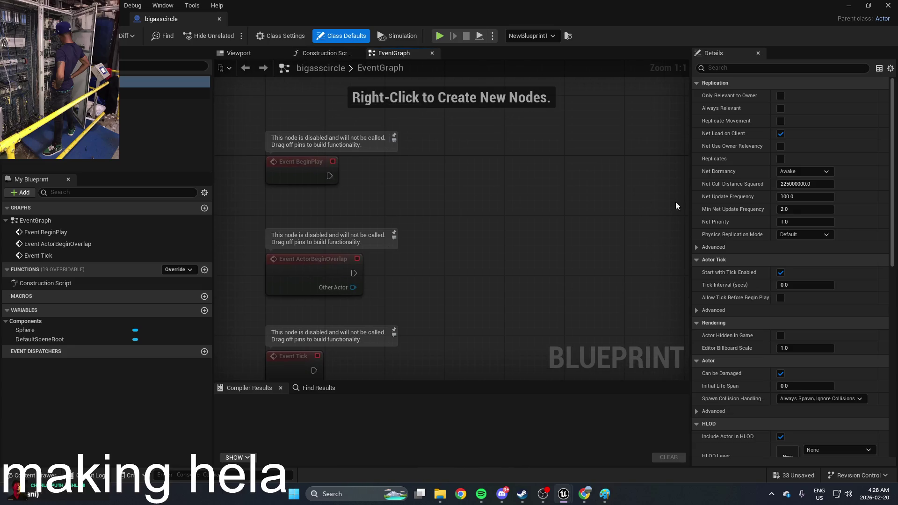
Check the Sphere component's Physics details and make room below the default events
click(163, 104)
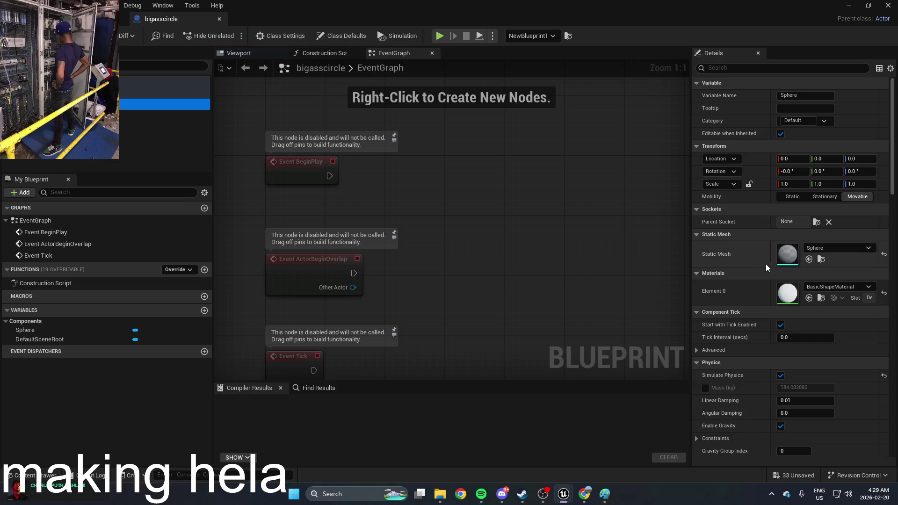
scroll(763, 268, down, 5)
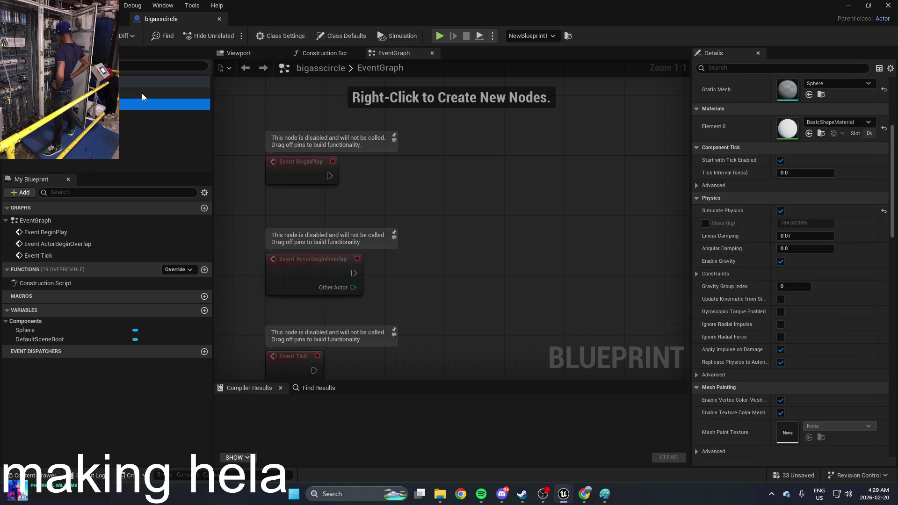
click(443, 181)
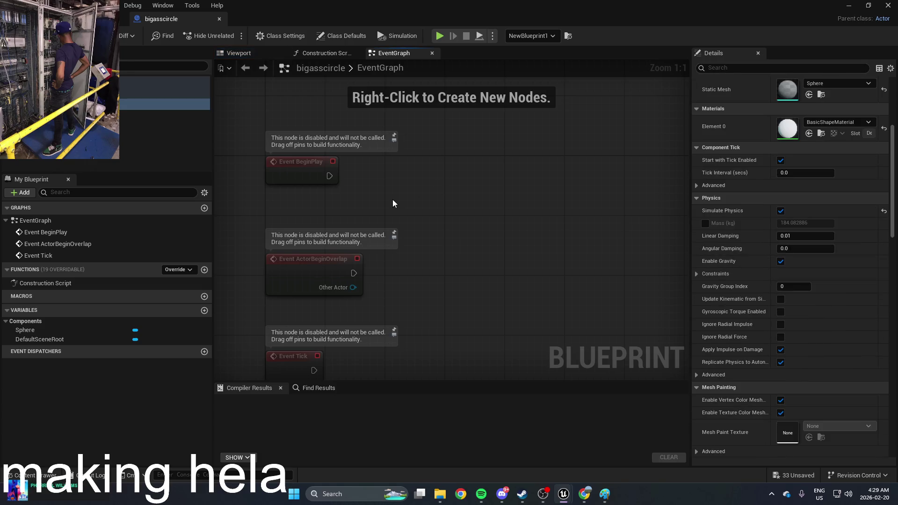
drag(392, 199, 394, 169)
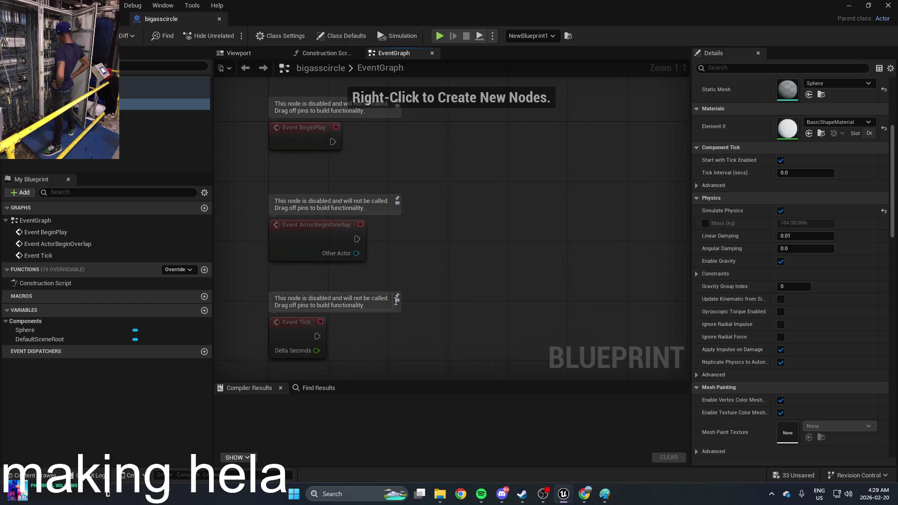
drag(397, 301, 404, 249)
Search the actions for 'oncoll', toggling Context Sensitive off and back on to compare
right_click(476, 254)
text(o)
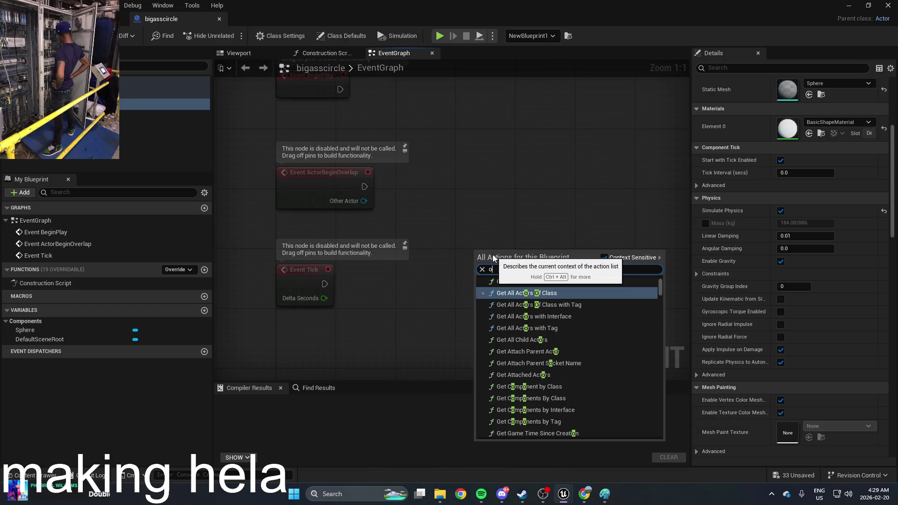
text(nh)
key(BackSpace)
key(BackSpace)
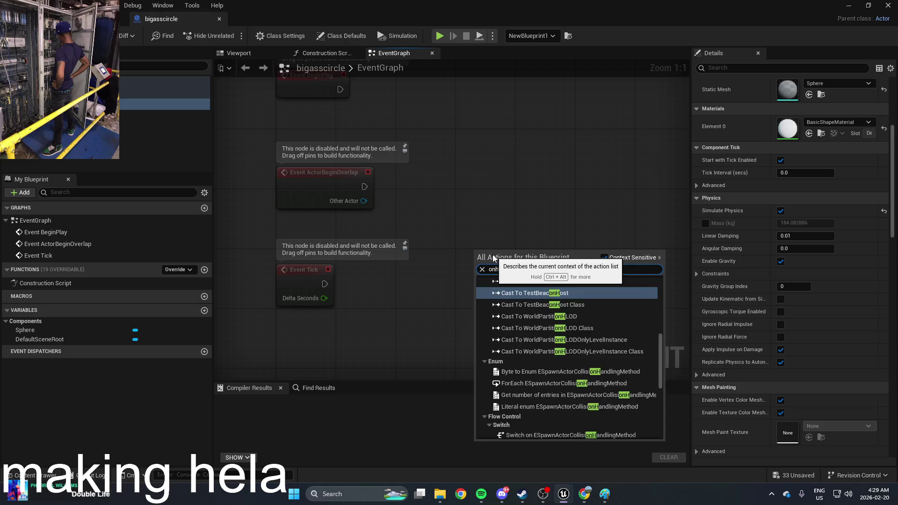
text(ncoll)
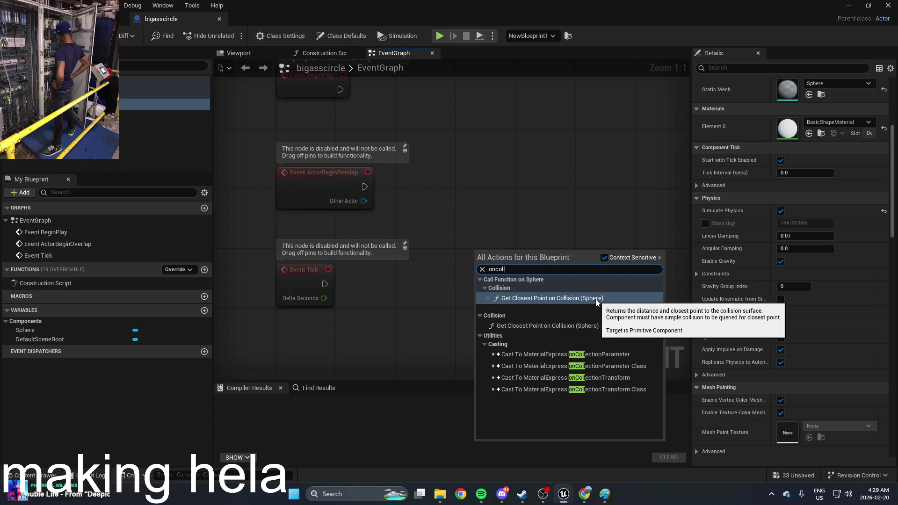
click(604, 258)
scroll(590, 321, down, 1)
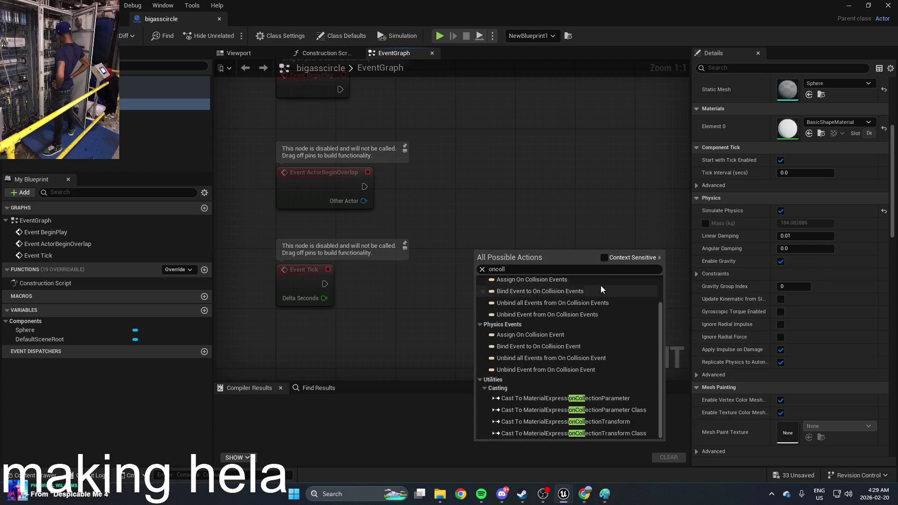
click(604, 258)
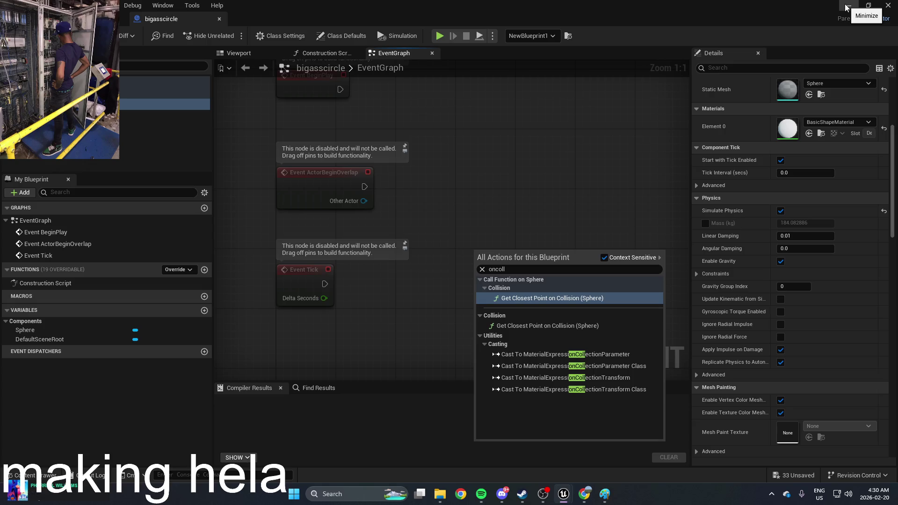
Minimize the Blueprint editor, frame NewBlueprint1, and start Play-in-Editor
click(847, 7)
key(f)
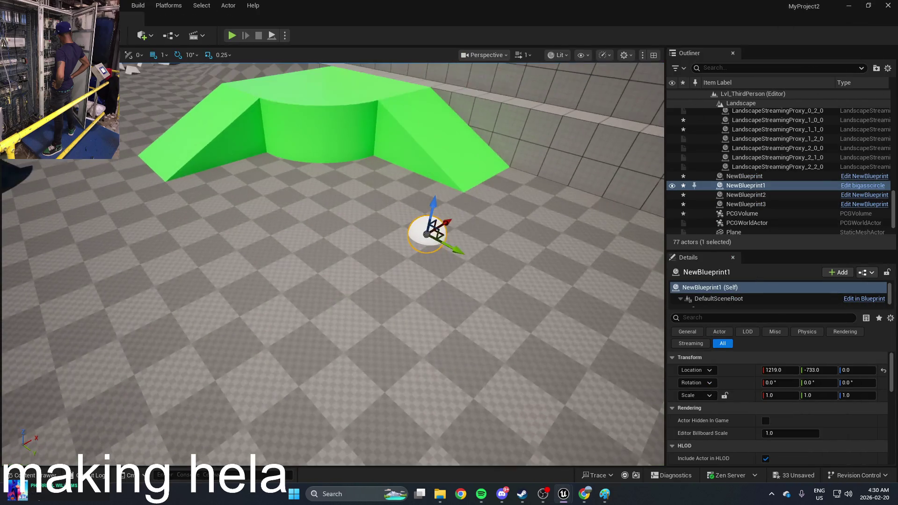
click(231, 36)
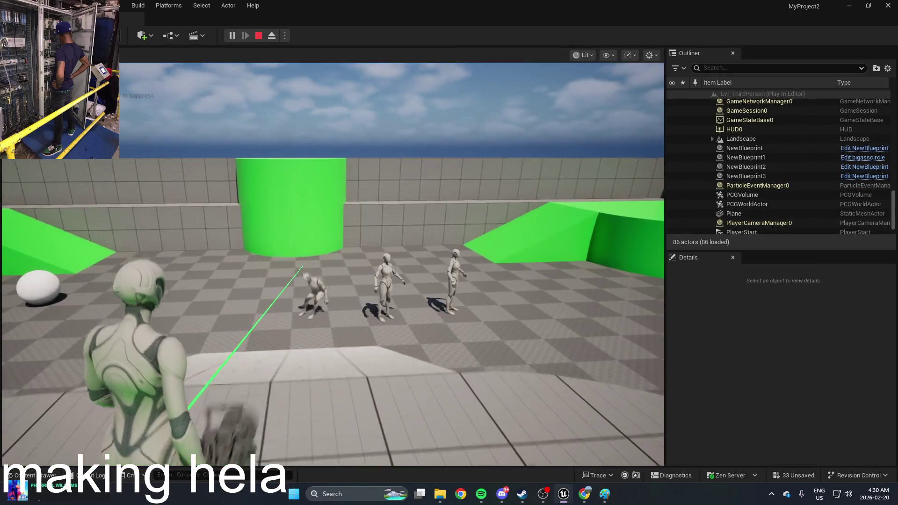
Walk toward the mannequins firing several shots to knock them over, then stop with Esc
click(332, 264)
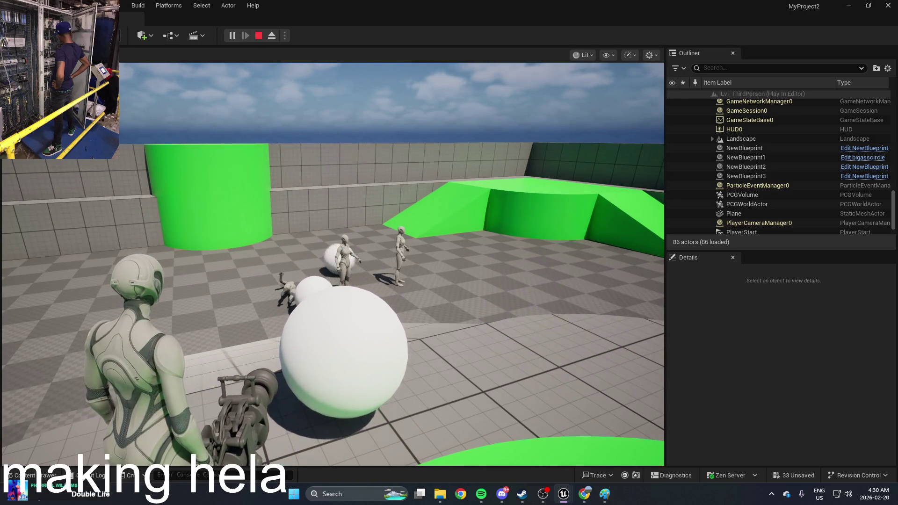
key(w)
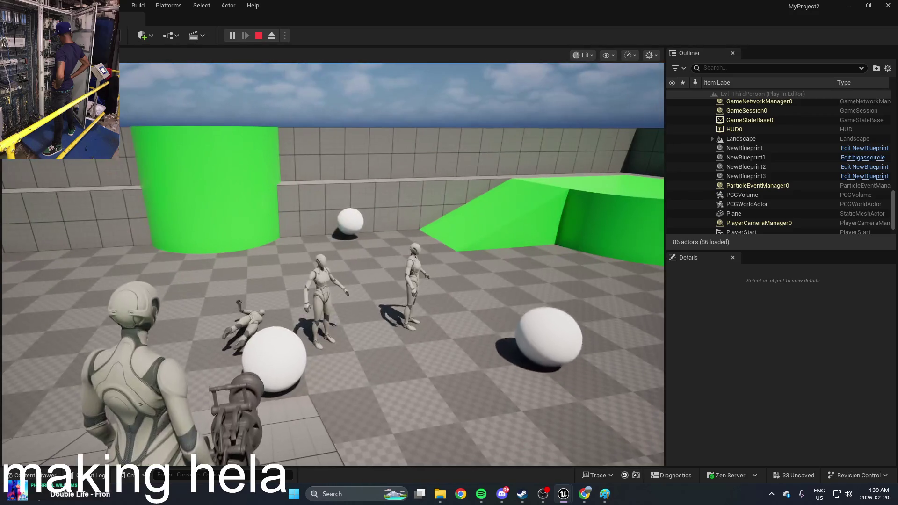
click(331, 280)
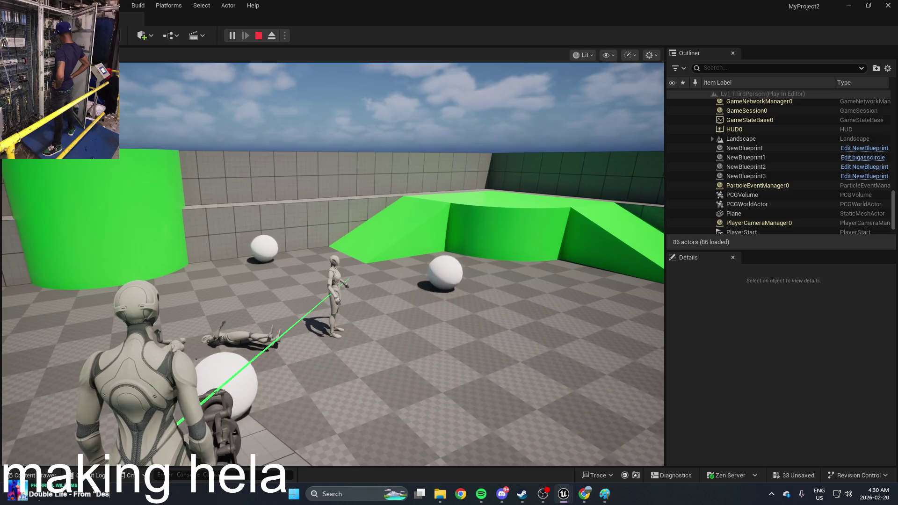
click(346, 279)
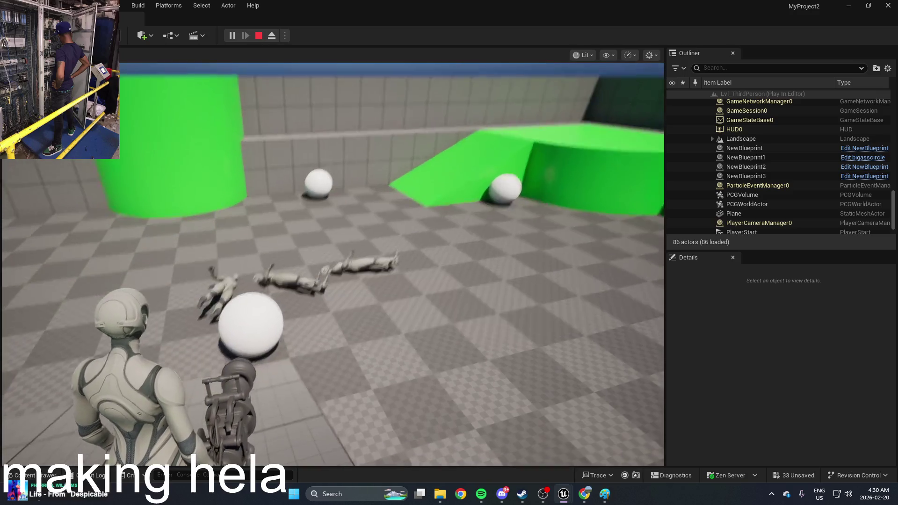
click(333, 282)
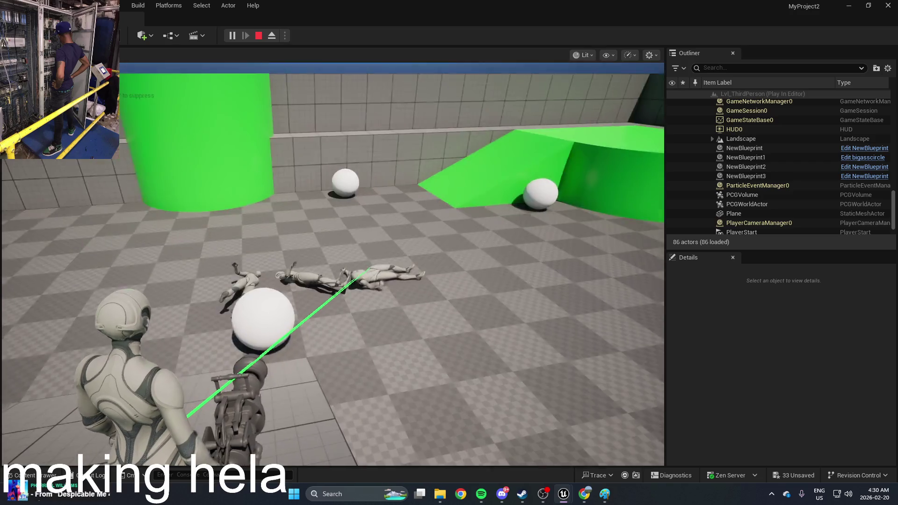
click(355, 290)
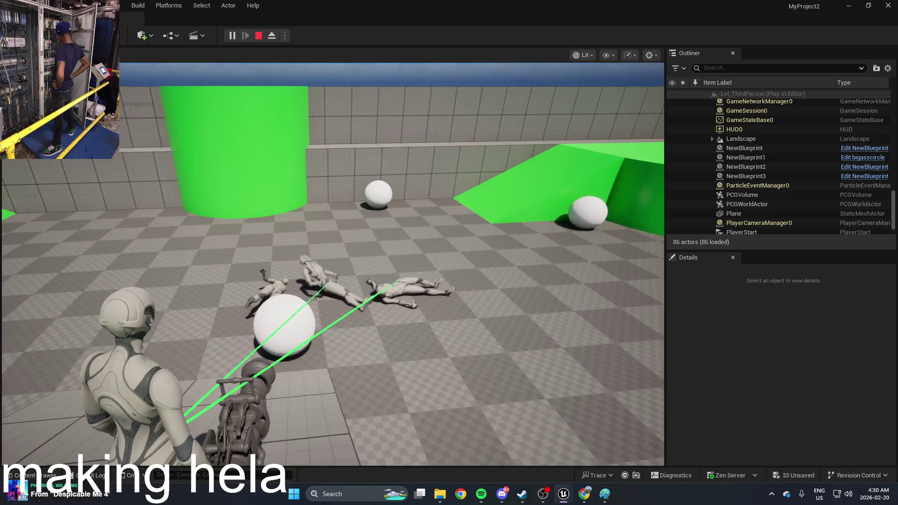
key(w)
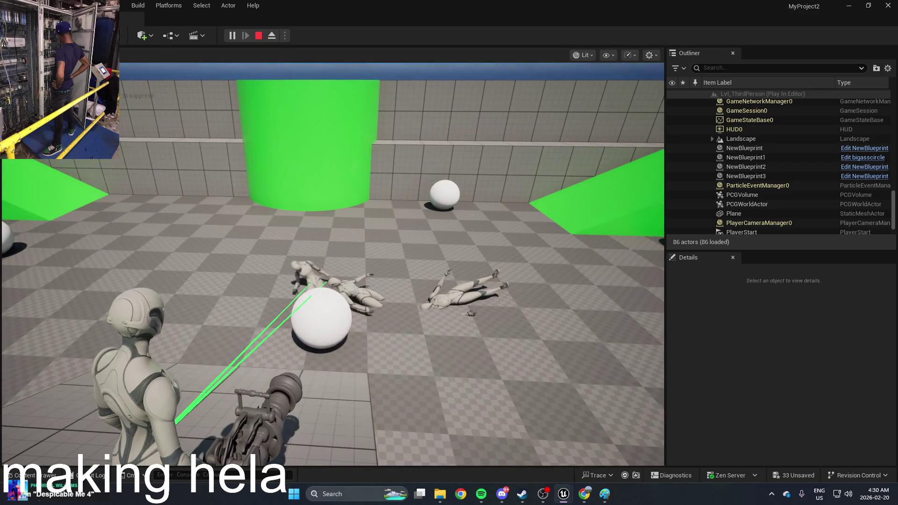
key(Escape)
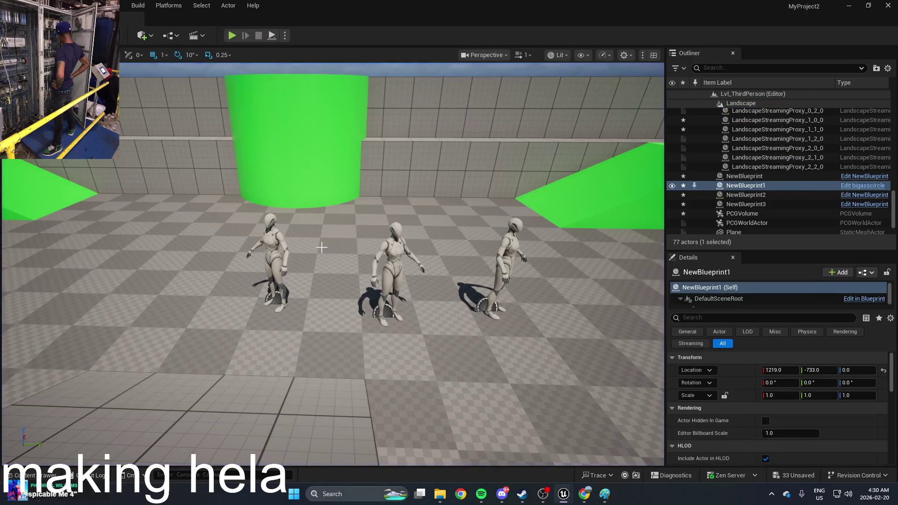
key(ctrl+space)
double_click(284, 370)
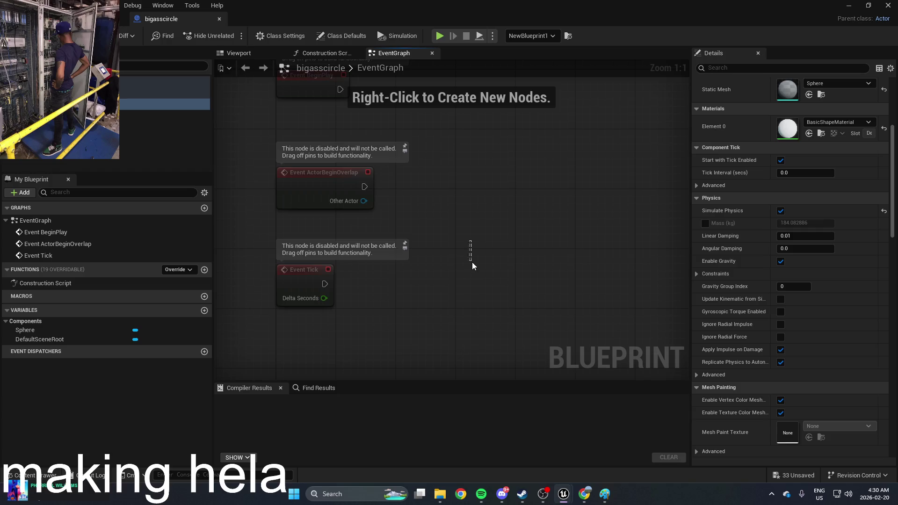
scroll(479, 236, down, 1)
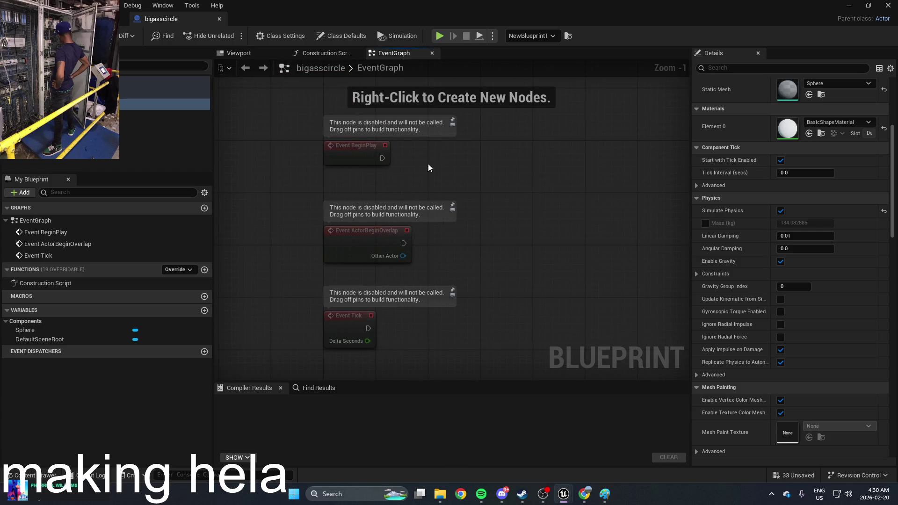
click(103, 19)
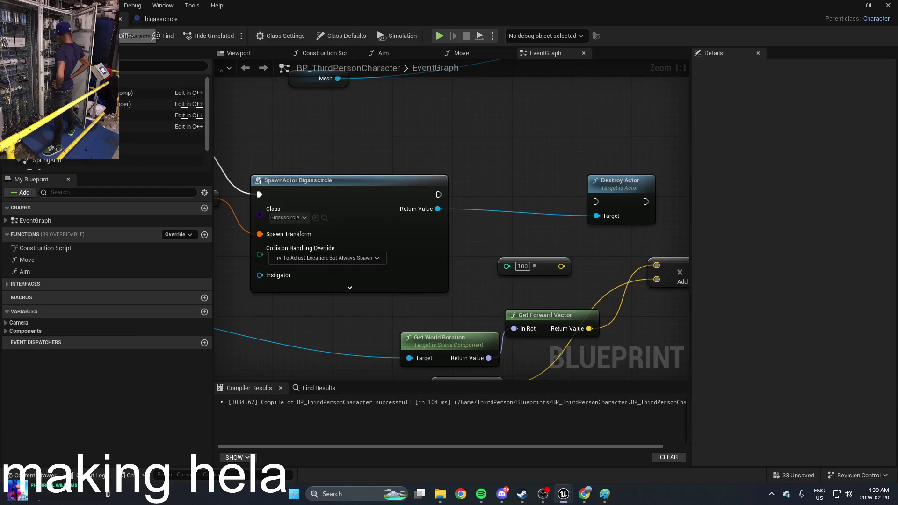
scroll(424, 171, down, 2)
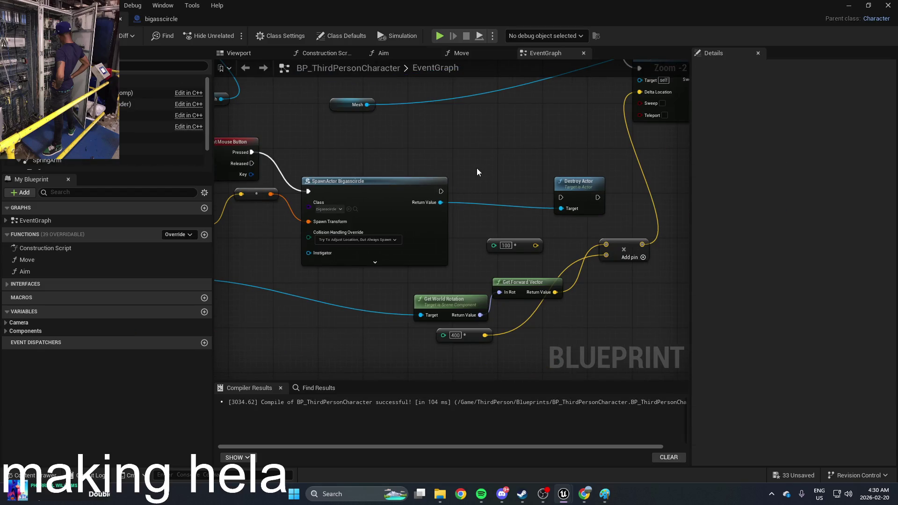
mouse_move(476, 168)
mouse_down()
mouse_move(532, 143)
mouse_move(601, 136)
mouse_move(464, 127)
mouse_up()
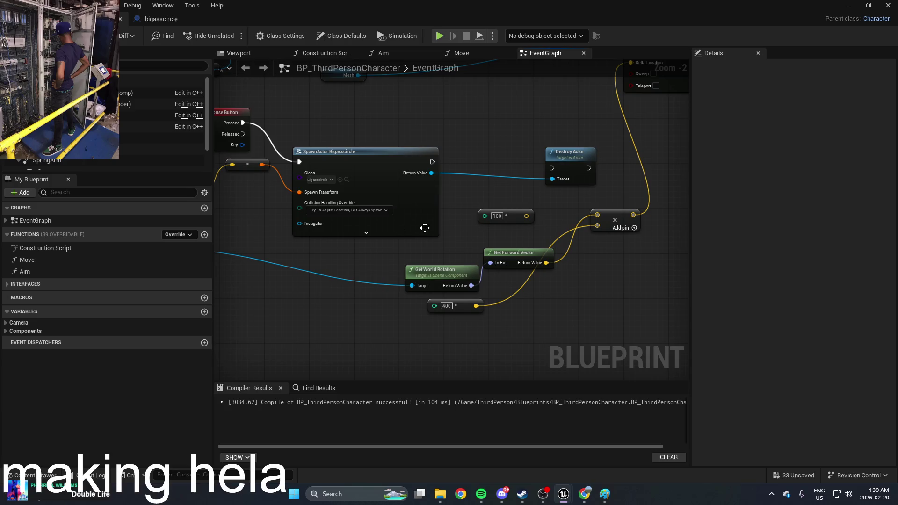
mouse_move(278, 168)
mouse_down()
mouse_move(353, 162)
mouse_move(482, 175)
mouse_up()
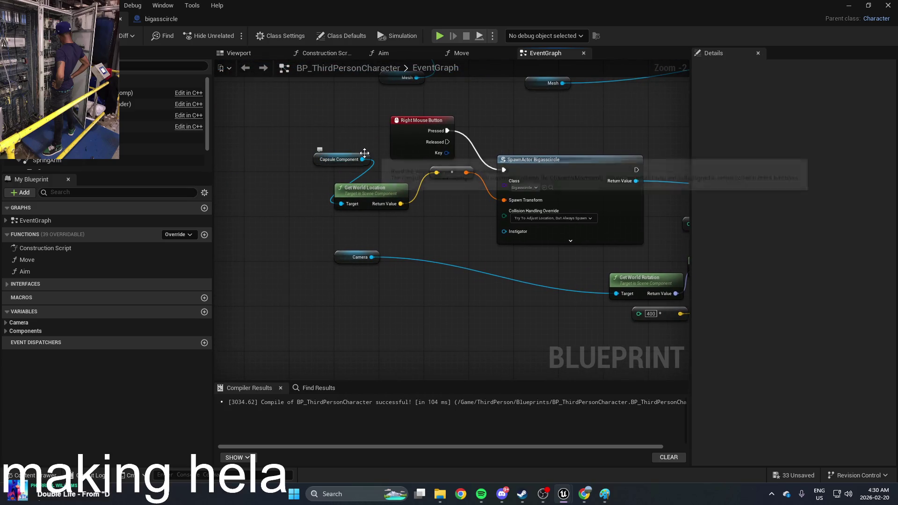
drag(356, 157, 277, 170)
drag(401, 204, 433, 212)
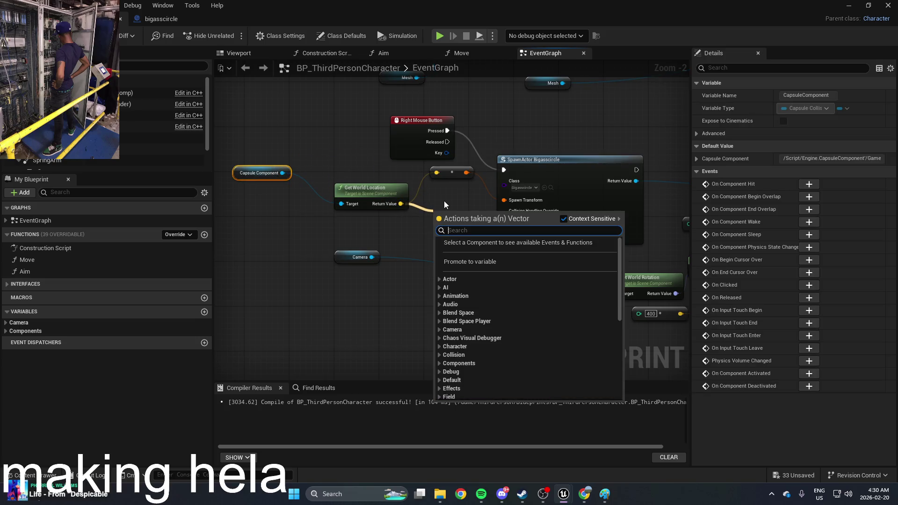
click(456, 195)
drag(486, 200, 432, 206)
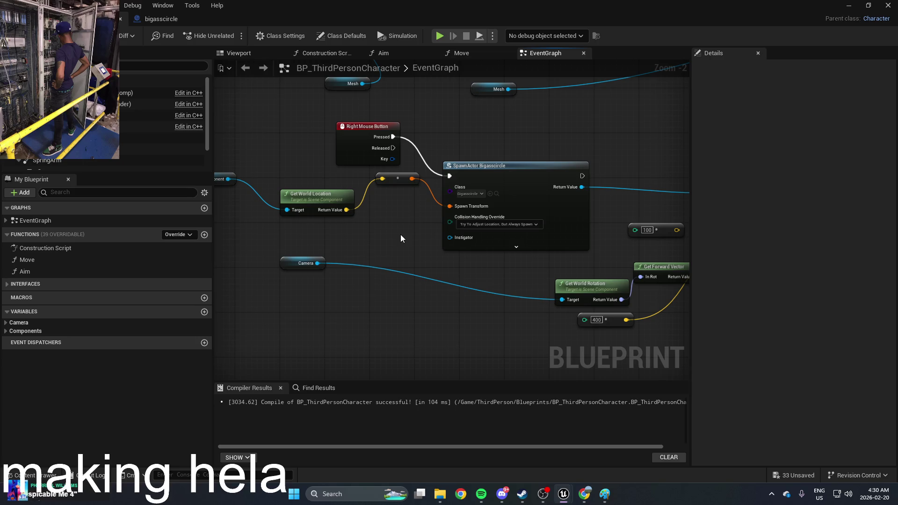
drag(400, 234, 345, 237)
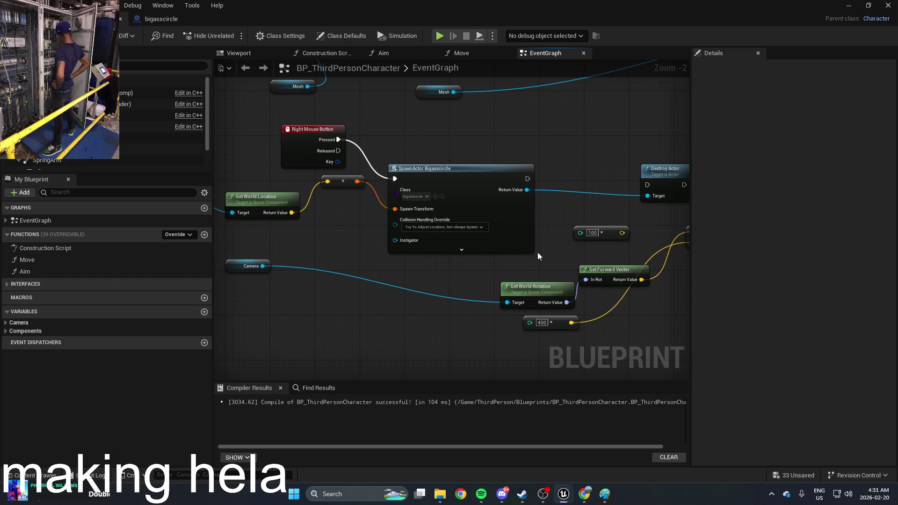
mouse_move(538, 203)
mouse_down()
mouse_move(520, 221)
mouse_move(551, 215)
mouse_up()
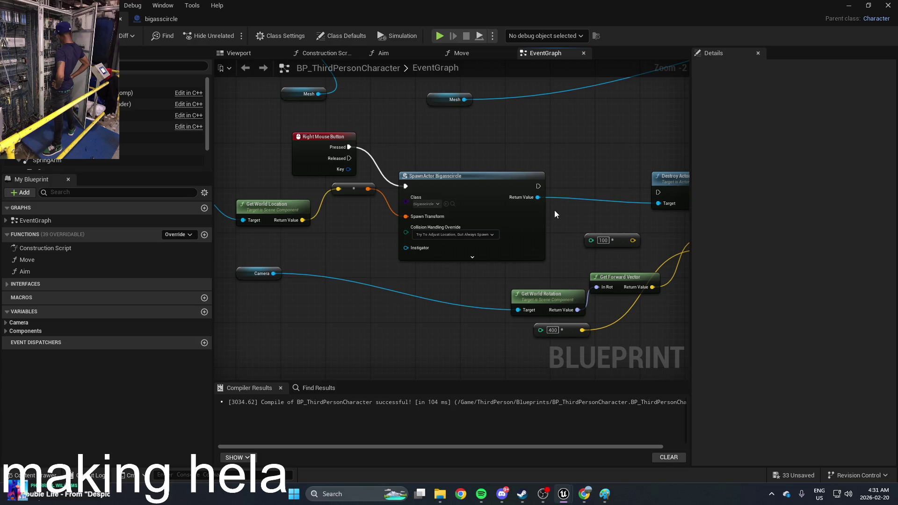
drag(571, 213, 636, 237)
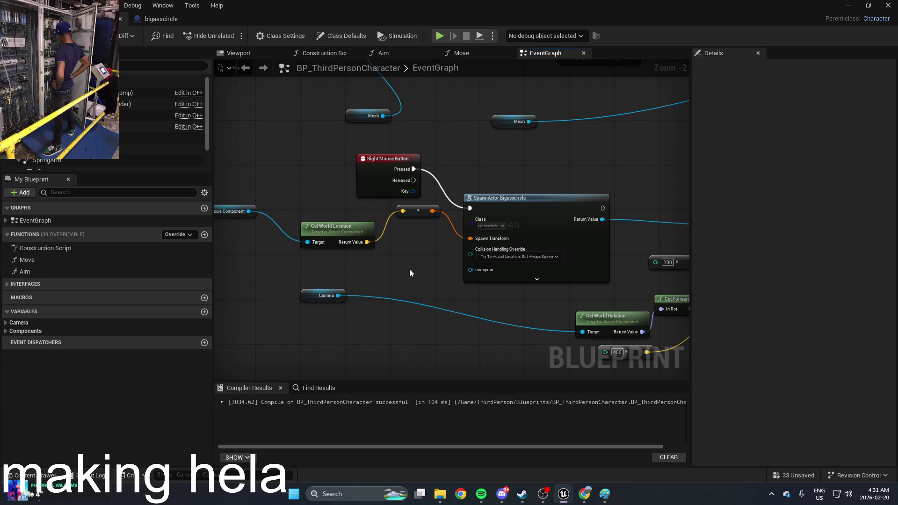
right_click(408, 271)
text(local)
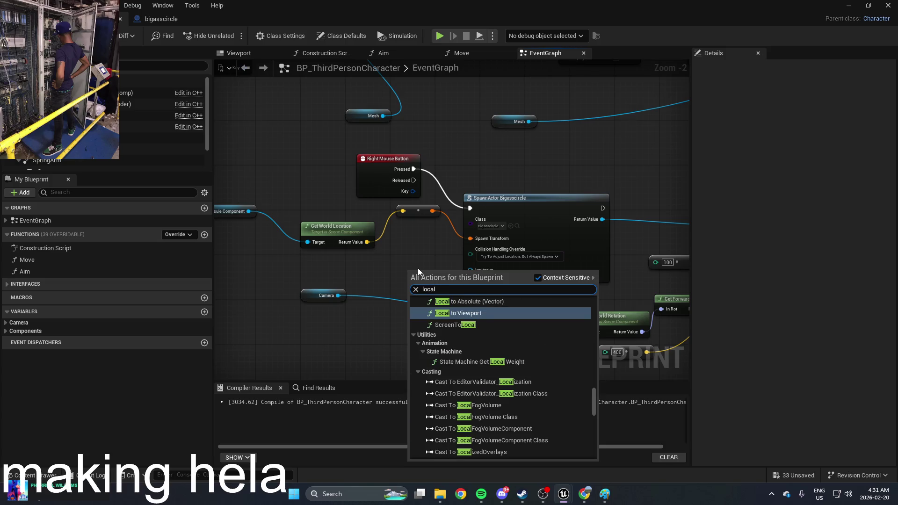
scroll(529, 359, down, 10)
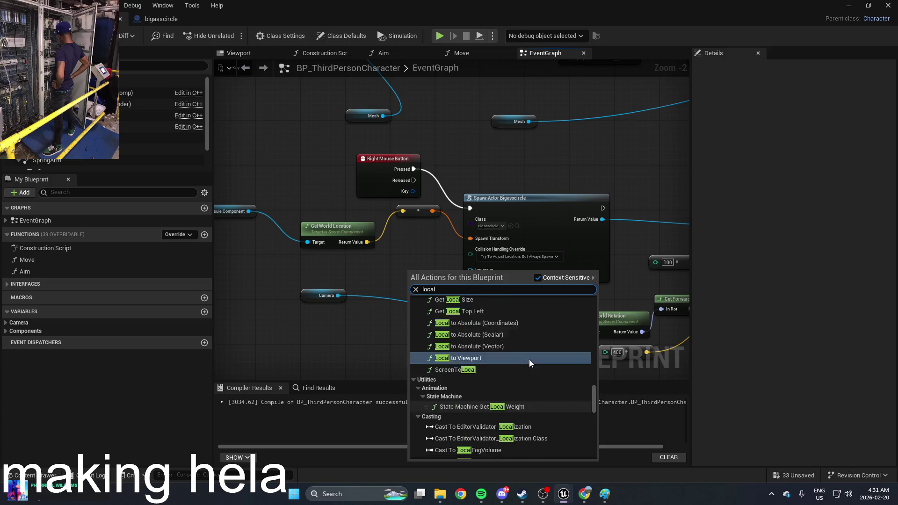
scroll(528, 359, up, 8)
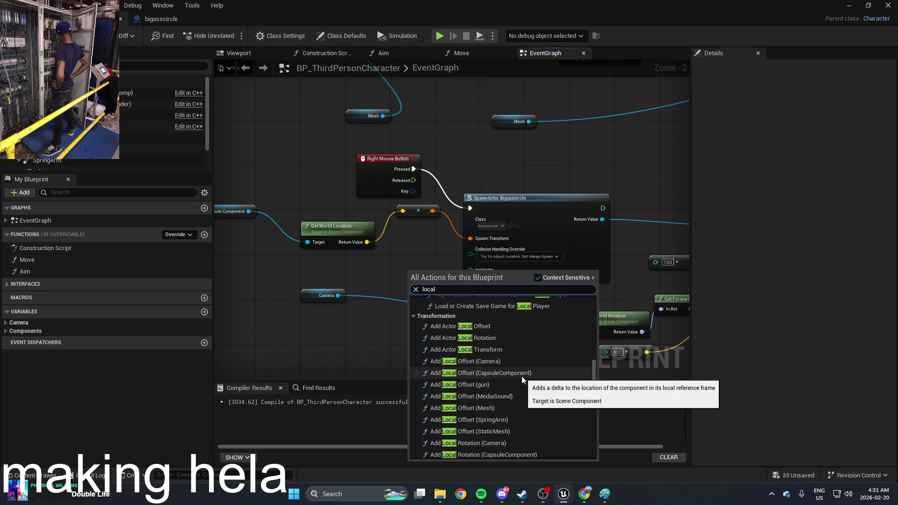
scroll(521, 376, up, 5)
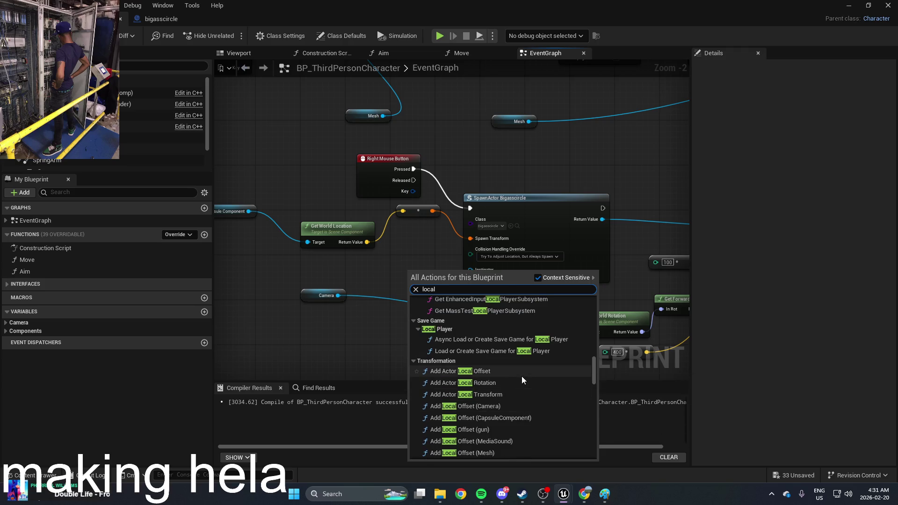
click(320, 351)
drag(400, 350, 378, 345)
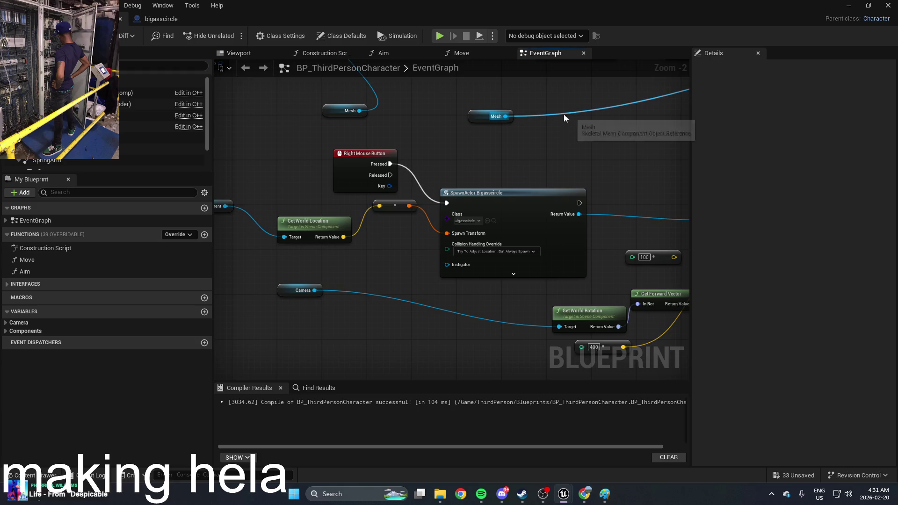
mouse_move(558, 134)
mouse_down()
mouse_move(492, 175)
mouse_move(482, 204)
mouse_move(456, 222)
mouse_up()
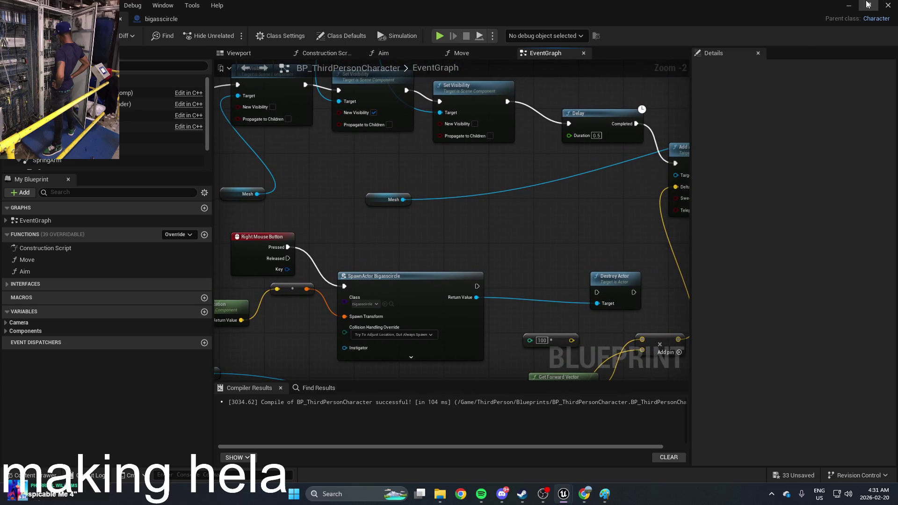
click(849, 5)
click(234, 37)
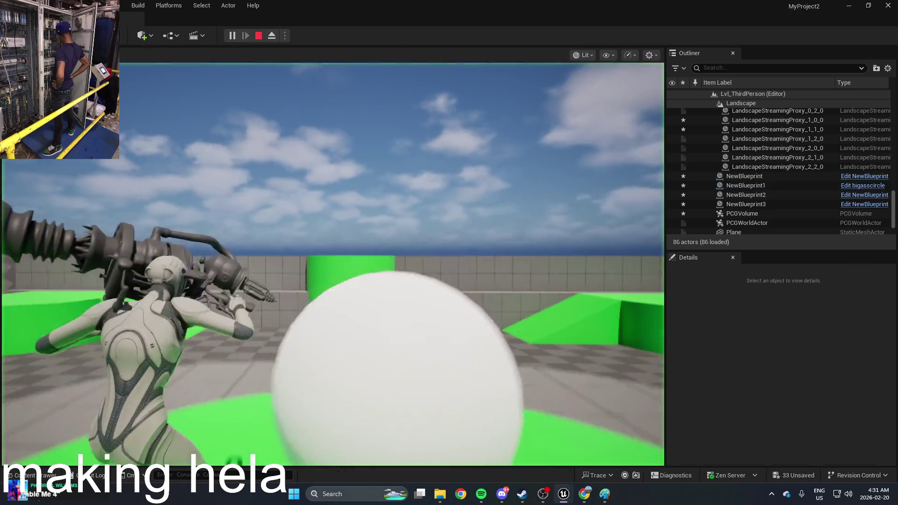
key(w)
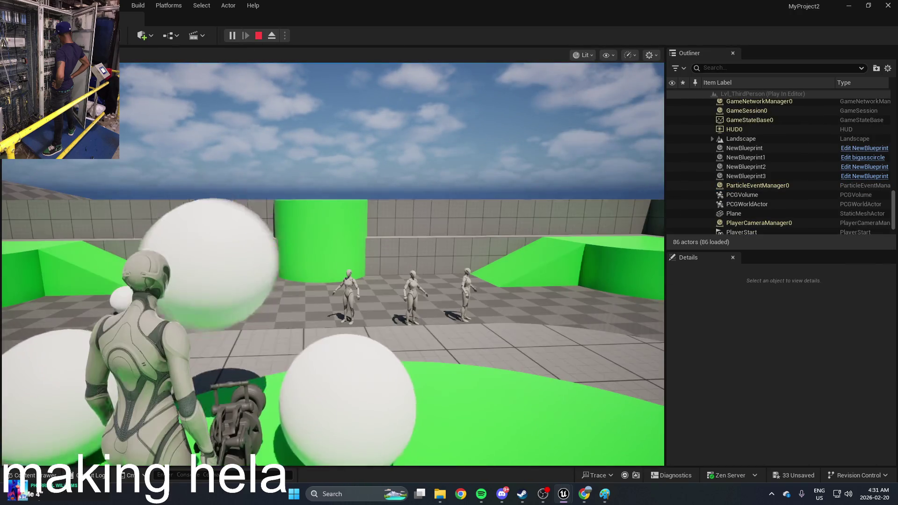
key(w)
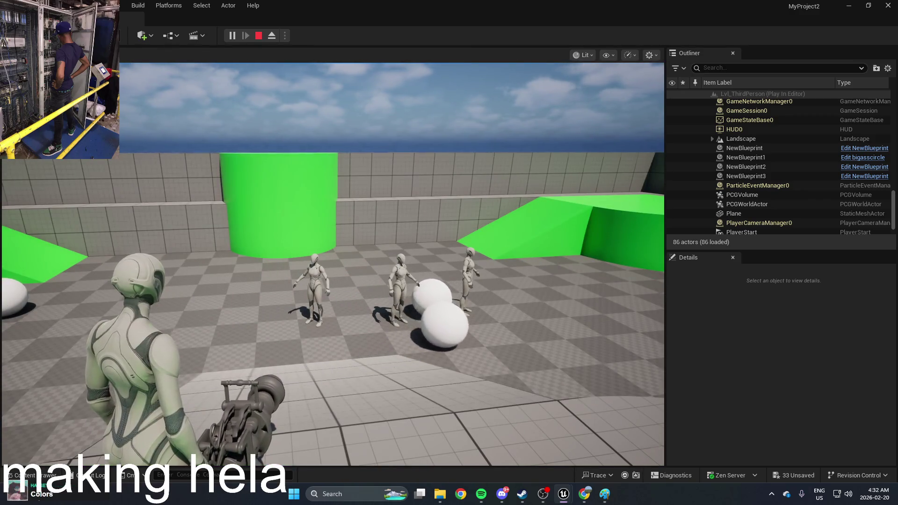
key(Escape)
key(ctrl+space)
double_click(287, 383)
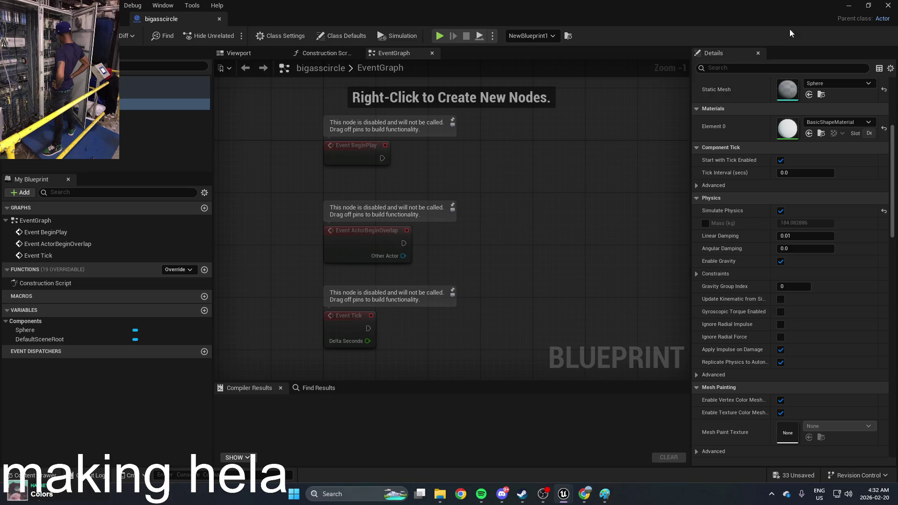
click(847, 7)
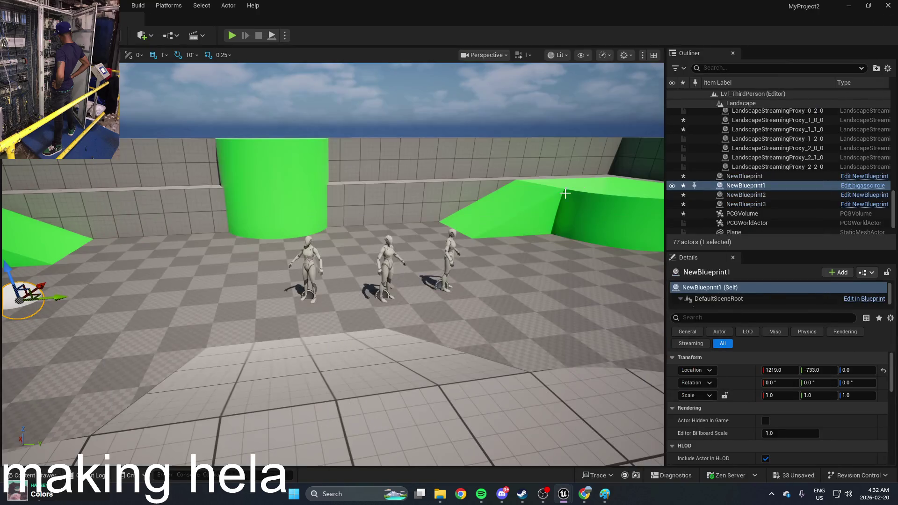
scroll(470, 199, up, 5)
key(ctrl+space)
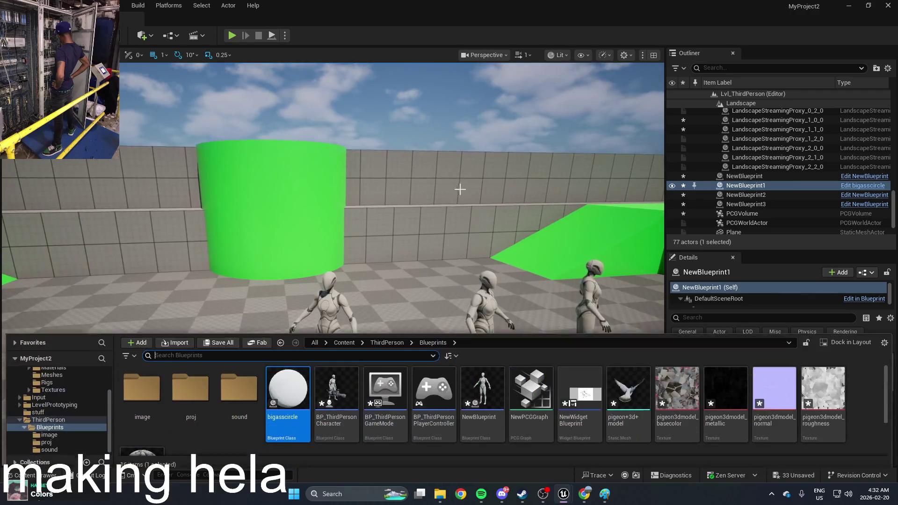
double_click(304, 397)
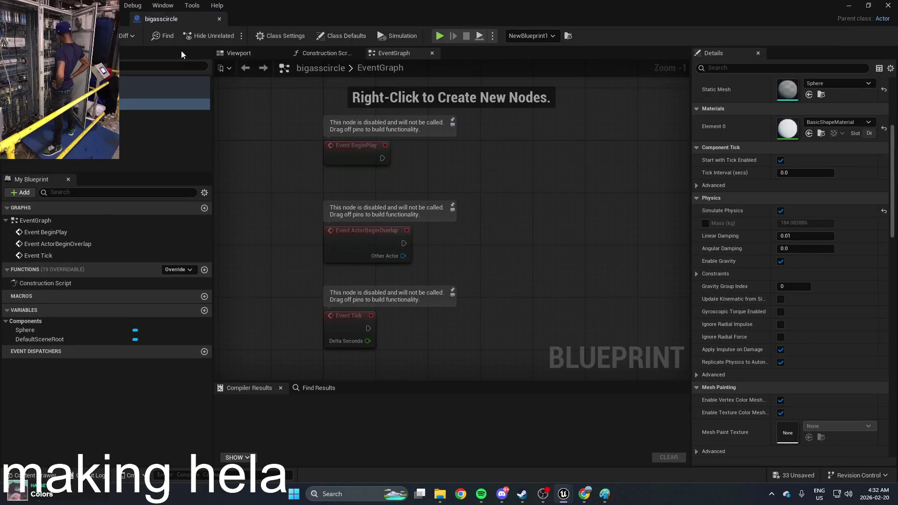
click(266, 53)
click(329, 53)
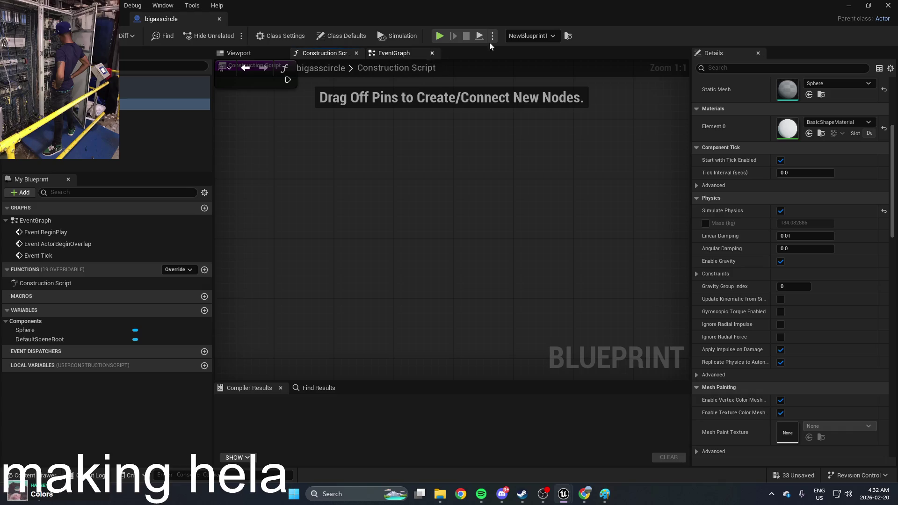
click(850, 6)
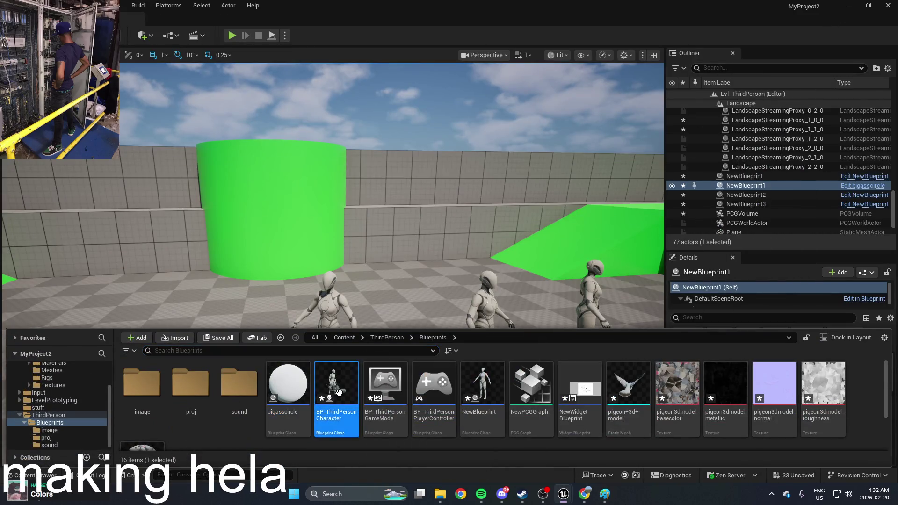
double_click(337, 395)
Add a Delay node with a 2.0-second duration, discarding a stray Destroy Actor node
right_click(461, 242)
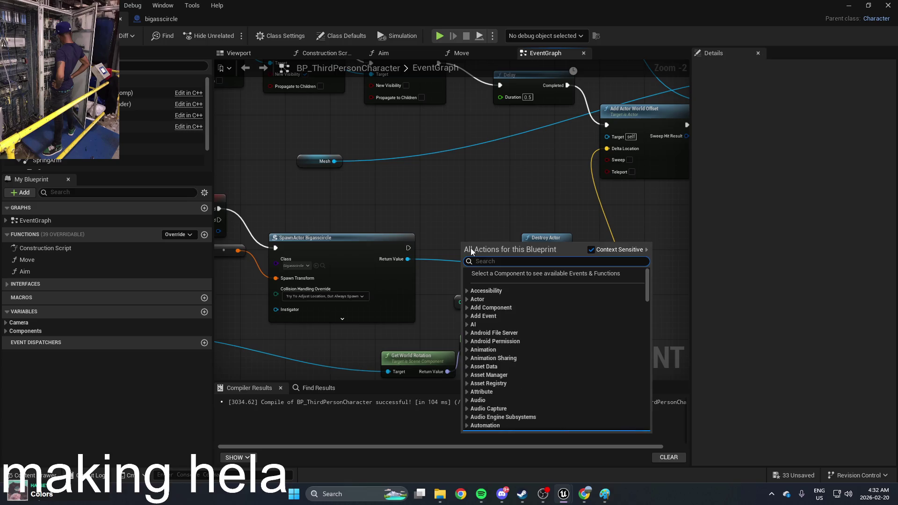
text(destroy)
click(521, 287)
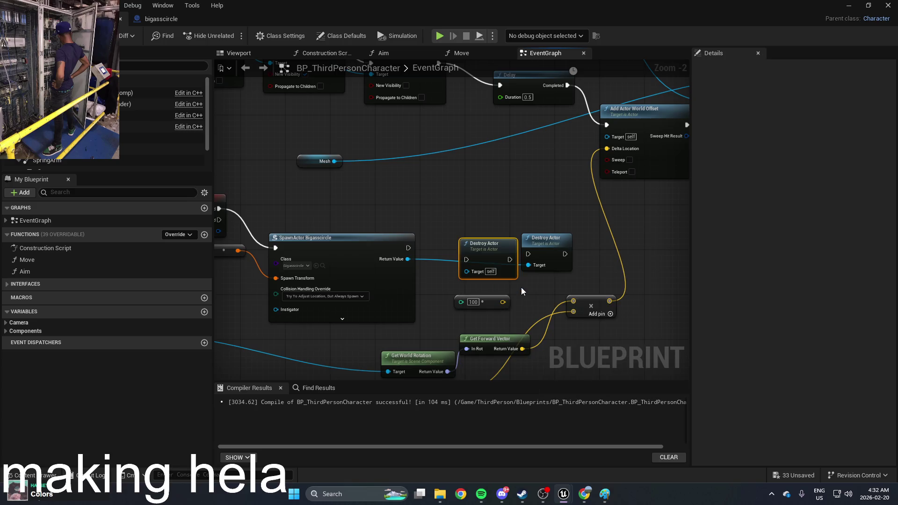
key(Delete)
right_click(486, 251)
text(de)
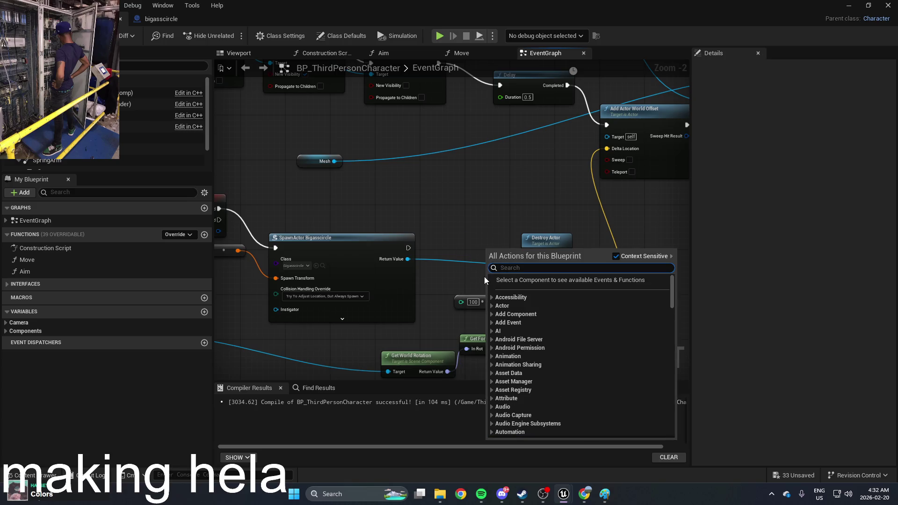
text(lay)
key(Return)
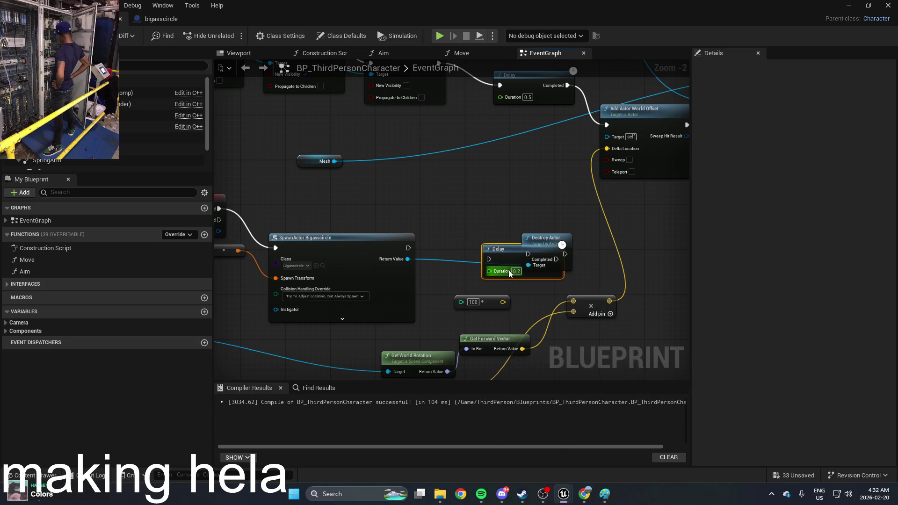
text(2)
key(Return)
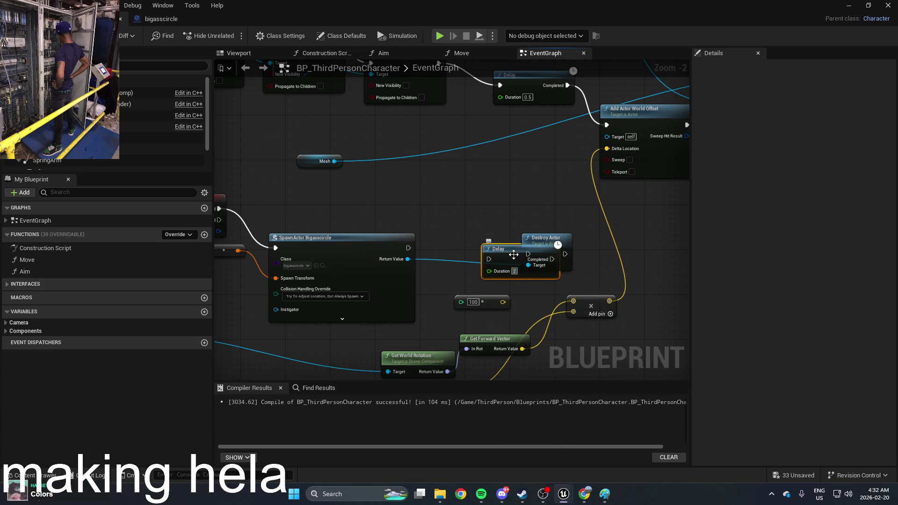
Wire the Delay between the sphere spawn and Destroy Actor, lining the nodes up
mouse_move(508, 253)
mouse_down()
mouse_move(464, 241)
mouse_move(408, 248)
mouse_up()
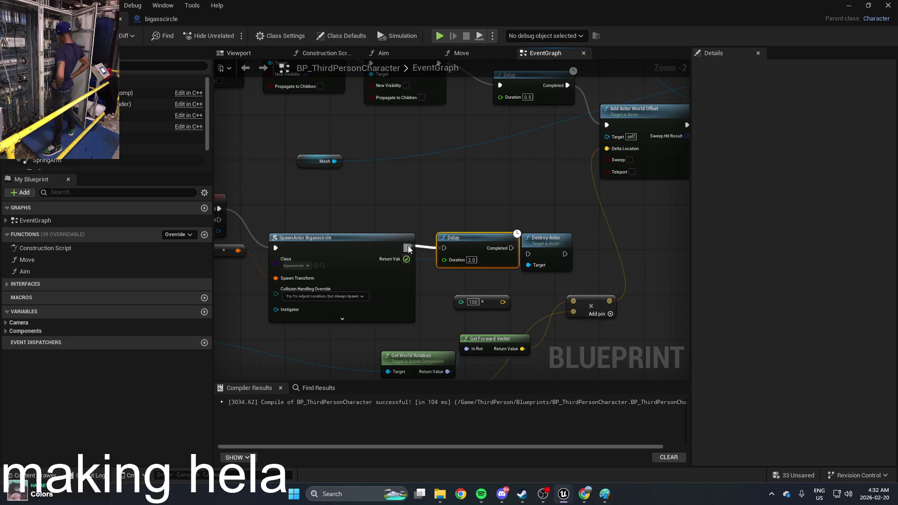
mouse_move(486, 239)
mouse_down()
mouse_move(464, 245)
mouse_move(529, 254)
mouse_up()
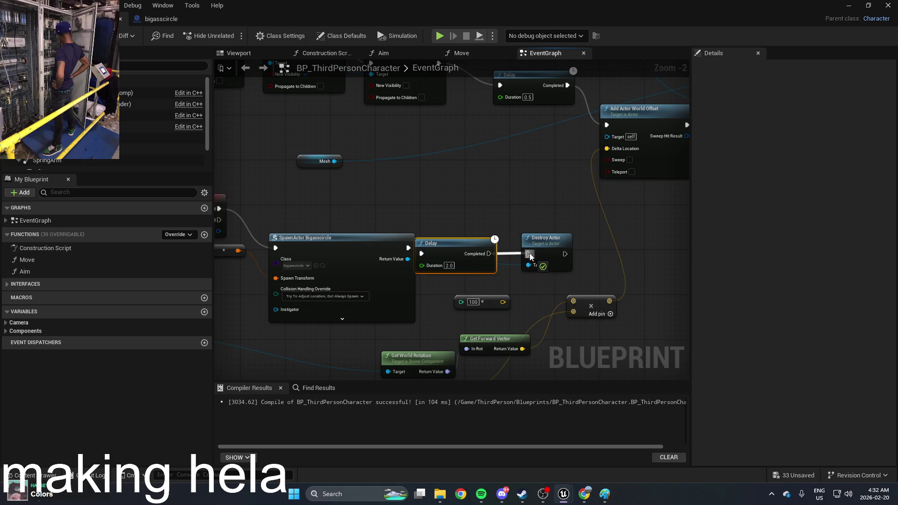
drag(468, 245, 483, 247)
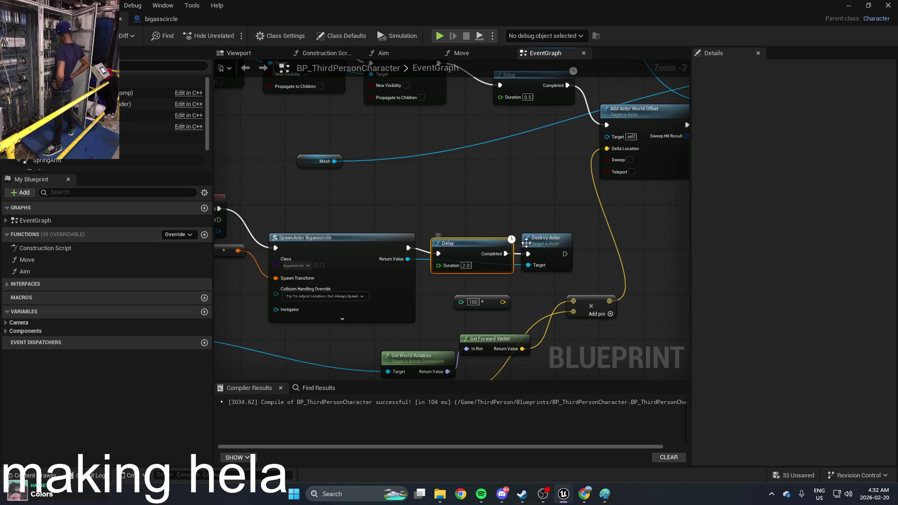
drag(543, 242, 605, 242)
drag(476, 247, 497, 230)
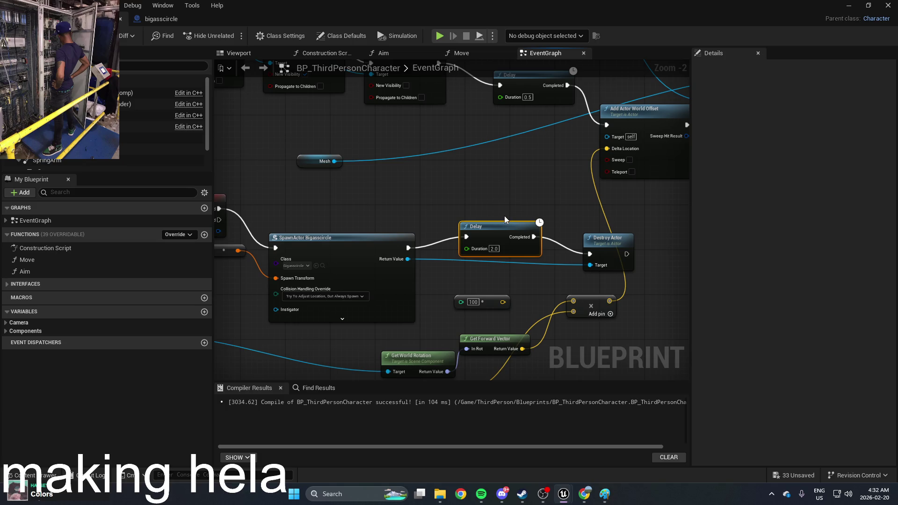
Delete both the Delay and Destroy Actor nodes and minimize the Blueprint editor
key(Delete)
click(613, 240)
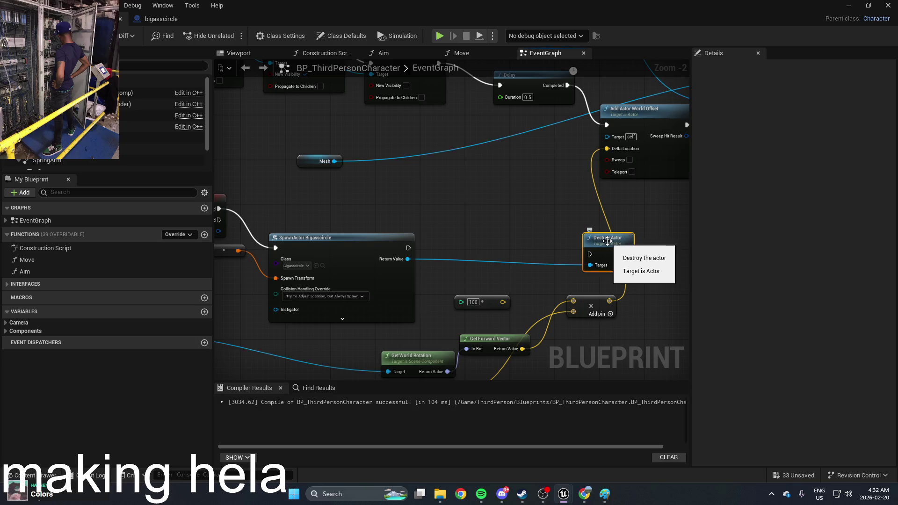
key(Delete)
click(849, 5)
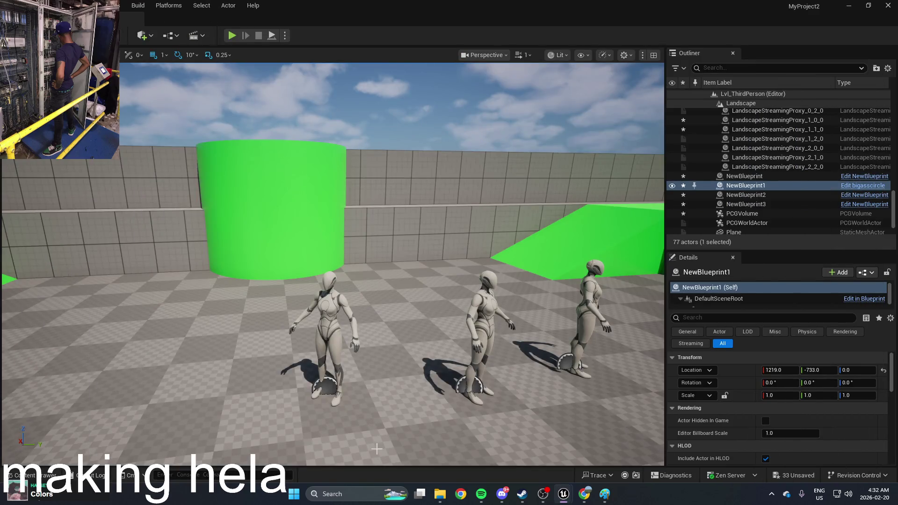
Open bigasscircle from the Content Drawer and browse its node list for 'hit'
key(ctrl+space)
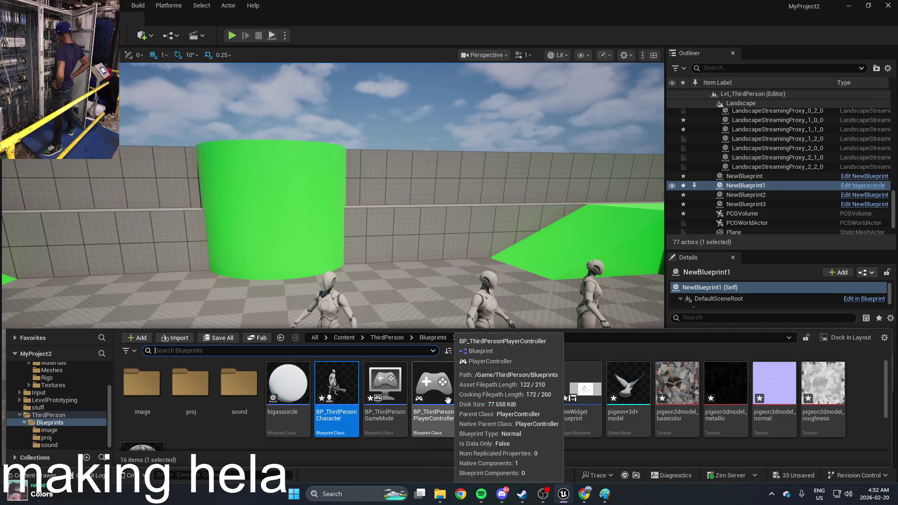
double_click(287, 385)
right_click(405, 201)
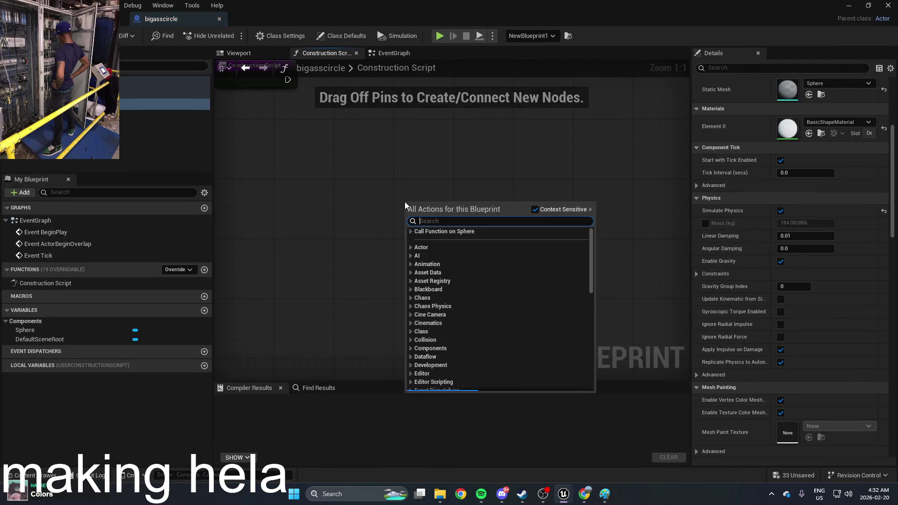
text(hit)
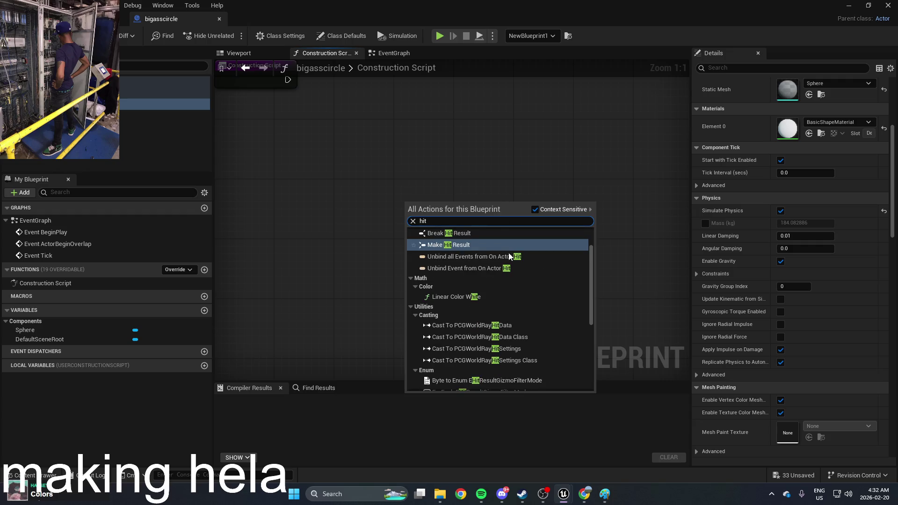
scroll(506, 260, down, 2)
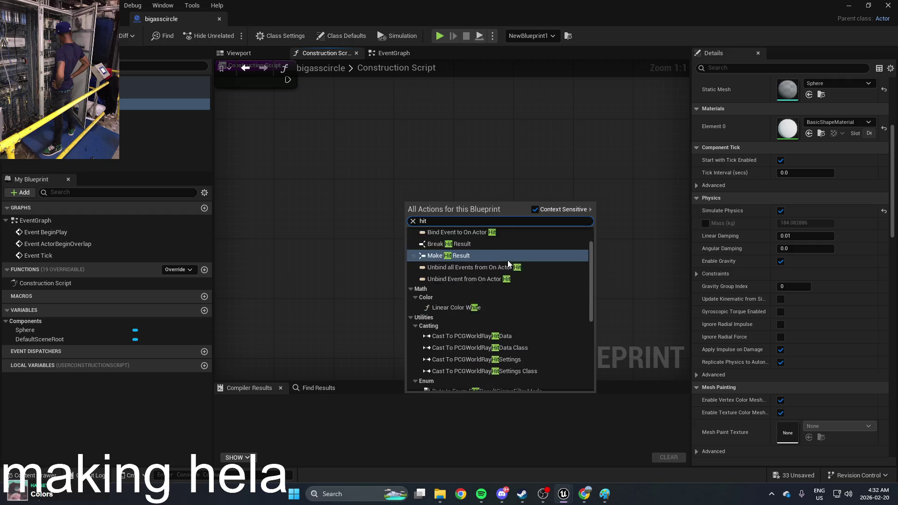
scroll(506, 260, down, 5)
scroll(507, 260, up, 2)
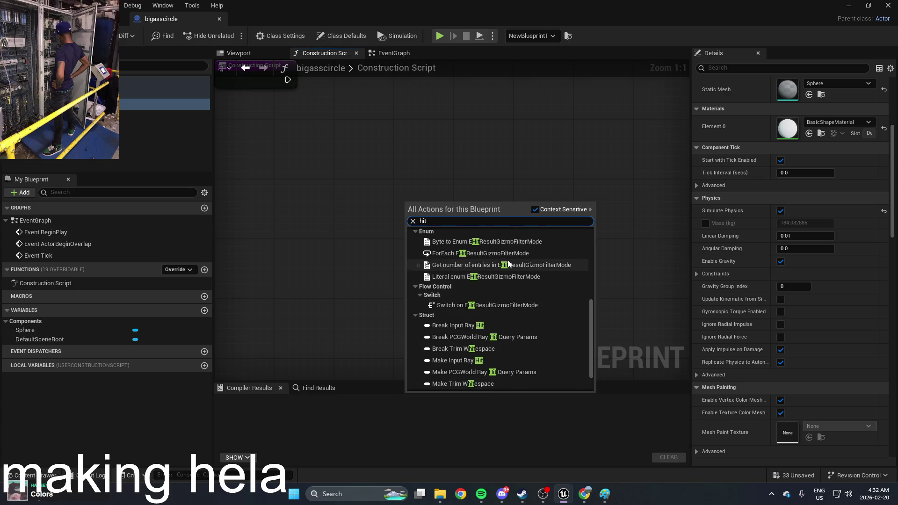
scroll(507, 260, down, 2)
scroll(507, 257, up, 4)
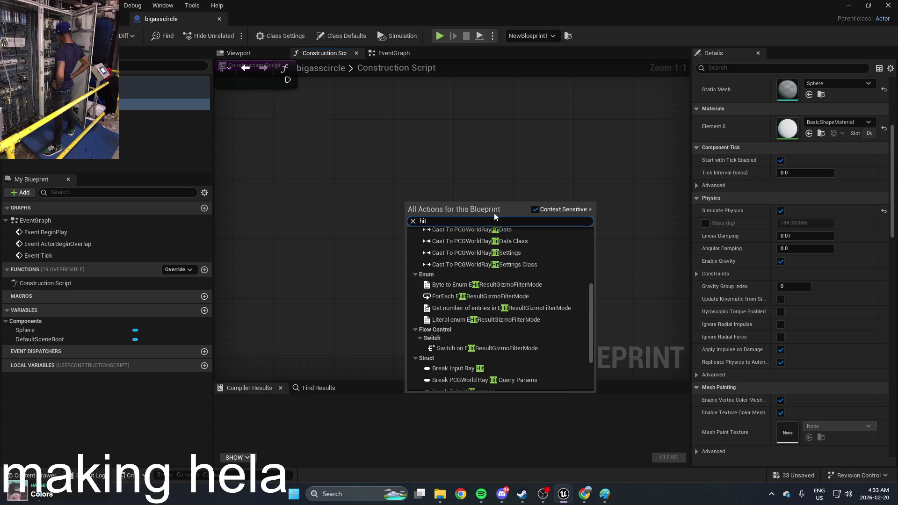
Browse the node list for 'collision', close it unused, and show the Viewport sphere
key(BackSpace)
key(BackSpace)
key(BackSpace)
text(co)
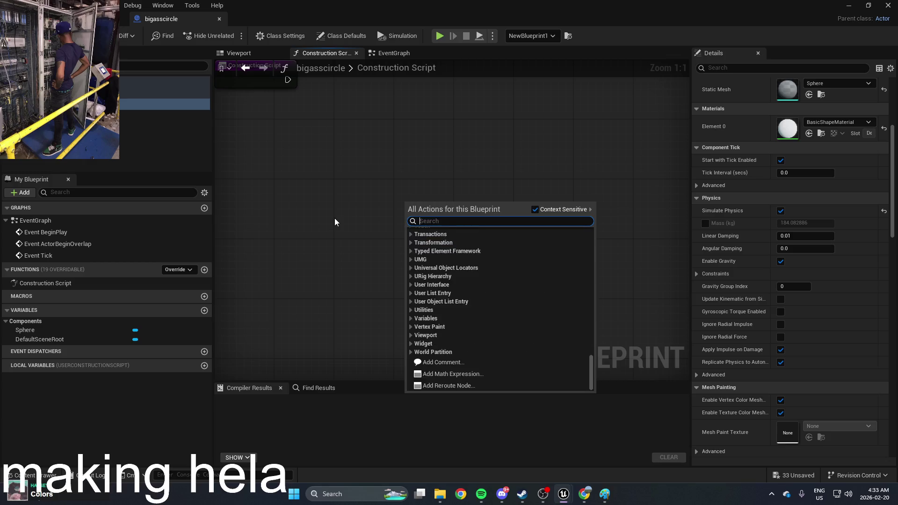
text(llision)
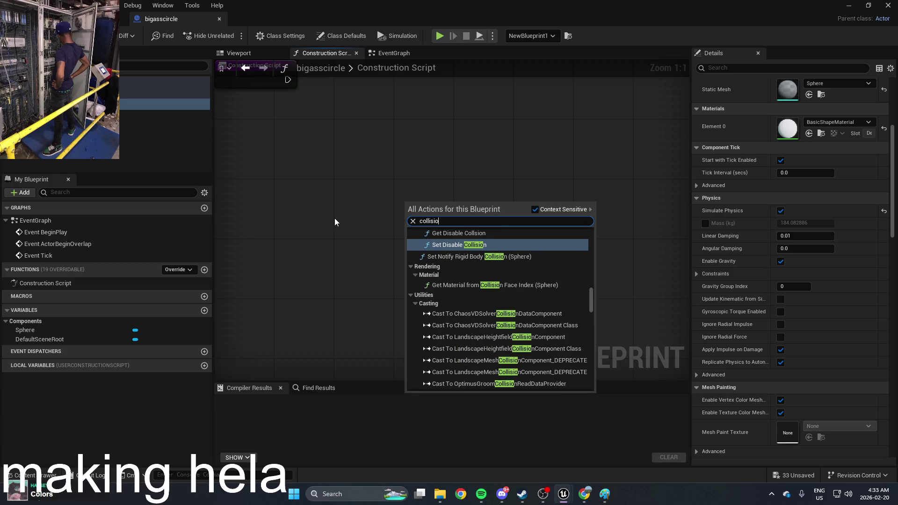
scroll(560, 319, up, 5)
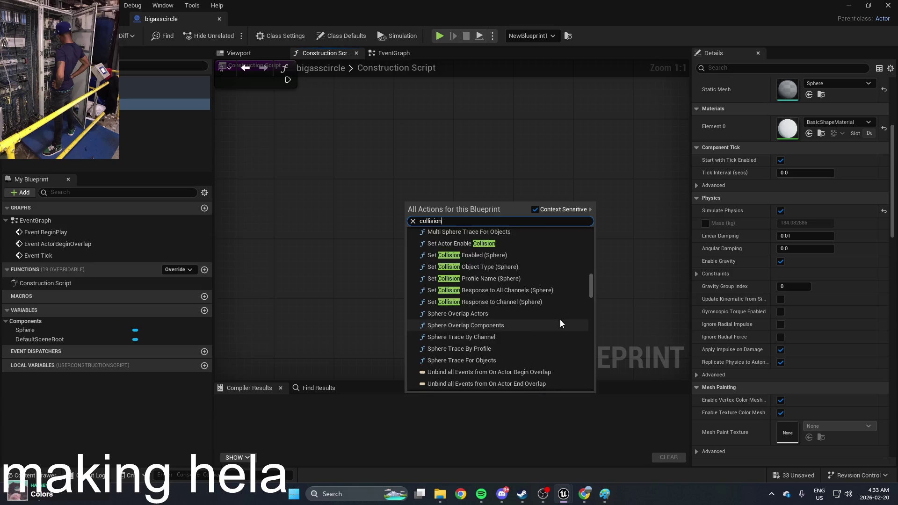
scroll(559, 319, up, 8)
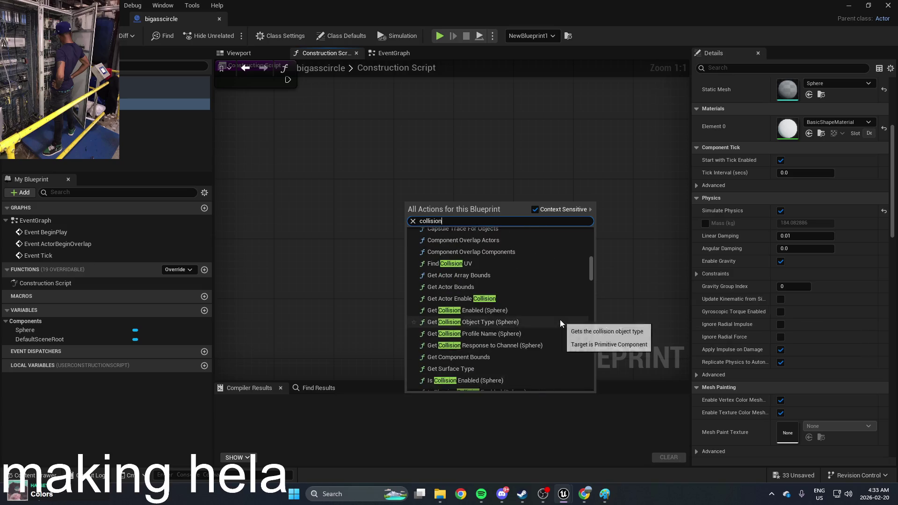
scroll(559, 319, up, 6)
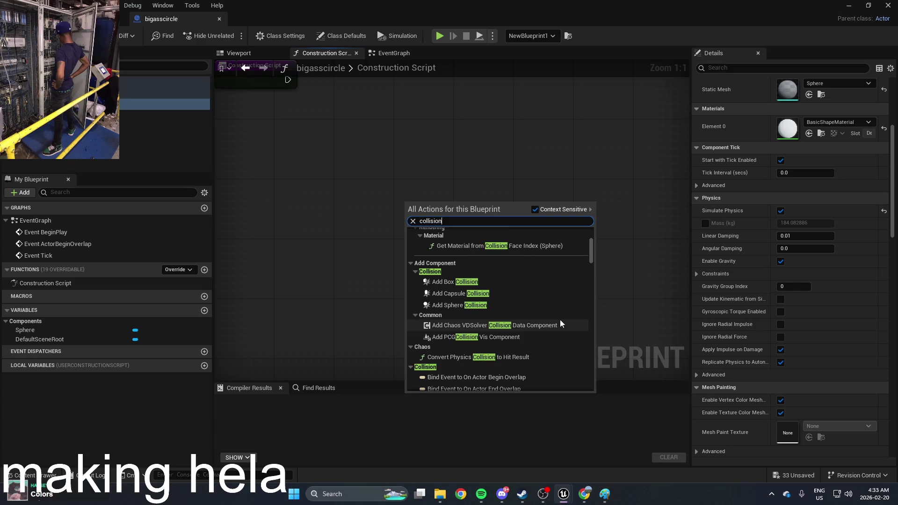
scroll(559, 319, up, 4)
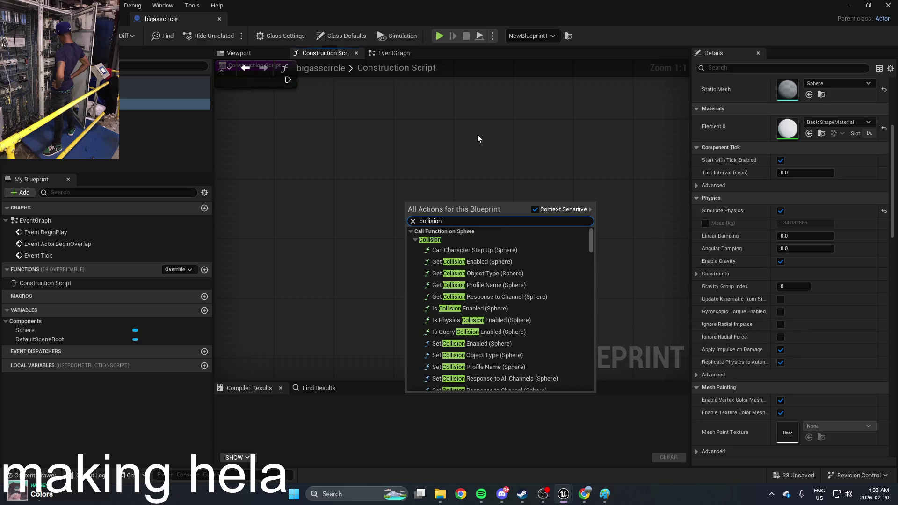
scroll(468, 284, down, 10)
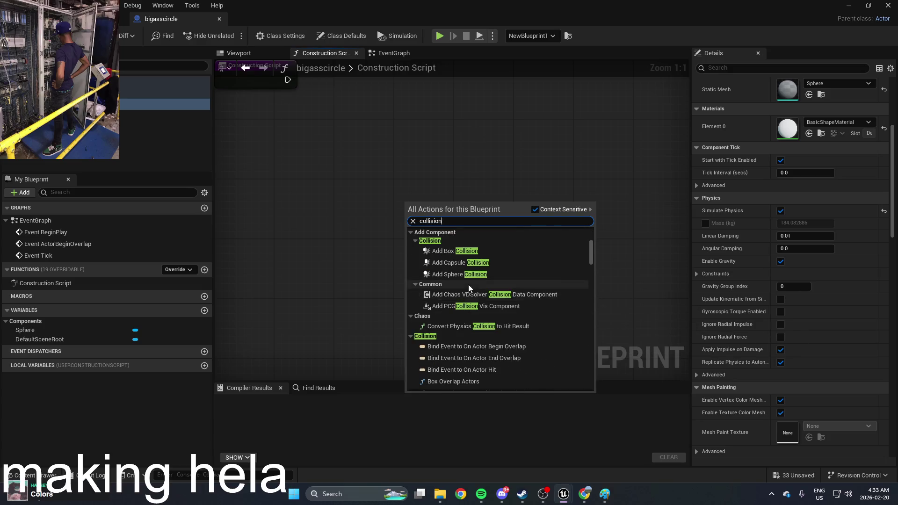
click(454, 153)
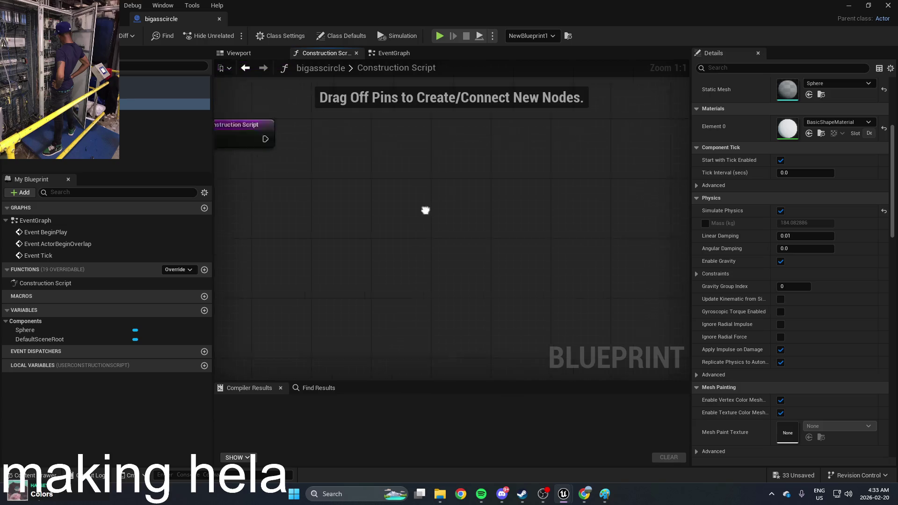
click(237, 53)
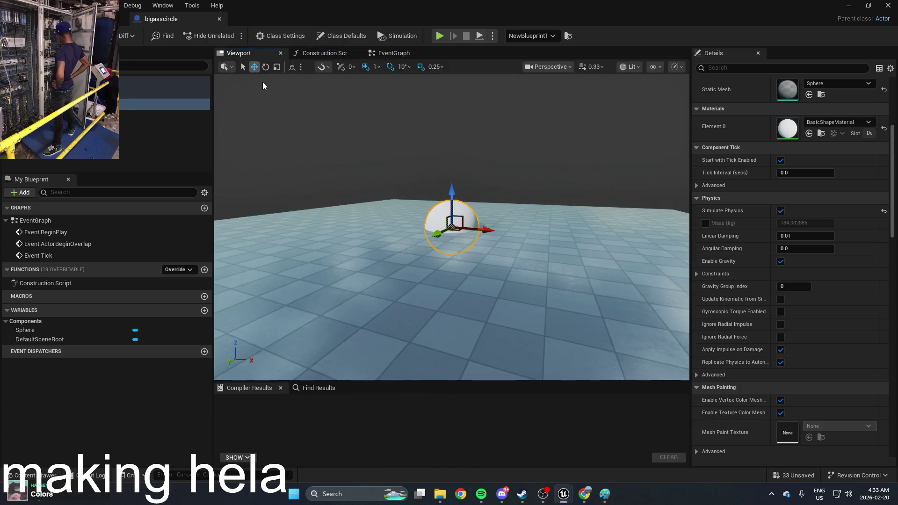
Add an On Component Hit (Sphere) event from Add Event for Sphere > Collision in the EventGraph
click(389, 53)
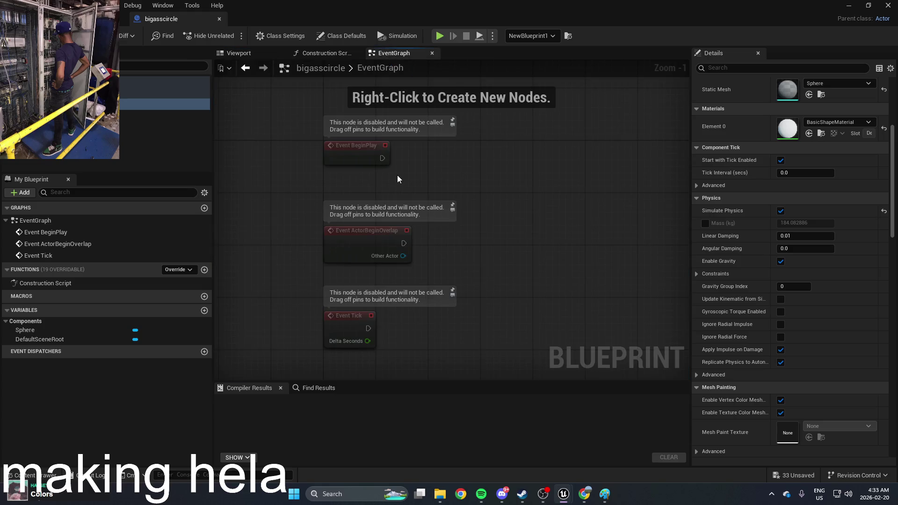
right_click(524, 261)
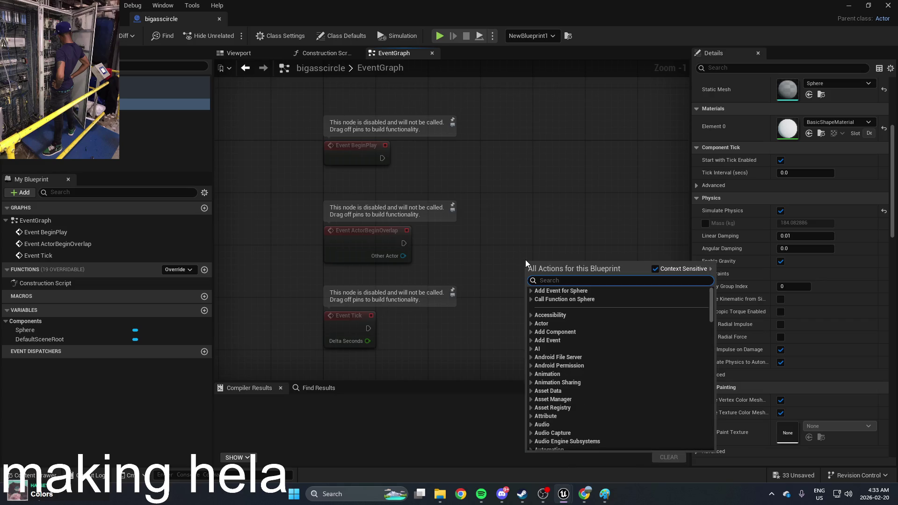
click(561, 291)
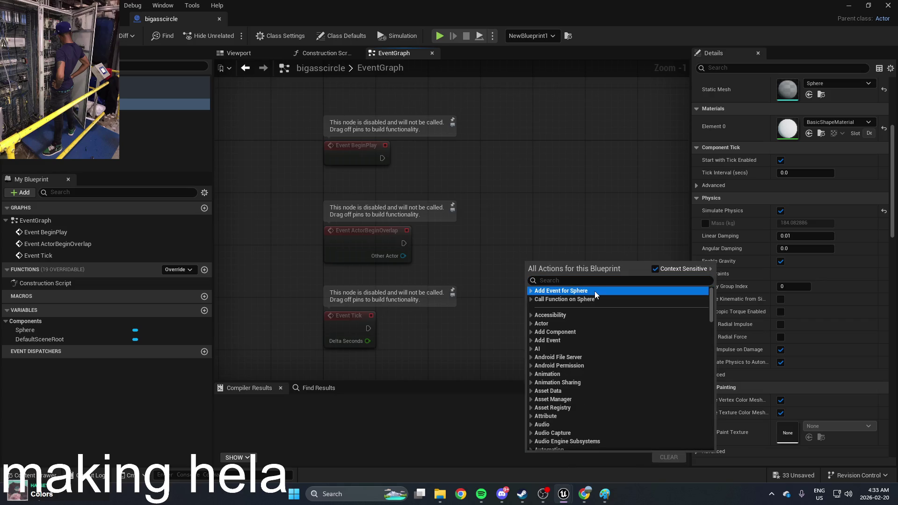
click(531, 290)
click(536, 299)
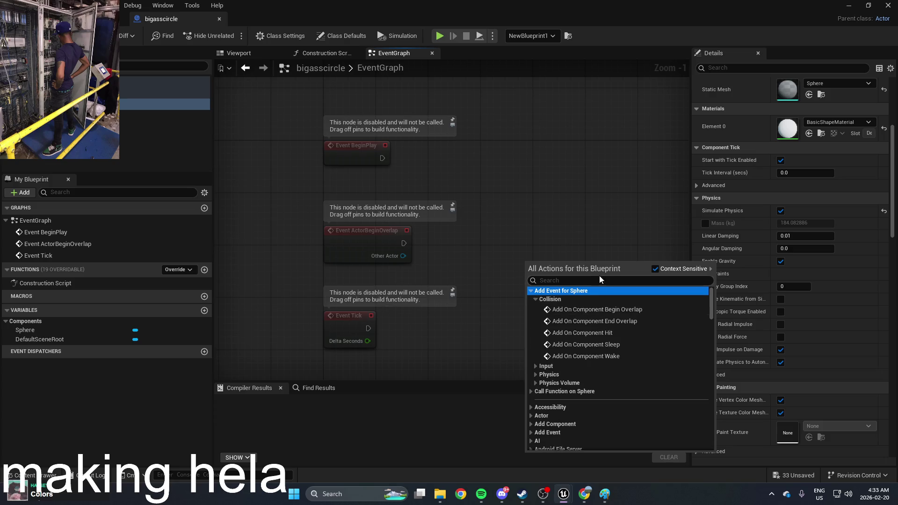
click(591, 333)
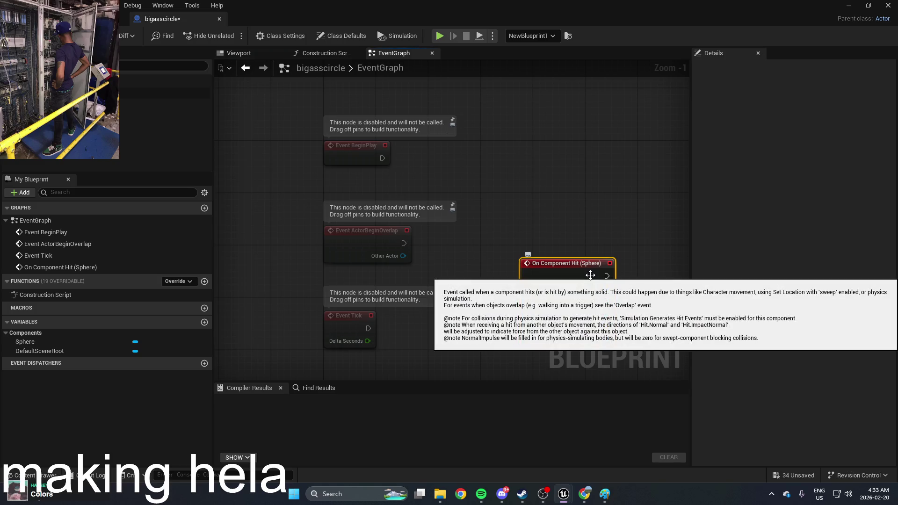
scroll(590, 276, up, 1)
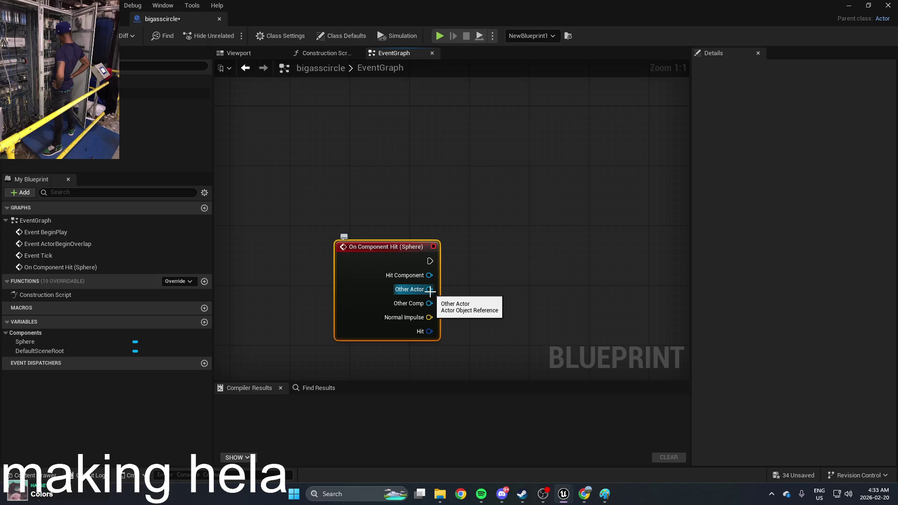
right_click(527, 296)
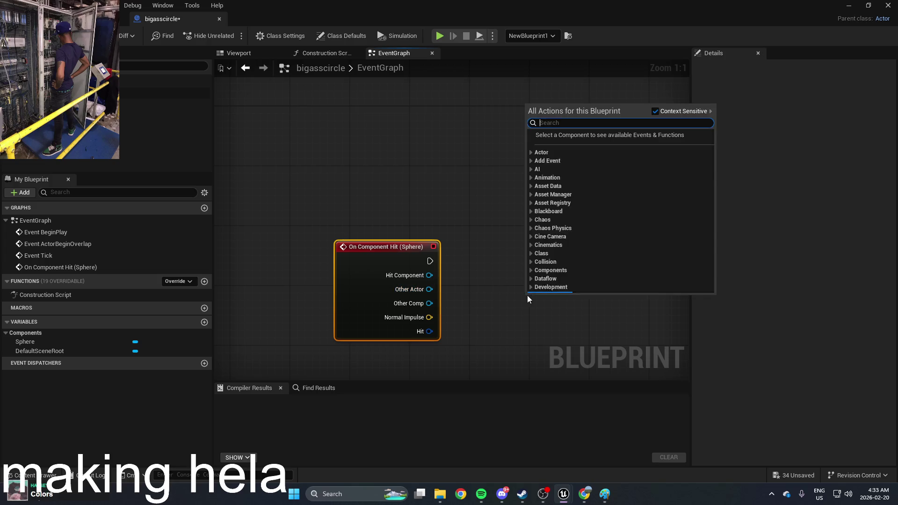
text(damage)
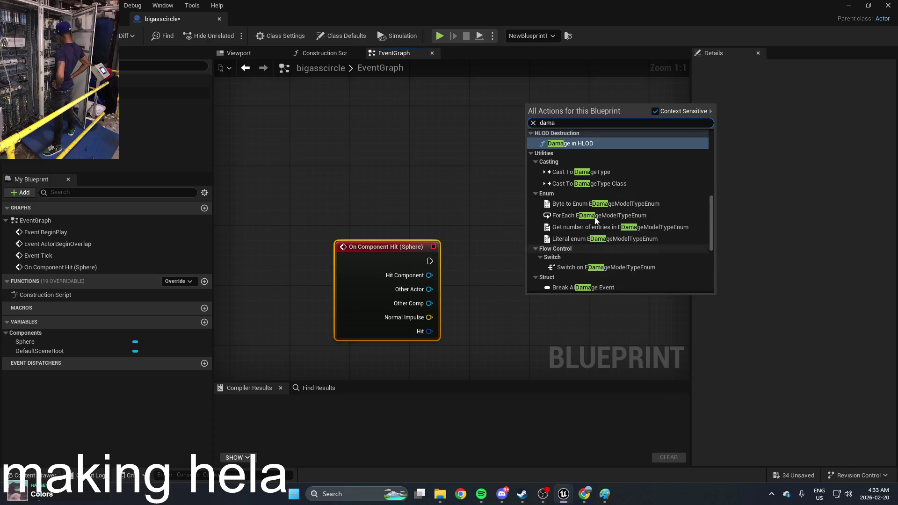
scroll(613, 201, down, 10)
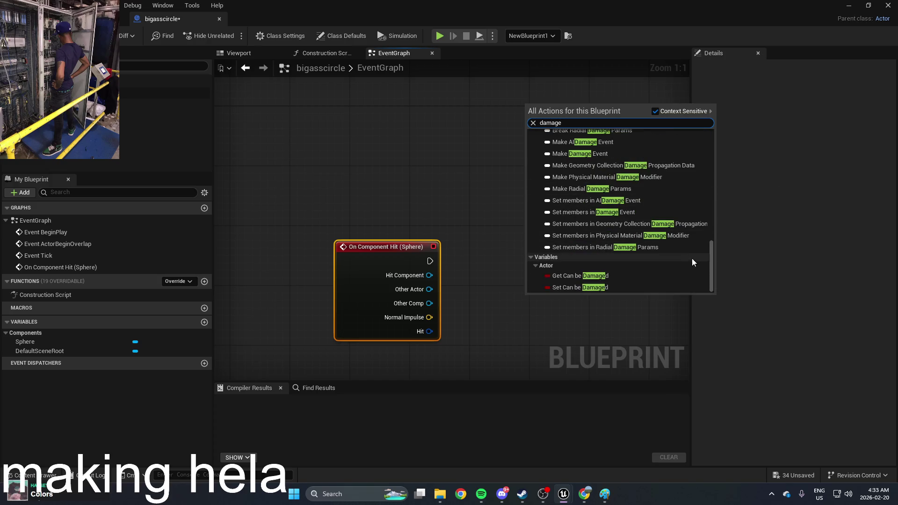
drag(711, 268, 711, 144)
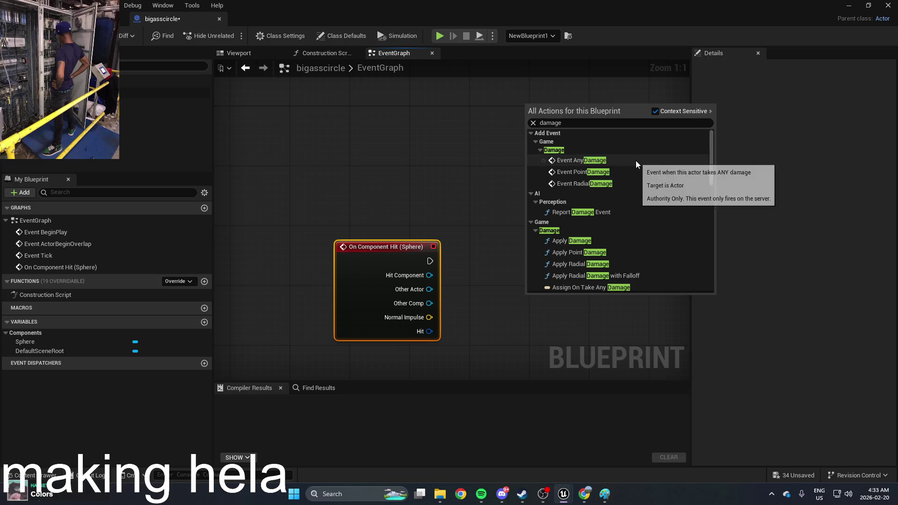
click(592, 242)
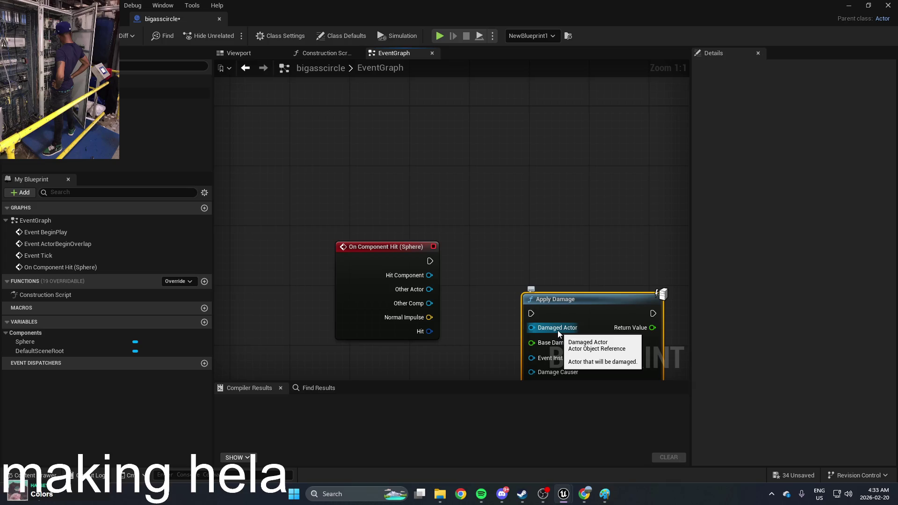
mouse_move(567, 307)
mouse_down()
mouse_move(574, 286)
mouse_move(484, 299)
mouse_move(506, 301)
mouse_up()
click(486, 315)
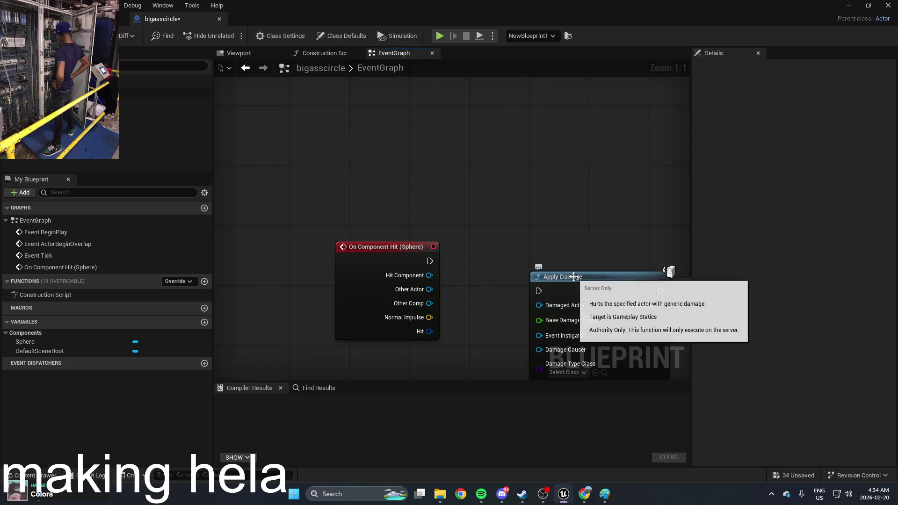
click(573, 278)
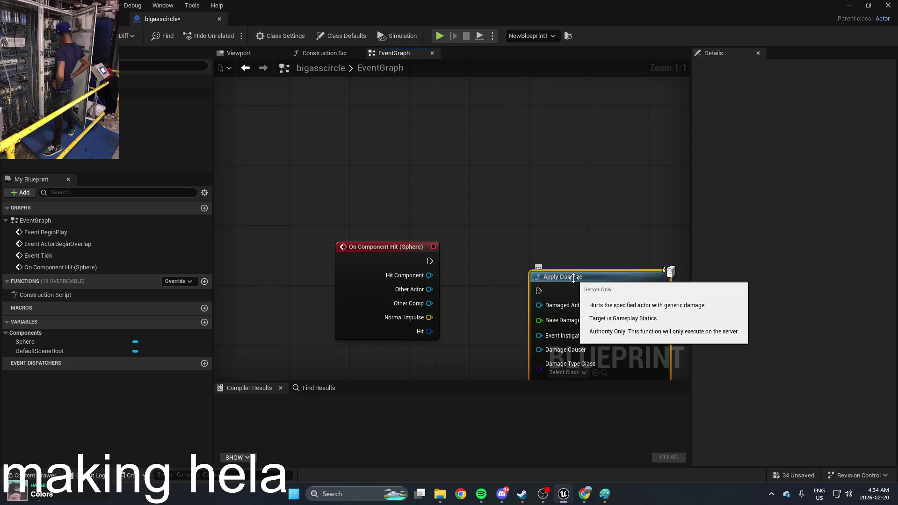
key(Delete)
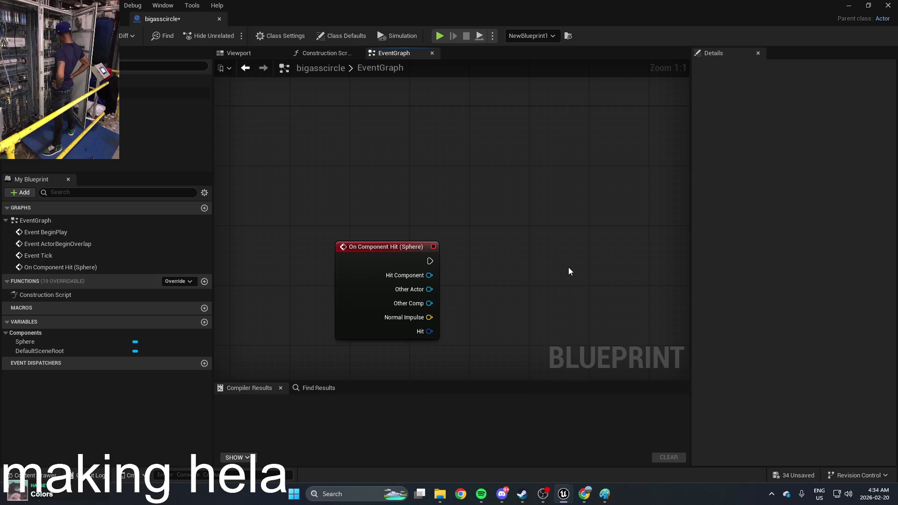
mouse_move(476, 231)
mouse_down()
mouse_move(591, 241)
mouse_move(540, 228)
mouse_up()
drag(443, 229, 406, 237)
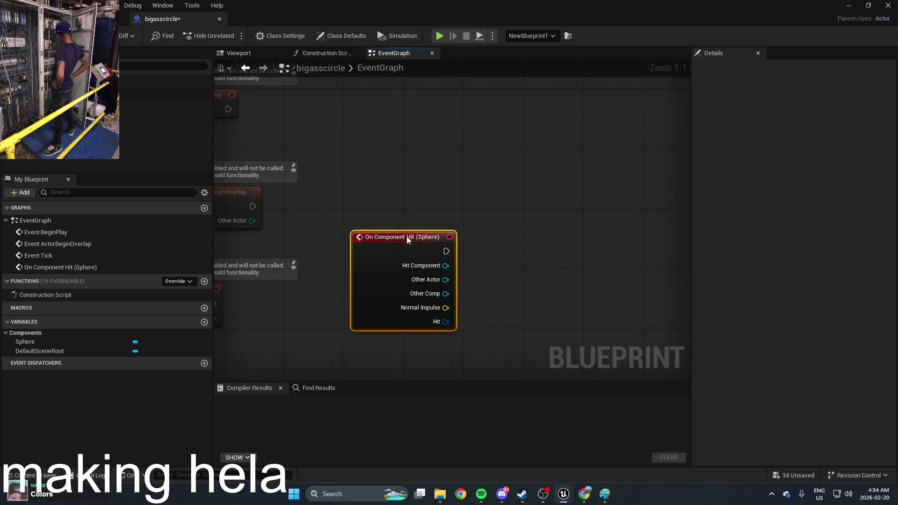
Add a Destroy Component (Sphere) node wired from On Component Hit and compile with F7
right_click(551, 260)
text(dest)
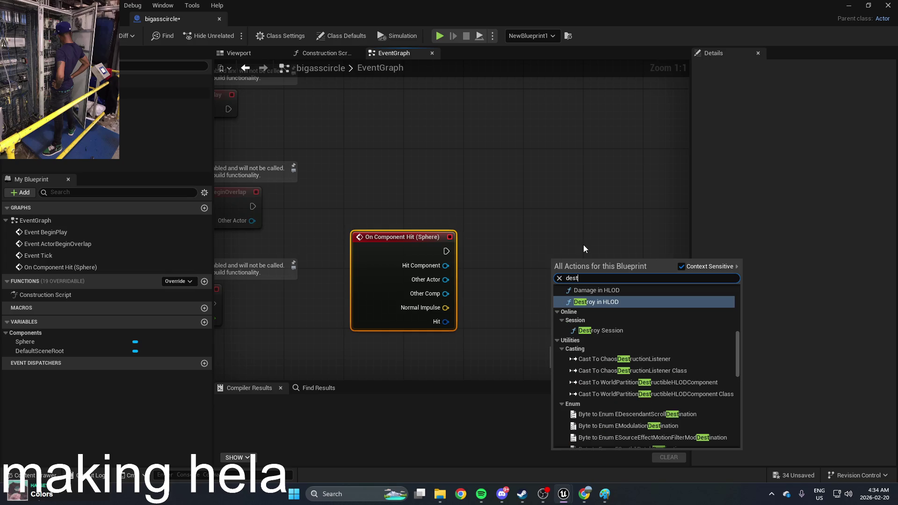
text(roy)
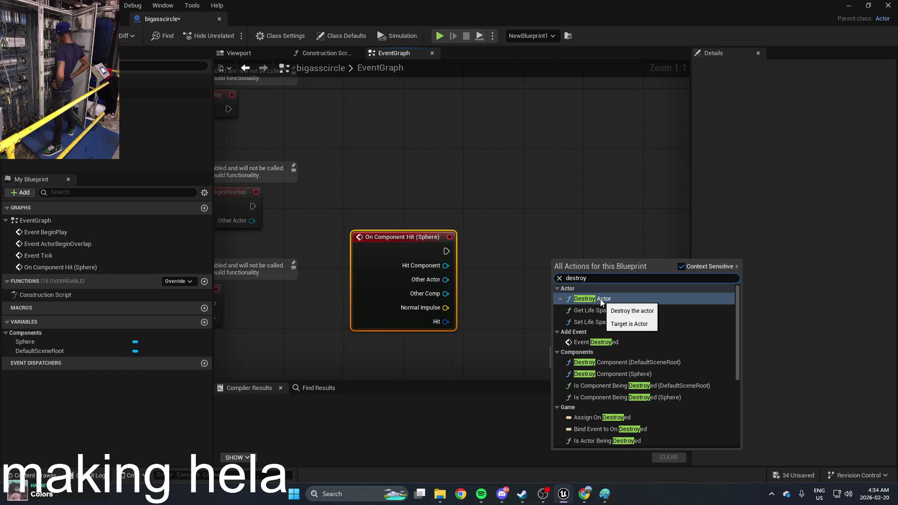
click(613, 374)
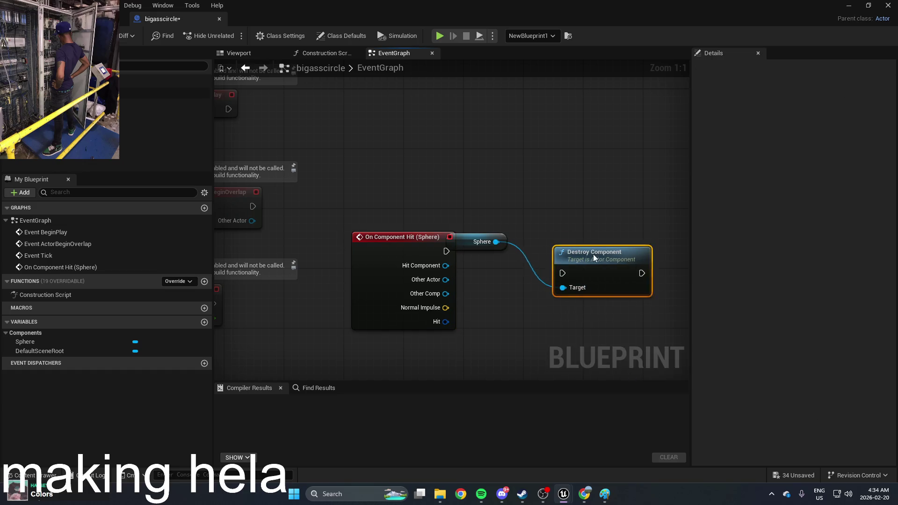
mouse_move(593, 257)
mouse_down()
mouse_move(602, 242)
mouse_move(446, 251)
mouse_up()
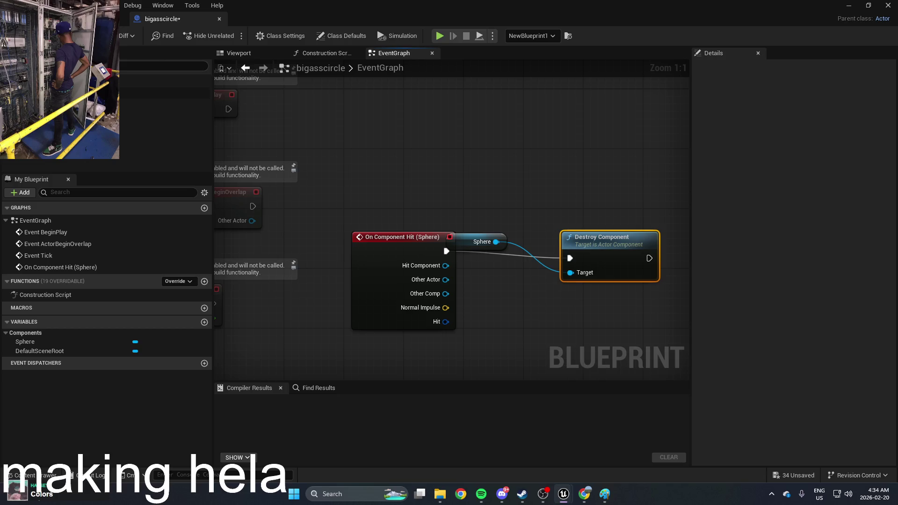
key(F7)
Play-test the level running to the mannequins, stop, and reopen bigasscircle from the Content Drawer
key(alt+Tab)
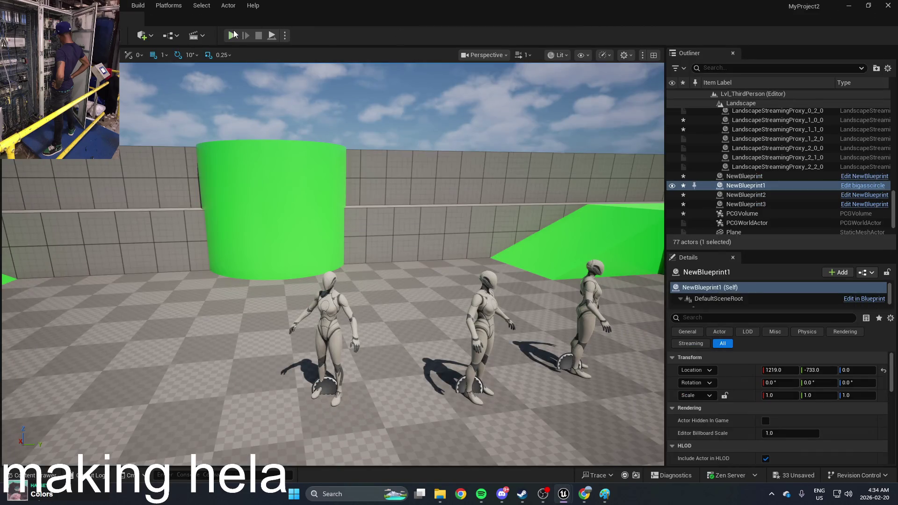
key(alt+p)
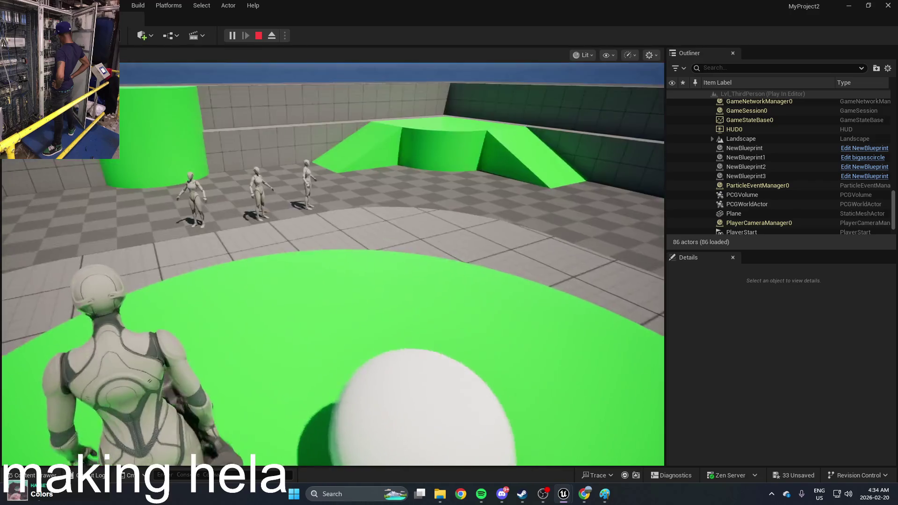
key(w)
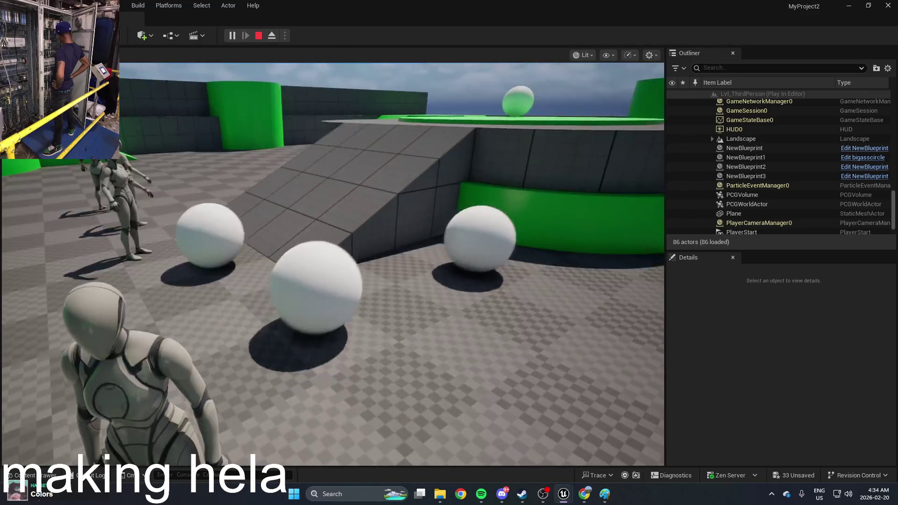
key(Escape)
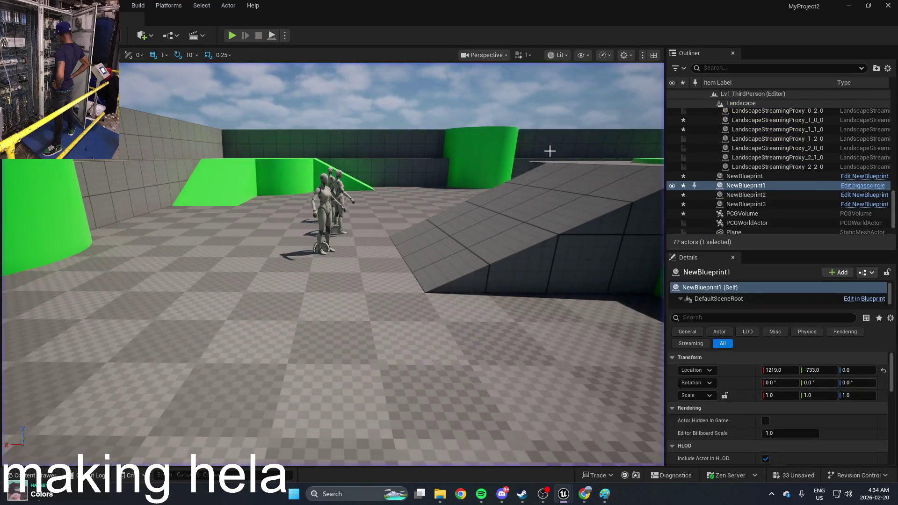
key(ctrl+space)
double_click(295, 406)
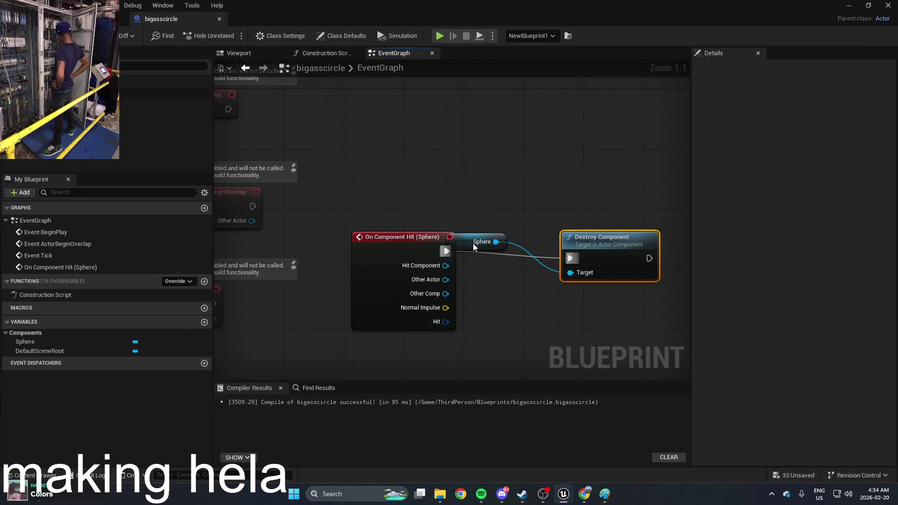
Move the hit event aside and delete the Destroy Component and Sphere reference nodes
drag(427, 250, 409, 272)
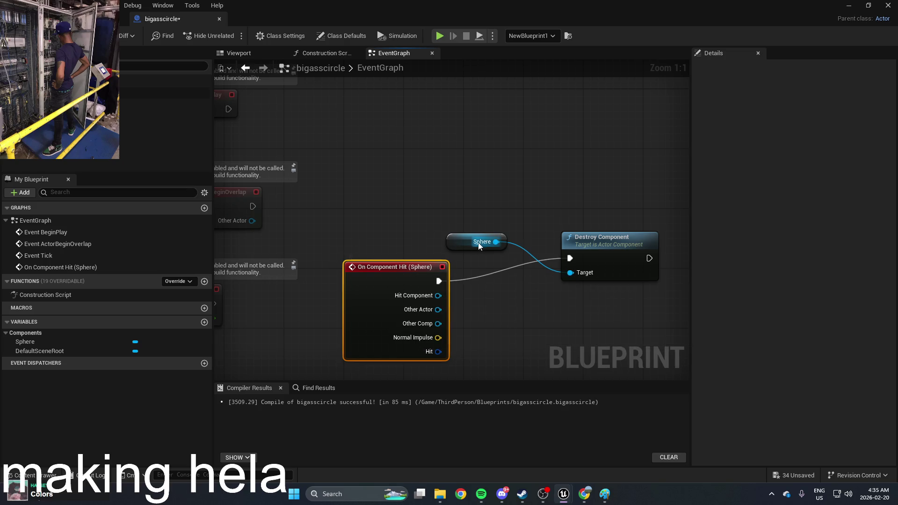
drag(481, 265, 486, 296)
click(551, 189)
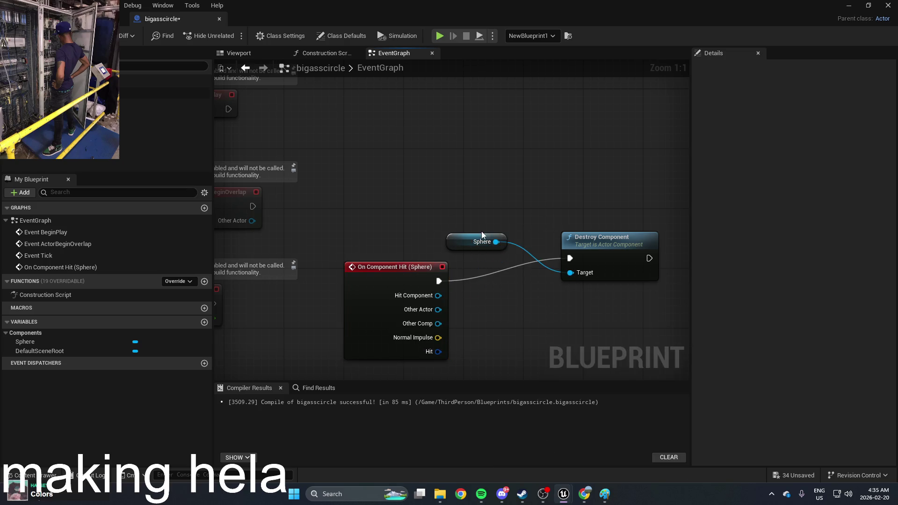
click(582, 241)
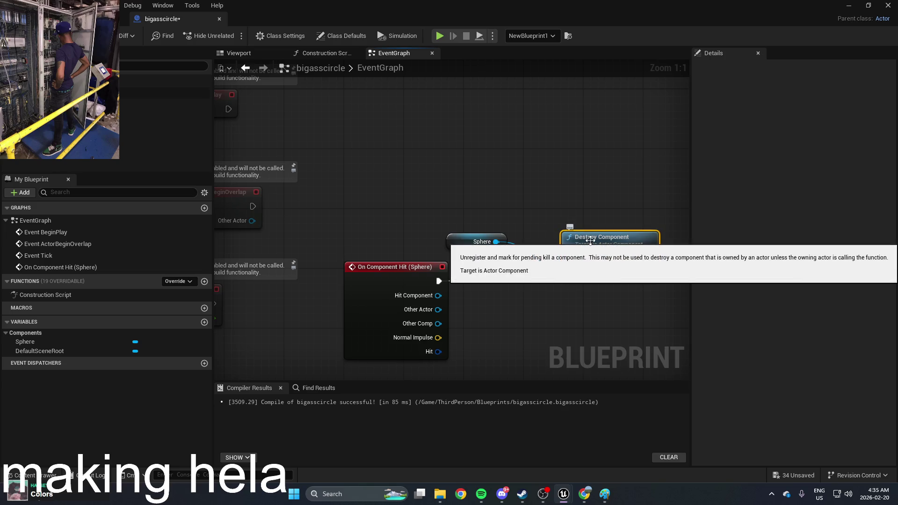
key(Delete)
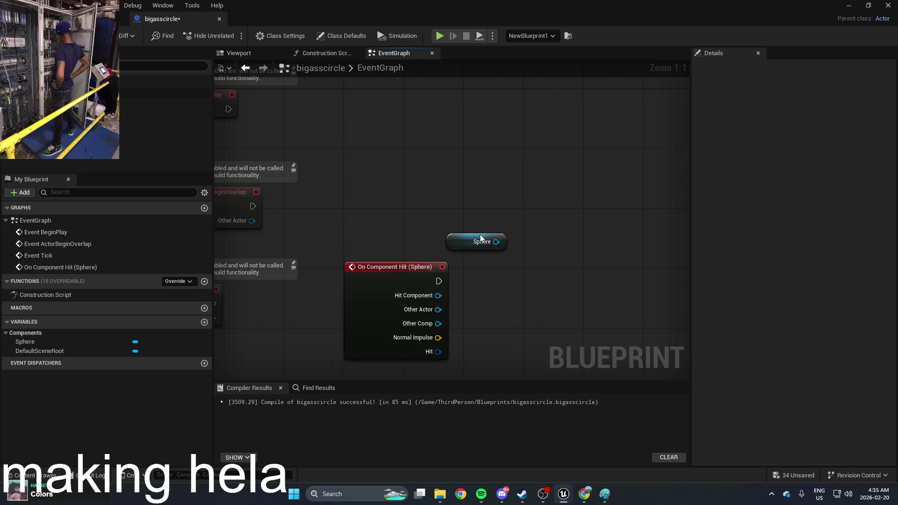
click(481, 239)
key(Delete)
Add a Set Life Span node from a 'dest' search, then minimize the Blueprint editor
right_click(580, 256)
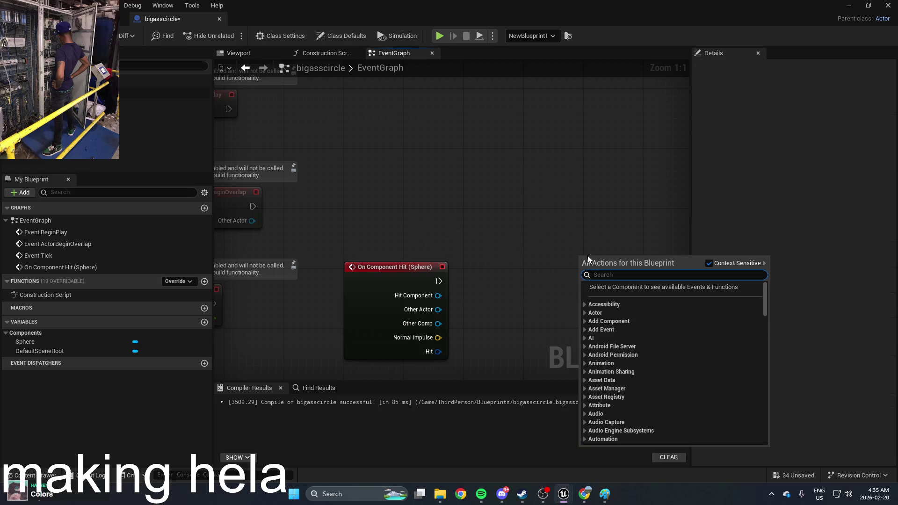
text(dest)
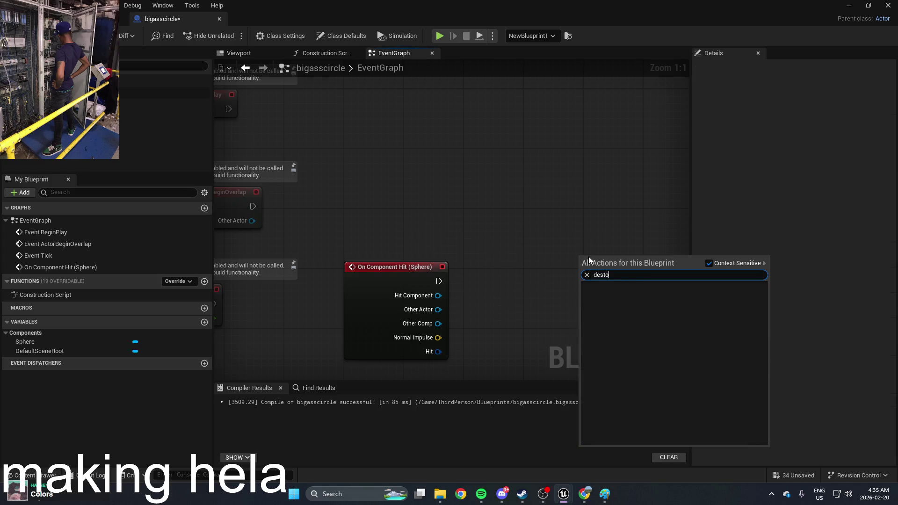
scroll(664, 327, up, 5)
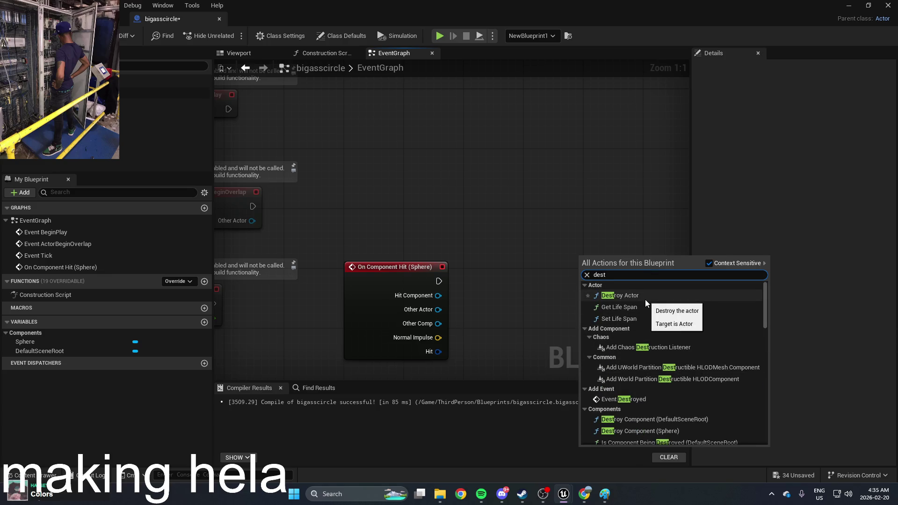
click(635, 318)
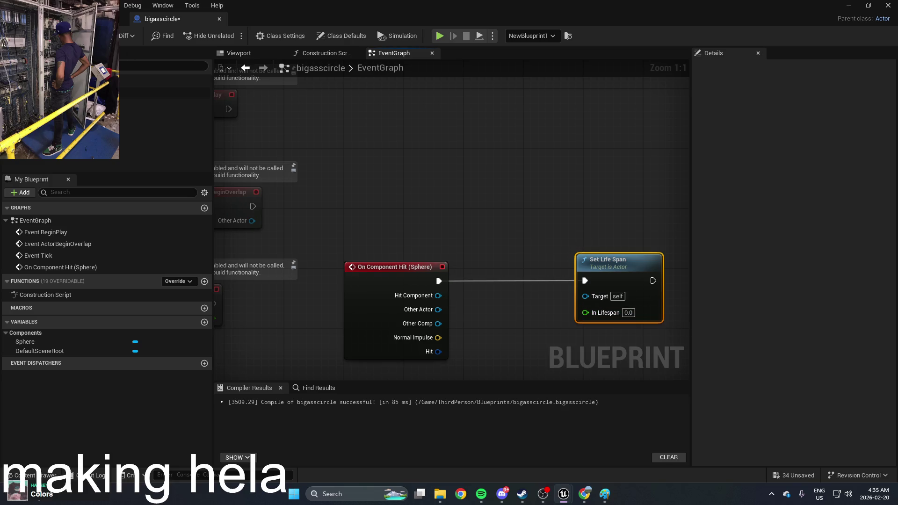
click(852, 7)
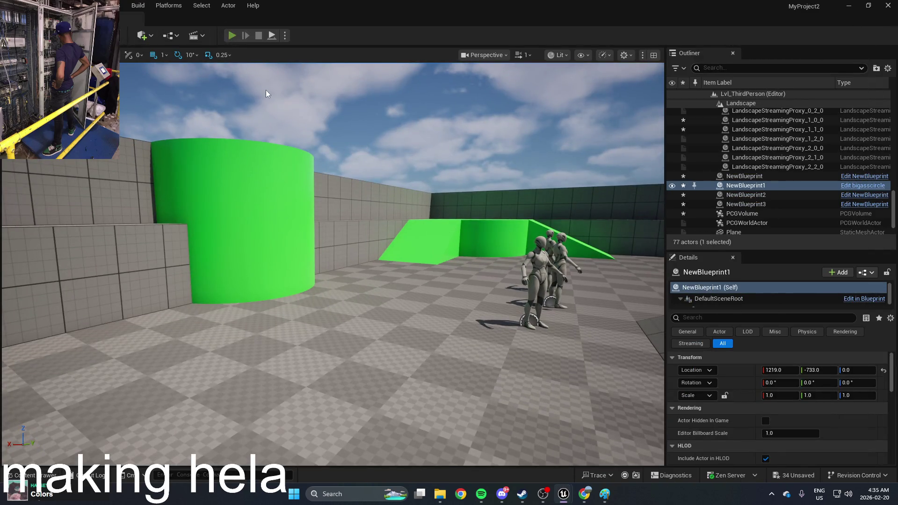
Play-test the level, stop with Esc, and reopen bigasscircle from the Content Drawer
key(alt+p)
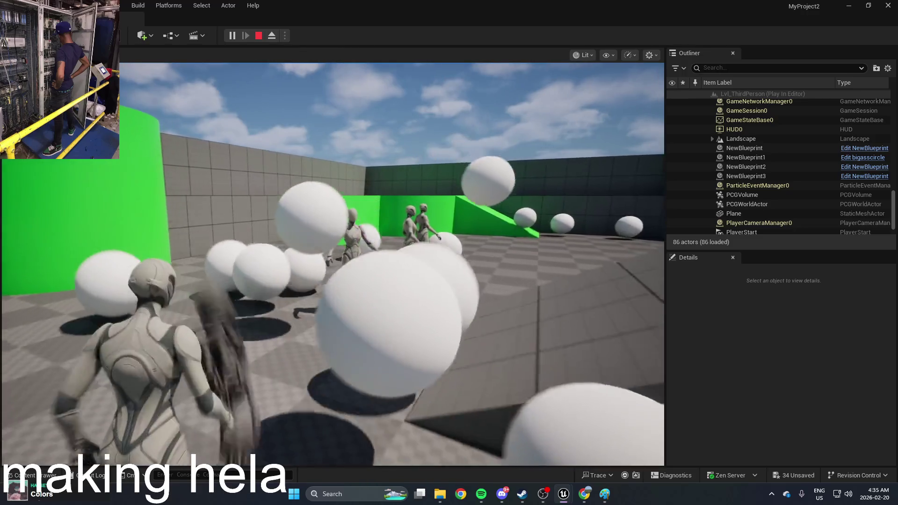
key(Escape)
key(ctrl+space)
double_click(288, 388)
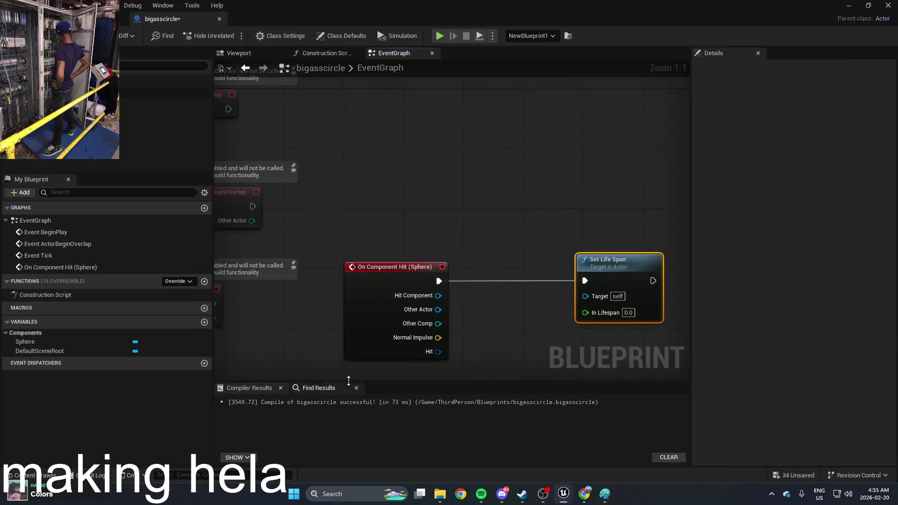
Pan the graph to the Set Life Span node and open then close its context menu
mouse_move(473, 251)
mouse_down()
mouse_move(495, 280)
mouse_move(519, 273)
mouse_move(507, 274)
mouse_up()
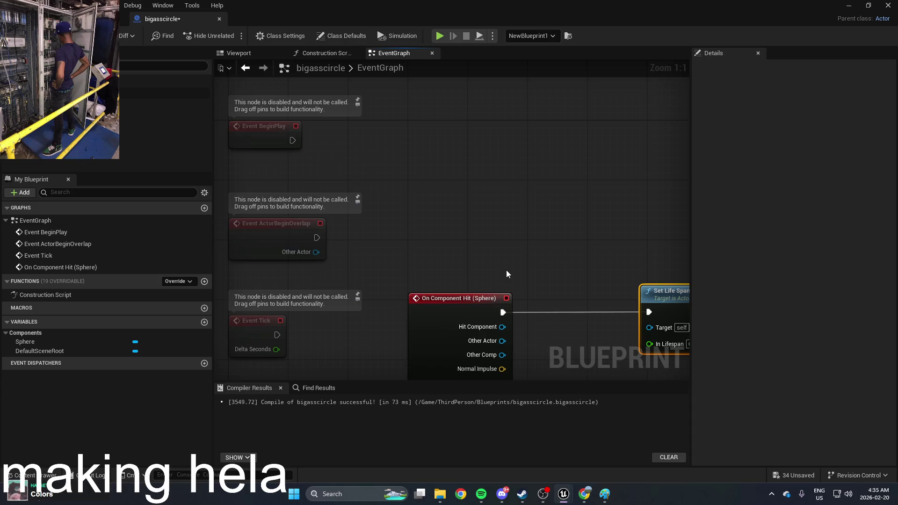
drag(586, 302, 508, 266)
right_click(608, 267)
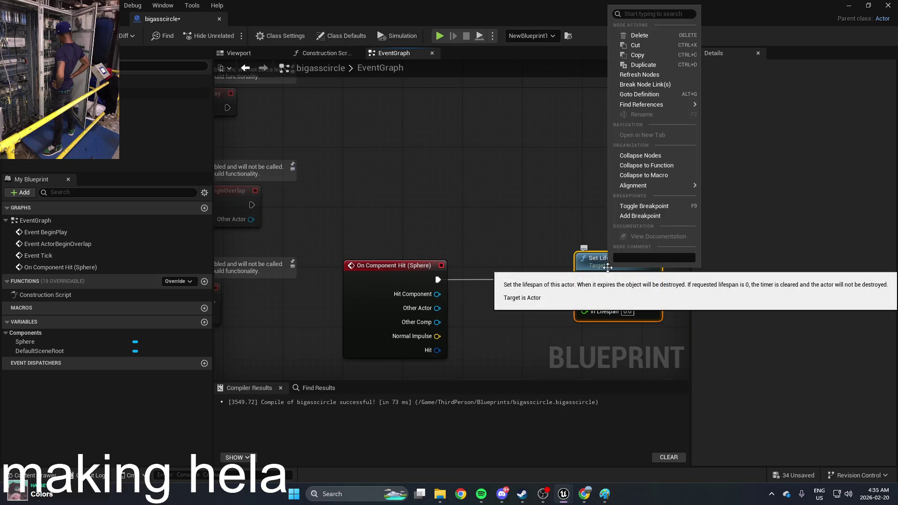
click(613, 267)
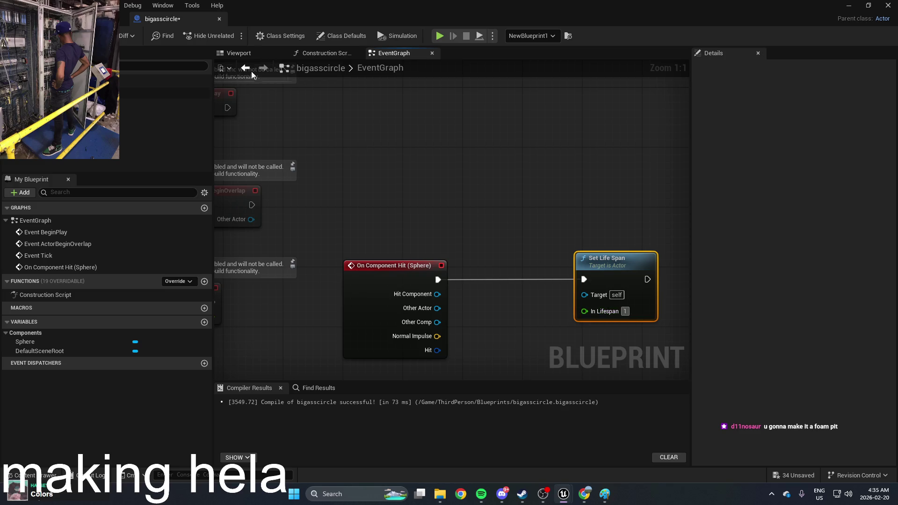
Minimize the editor, play-test running at the white spheres, stop, and show the ThirdPerson Blueprints assets
click(850, 6)
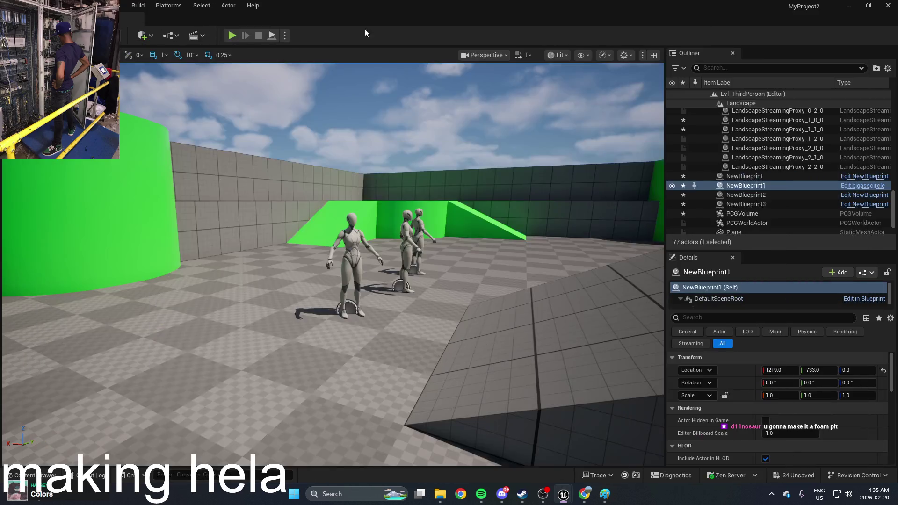
click(231, 33)
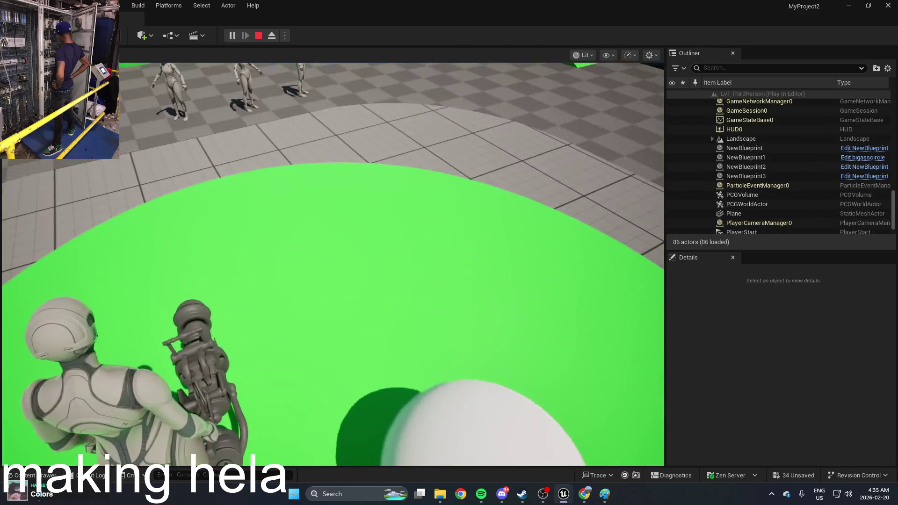
key(w)
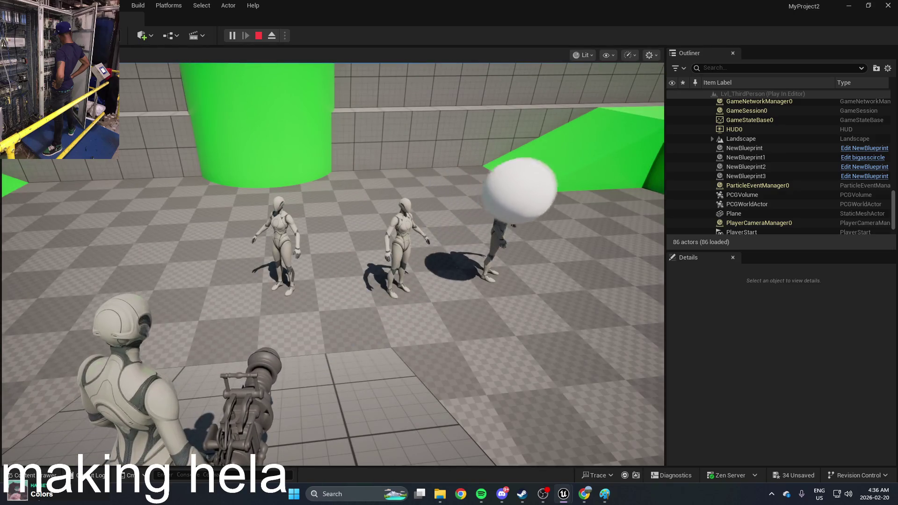
key(Escape)
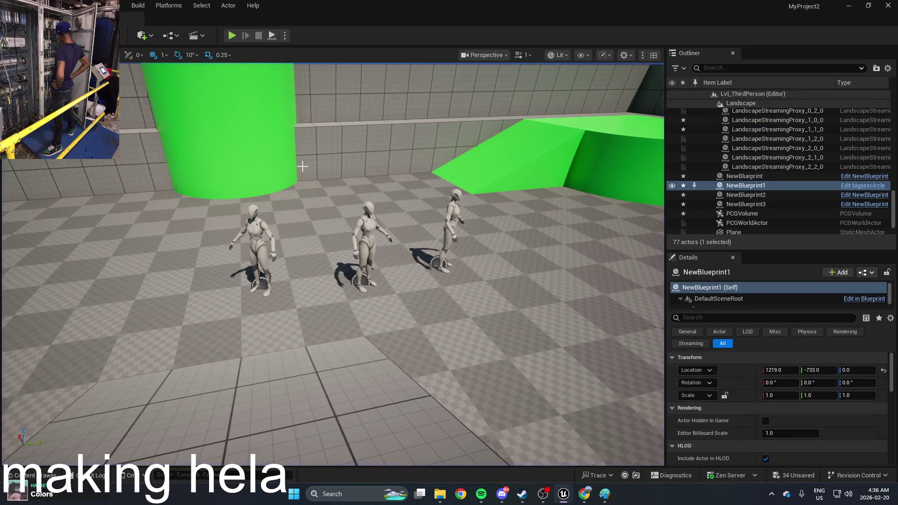
key(ctrl+space)
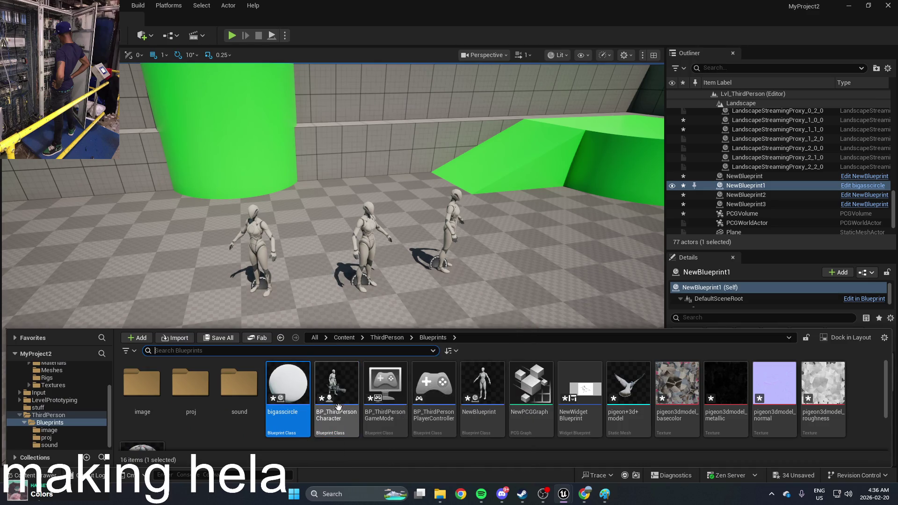
Open bigasscircle and set Set Life Span's In Lifespan to 0.1
double_click(287, 388)
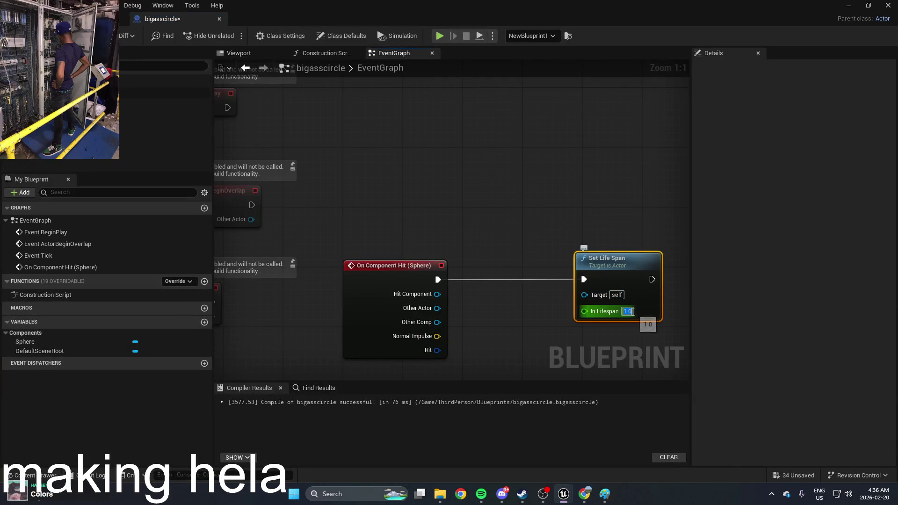
text(0.1)
key(Return)
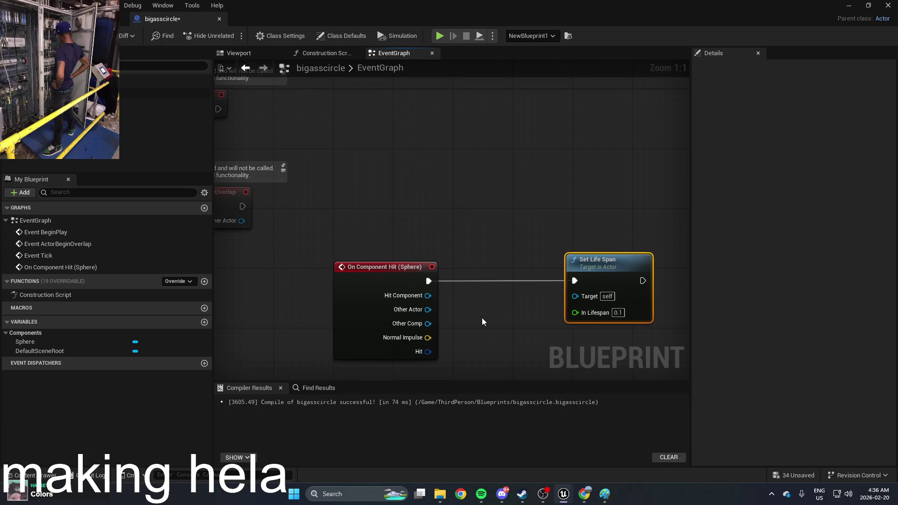
Add a standalone Can Be Damaged getter from a 'damag' search and rearrange the nodes
right_click(482, 318)
text(damag)
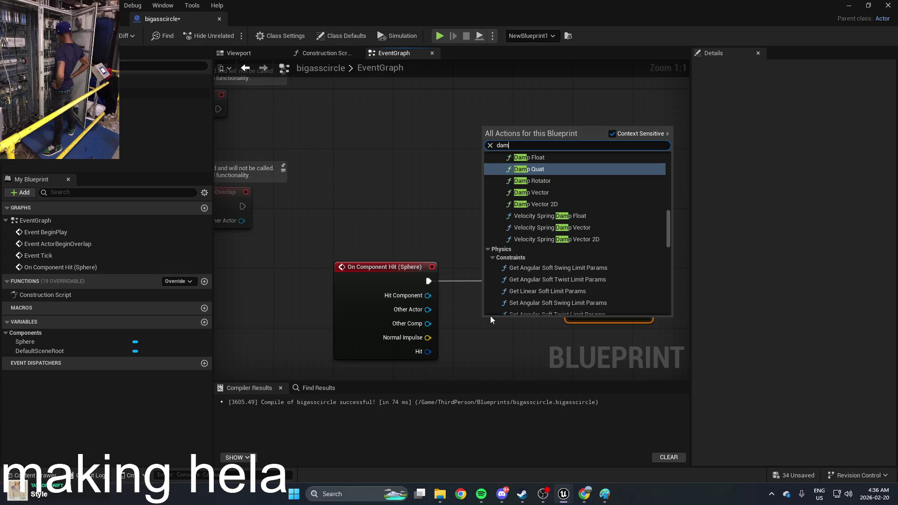
scroll(651, 237, down, 3)
drag(670, 253, 670, 335)
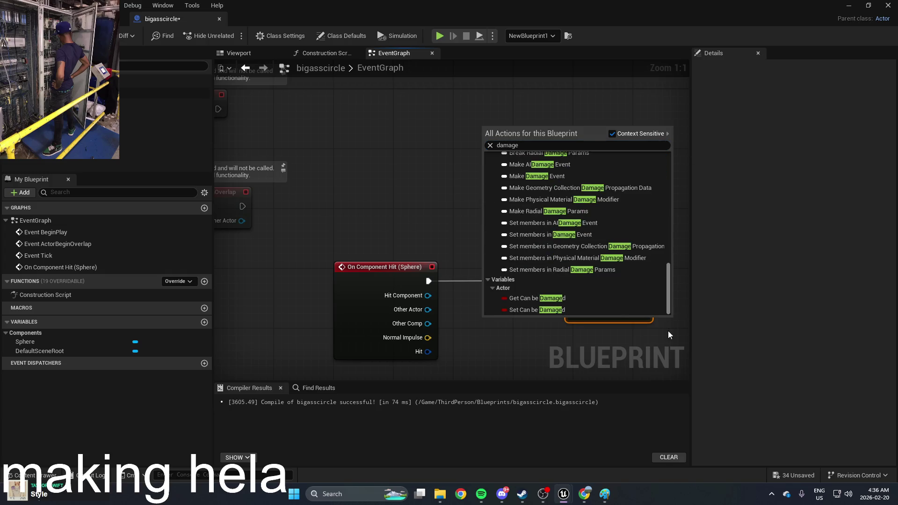
click(537, 298)
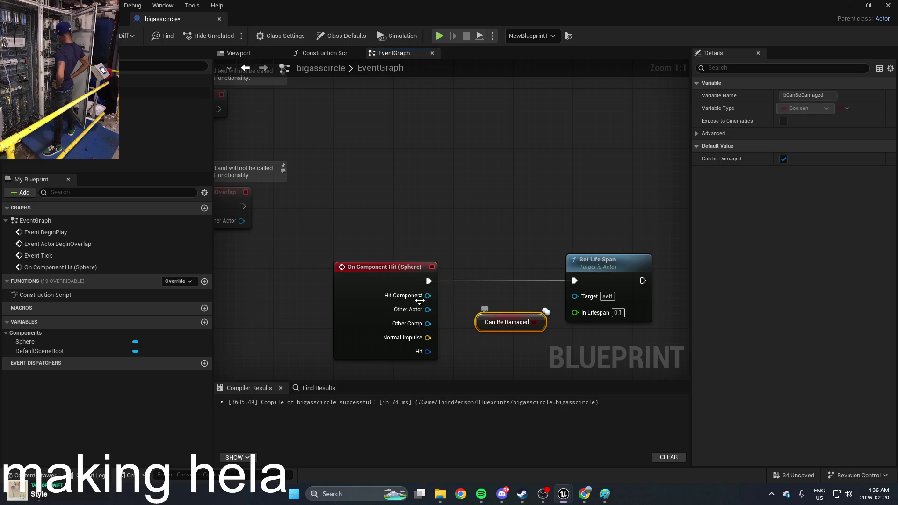
drag(420, 301, 434, 241)
mouse_move(514, 316)
mouse_down()
mouse_move(428, 337)
mouse_move(490, 335)
mouse_up()
double_click(524, 213)
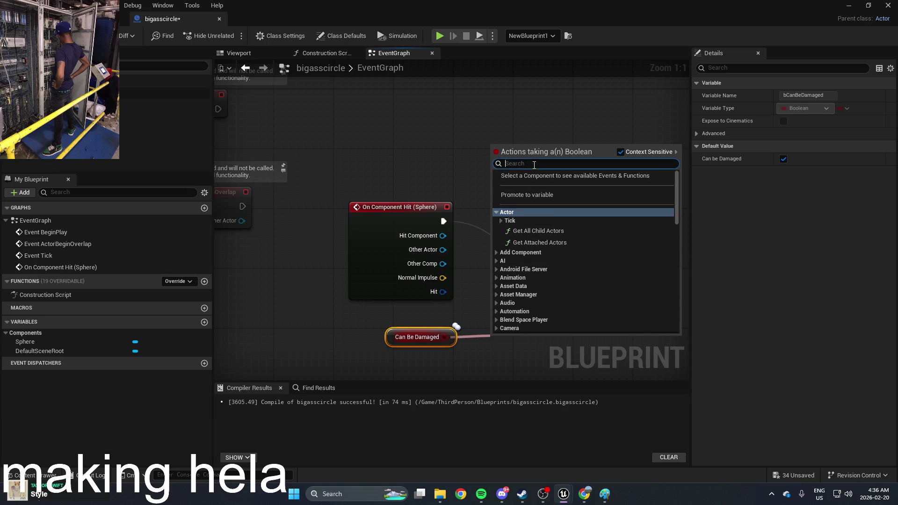
text(g)
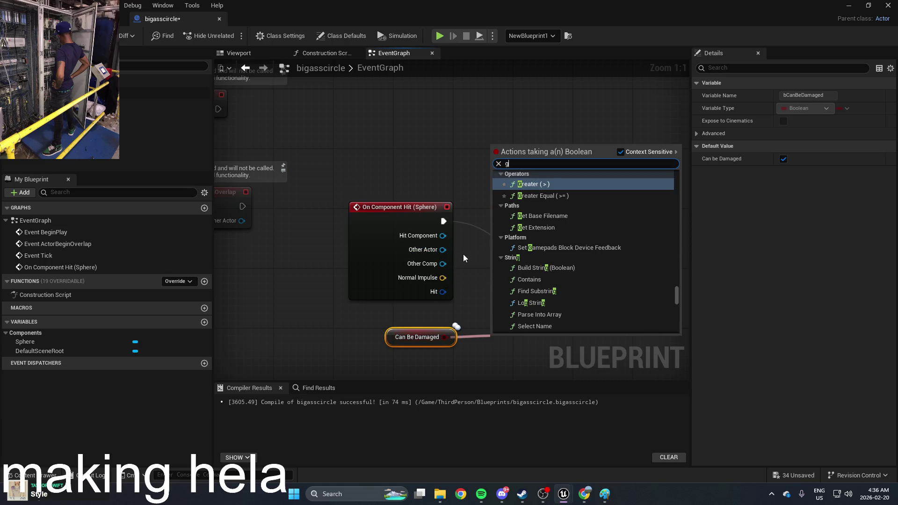
click(463, 256)
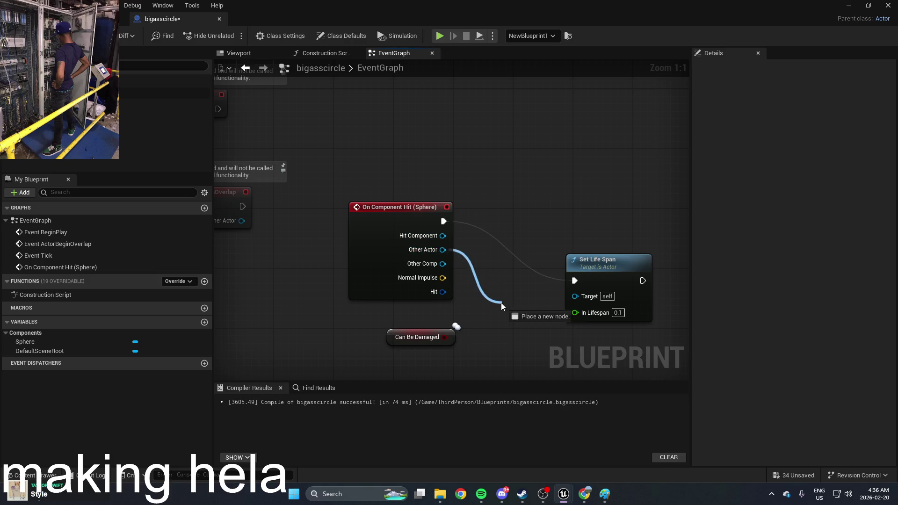
Add Get Can be Damaged from the Other Actor pin and delete the standalone getter
drag(501, 302, 501, 302)
text(get ca)
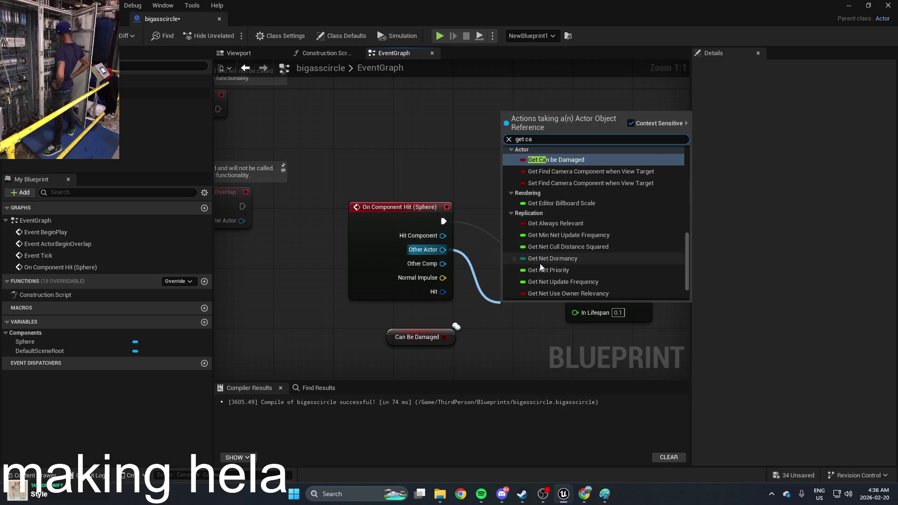
click(549, 162)
mouse_move(584, 311)
mouse_down()
mouse_move(531, 337)
mouse_move(566, 319)
mouse_up()
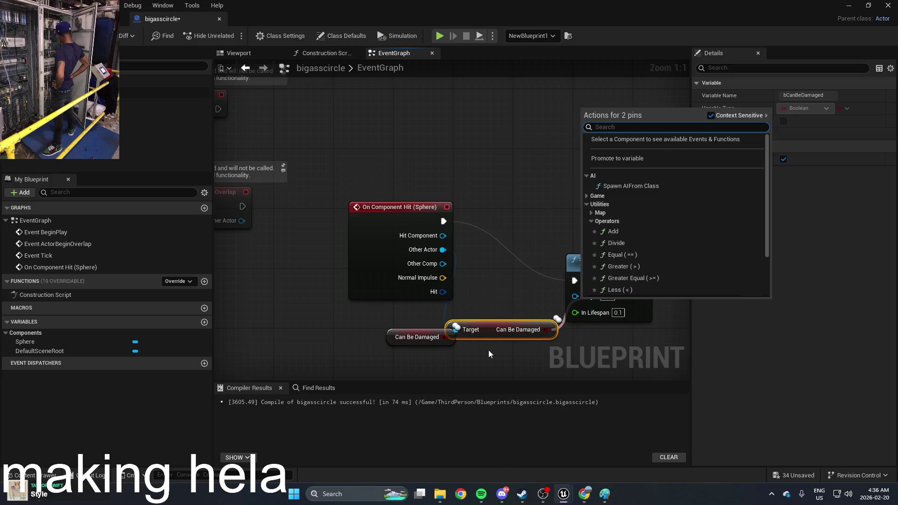
click(488, 350)
click(415, 332)
key(Delete)
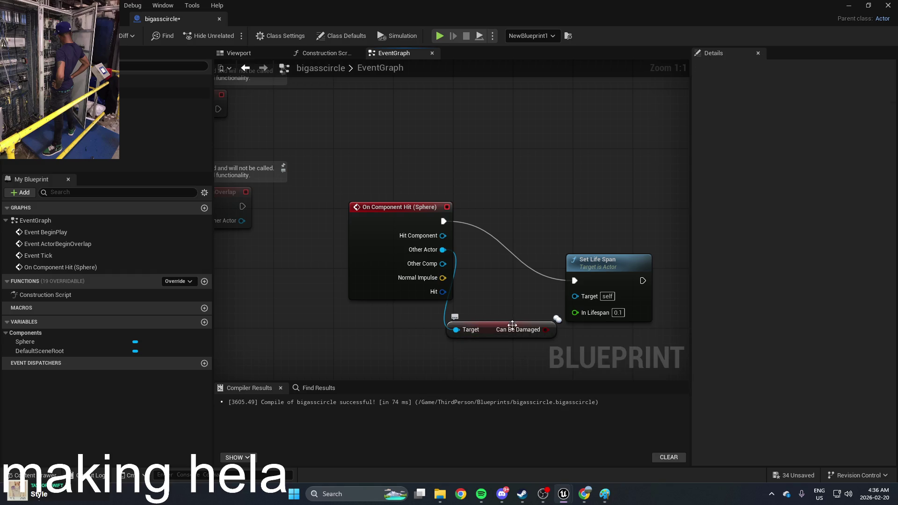
drag(505, 326, 408, 363)
Add a Branch via 'if', feed Can Be Damaged into its Condition, and minimize the editor
right_click(471, 332)
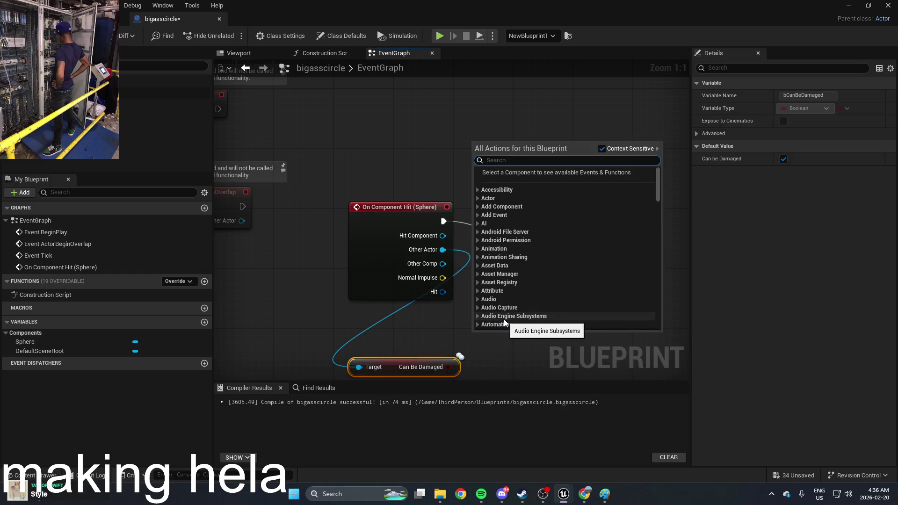
text(if)
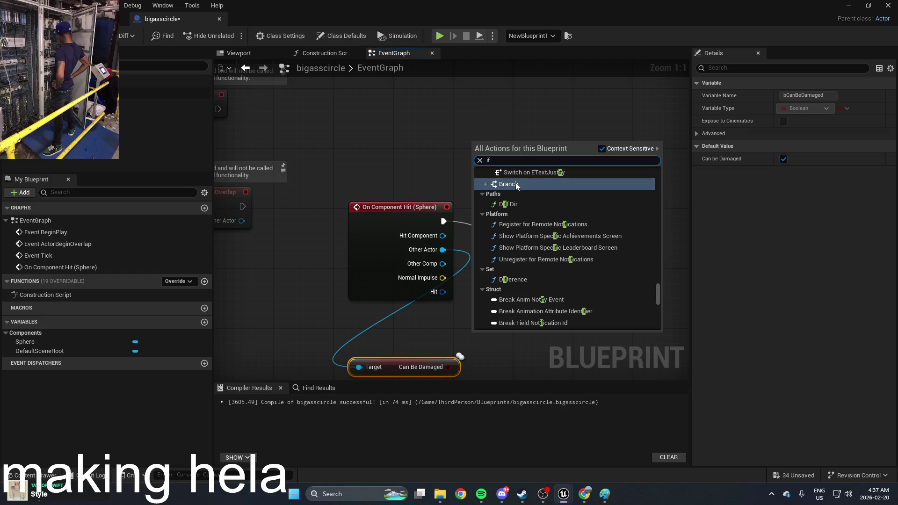
click(516, 185)
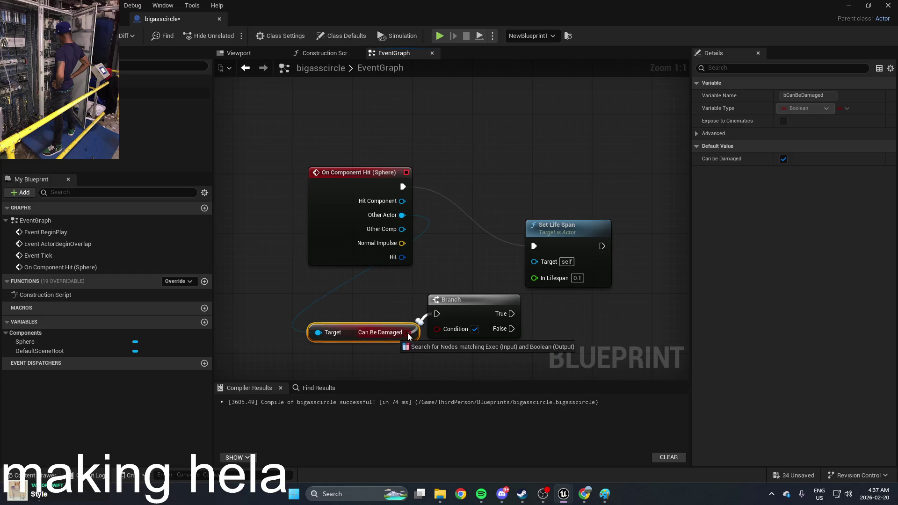
mouse_move(408, 333)
mouse_down()
mouse_move(436, 310)
mouse_move(412, 337)
mouse_up()
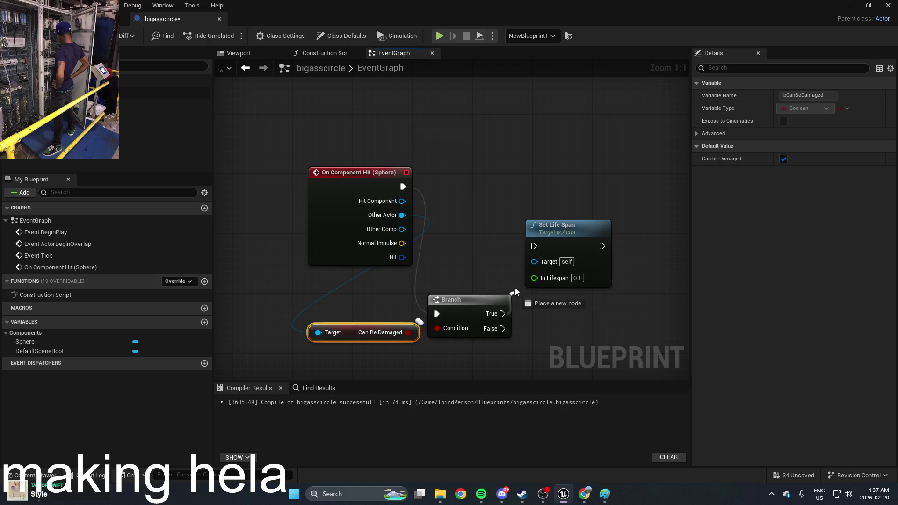
drag(479, 300, 487, 285)
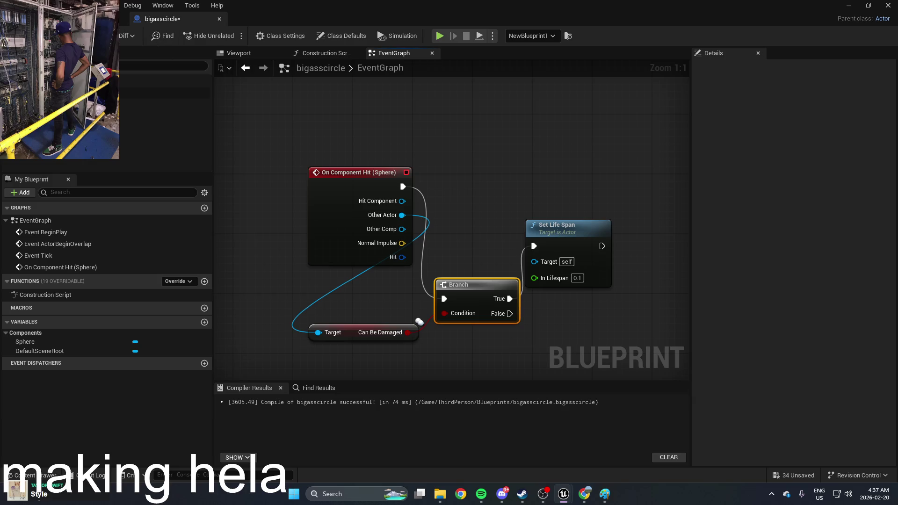
click(848, 5)
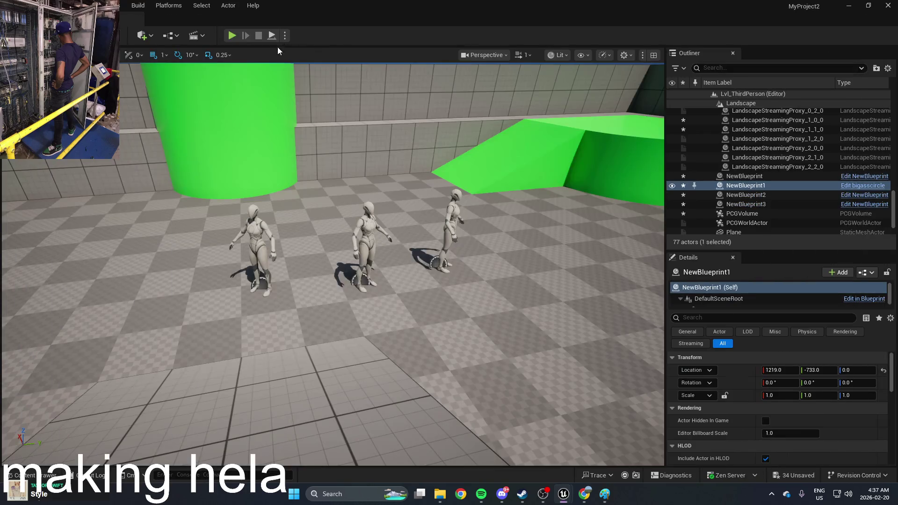
Play-test the damage check, stop with Esc, and reopen bigasscircle via Ctrl+B Content Drawer
click(232, 36)
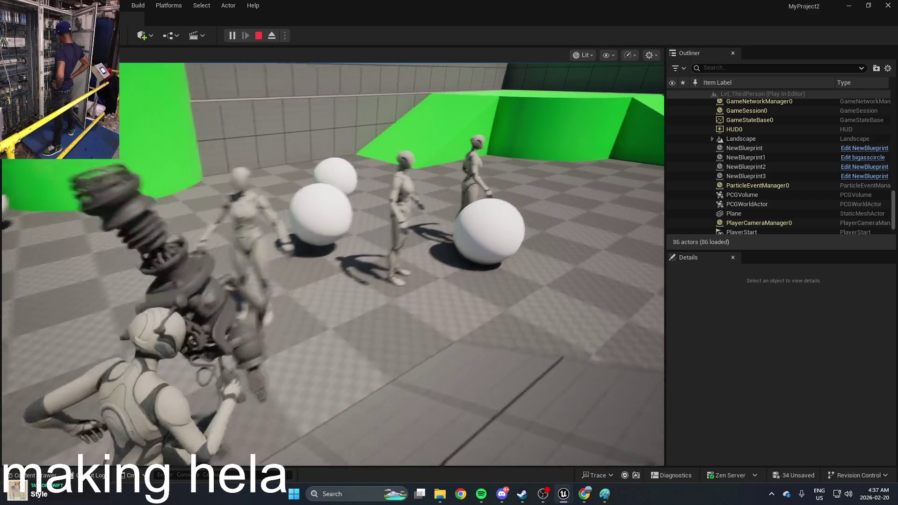
key(Escape)
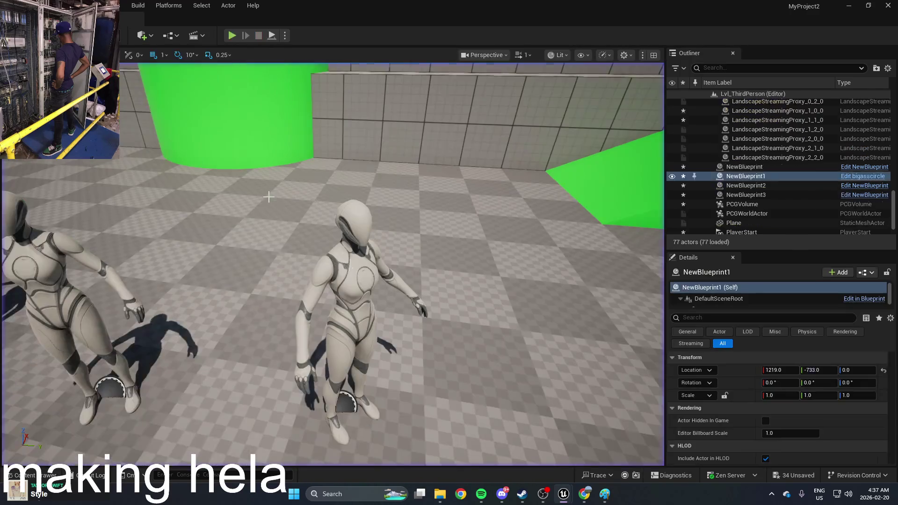
key(ctrl+b)
double_click(286, 379)
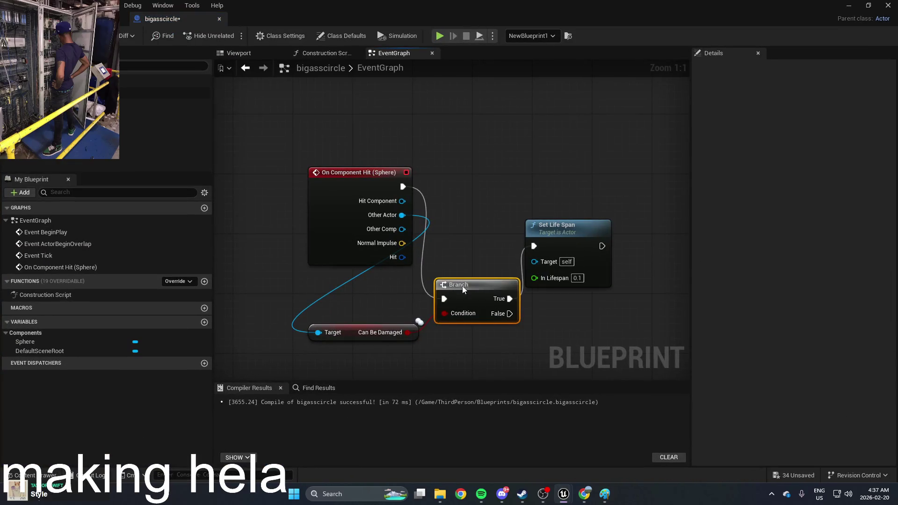
Delete the Branch check and move Set Life Span beside the hit event
key(Delete)
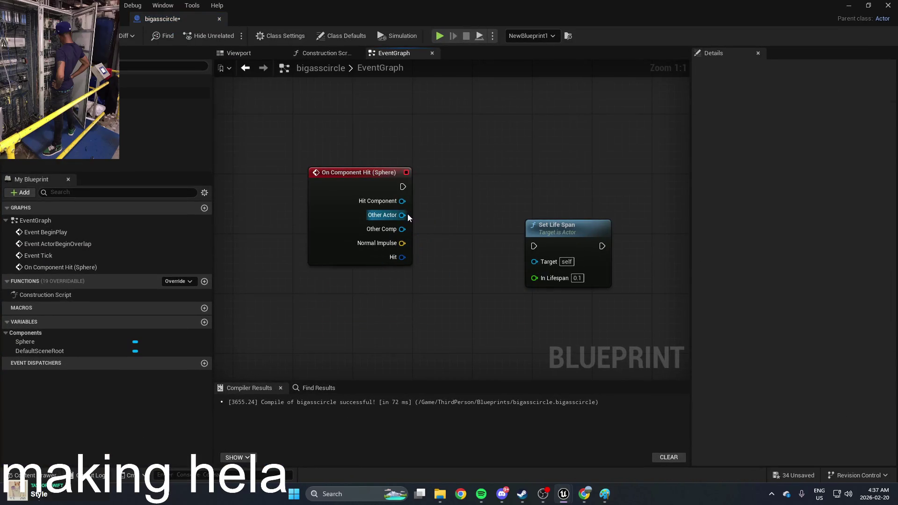
drag(555, 236, 515, 191)
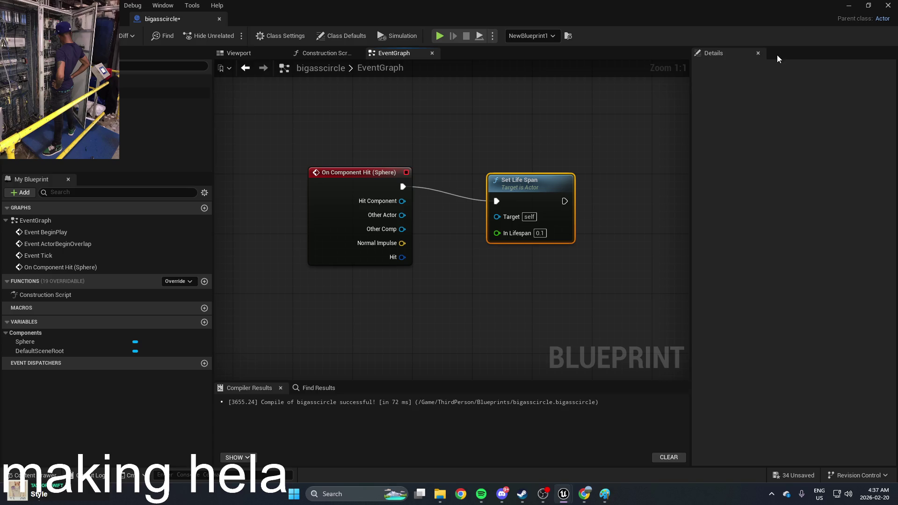
click(843, 7)
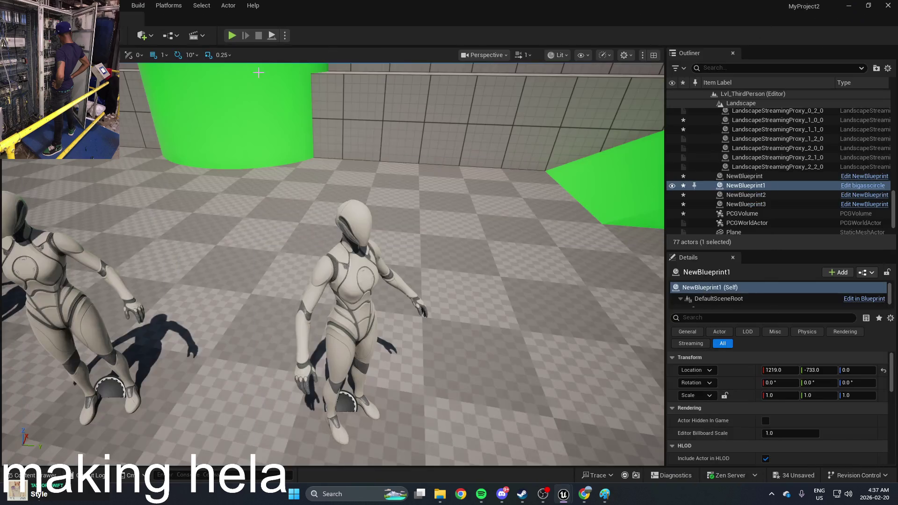
Play-test the level, walking the character toward the mannequins
click(229, 38)
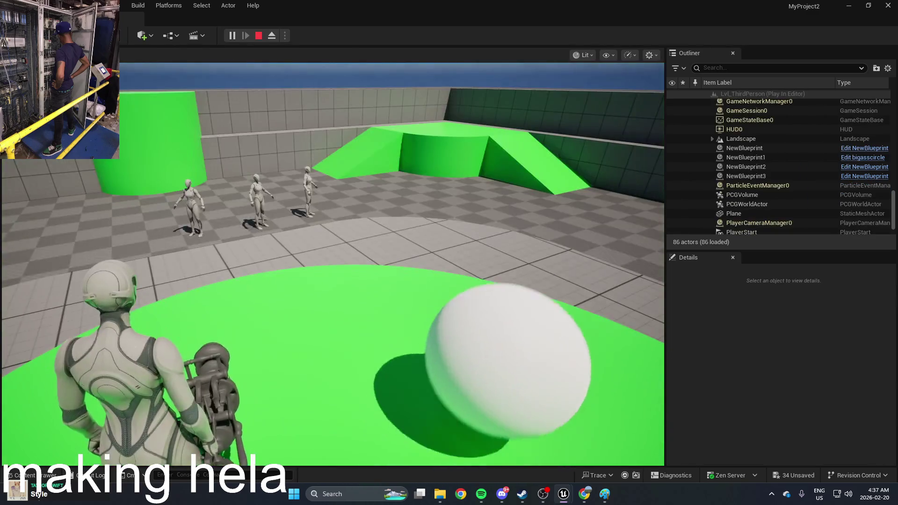
key(w)
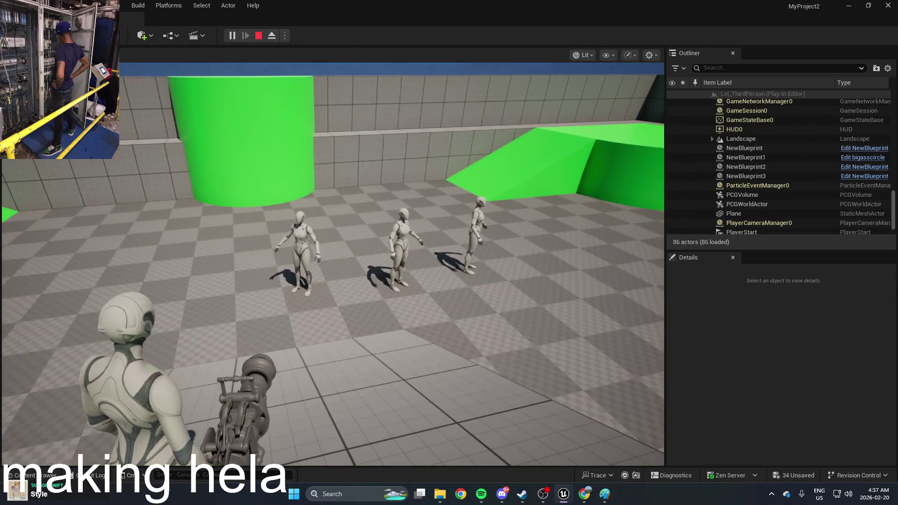
key(Escape)
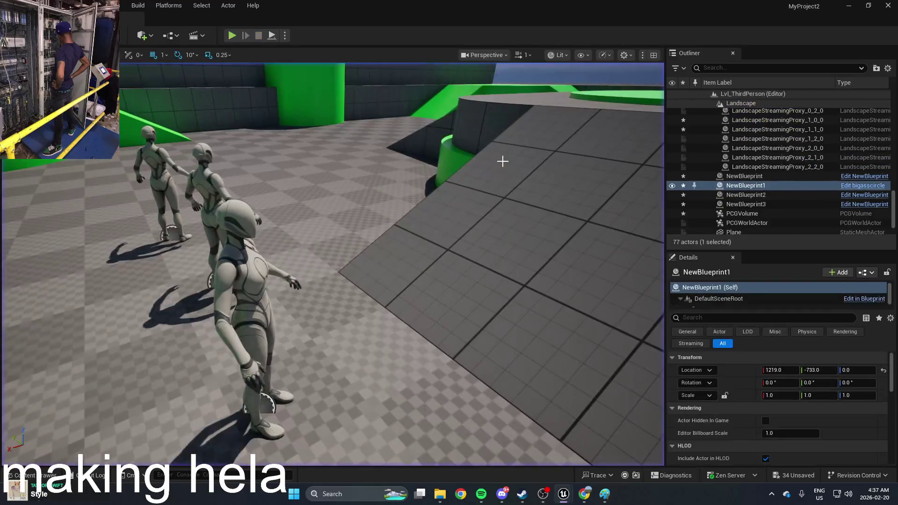
Reopen the bigasscircle blueprint from the Content Drawer, then minimize it again
key(ctrl+space)
double_click(286, 385)
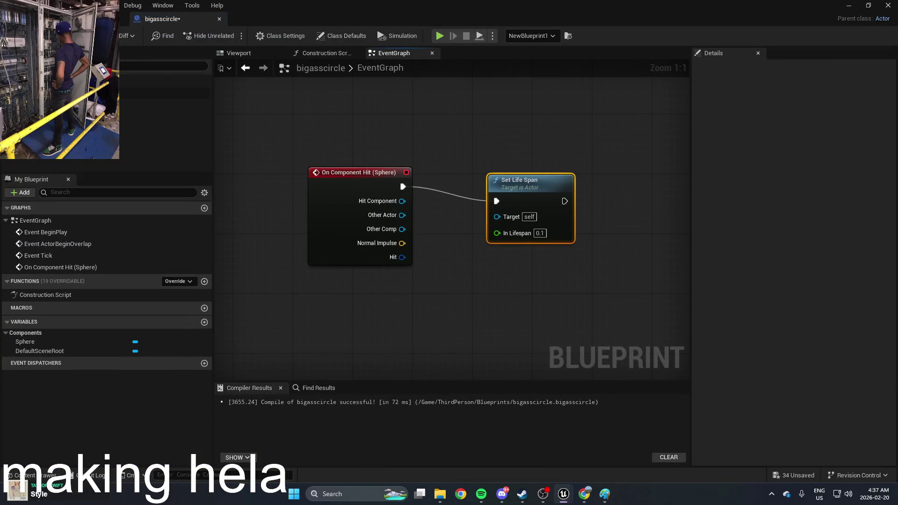
scroll(497, 108, down, 1)
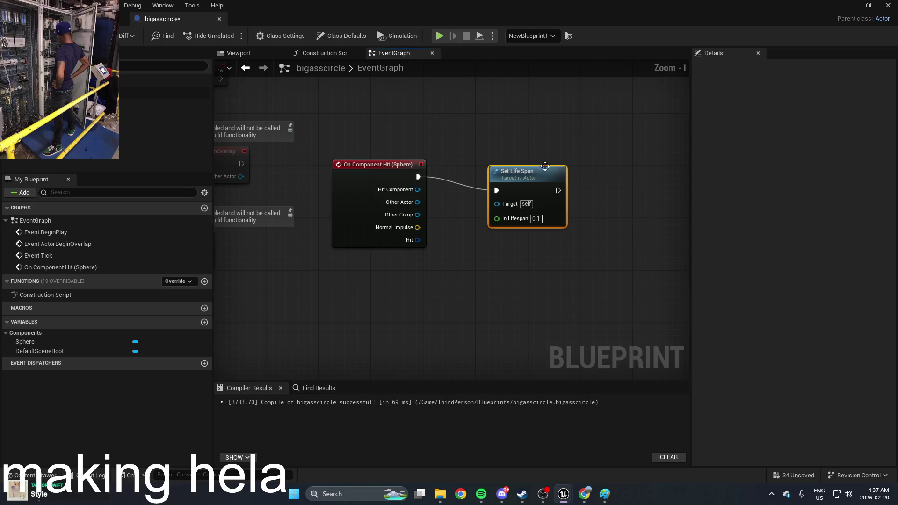
click(852, 7)
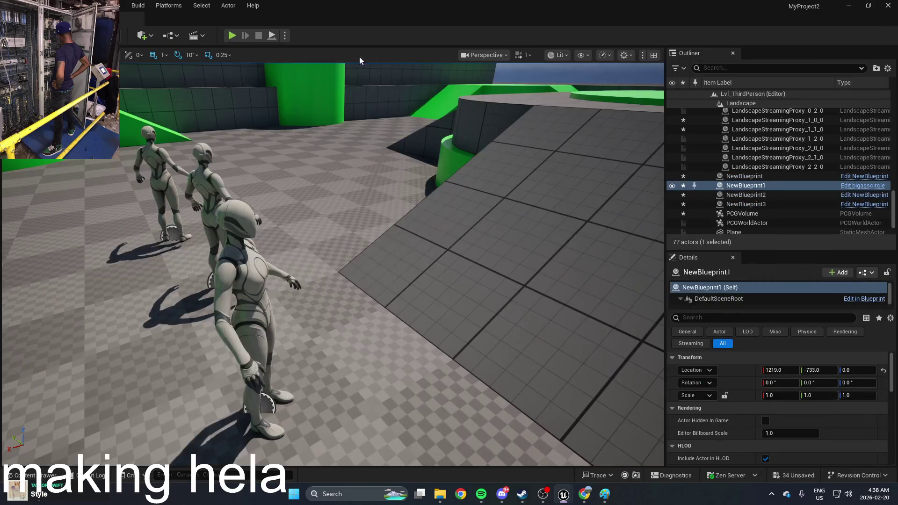
Play-test the level again, walking the character toward the mannequins
click(232, 36)
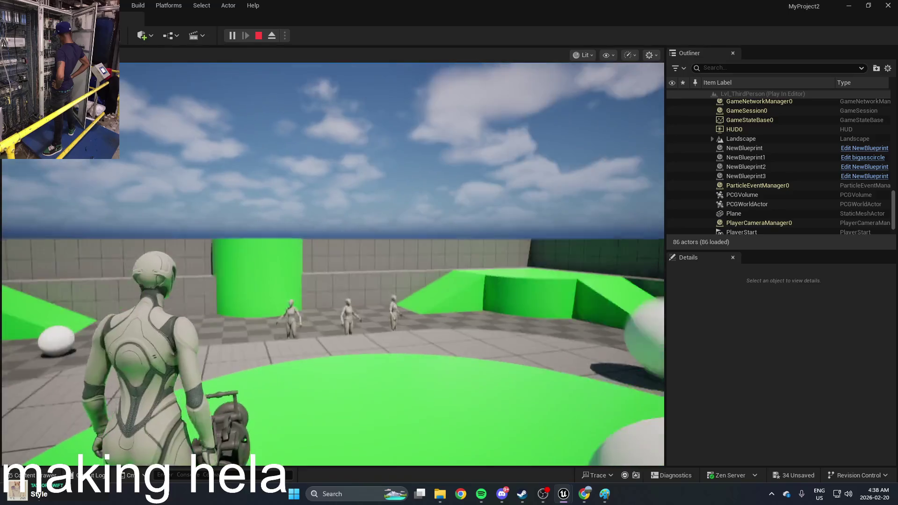
key(w)
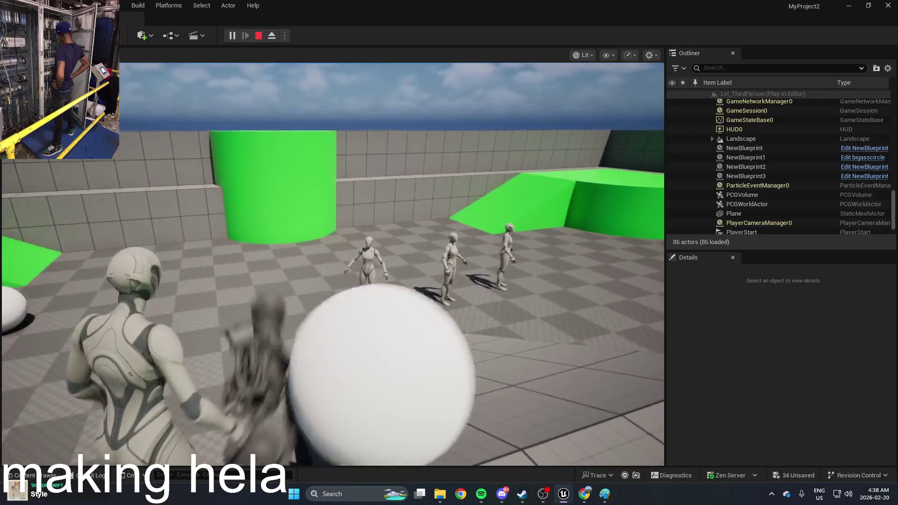
key(w)
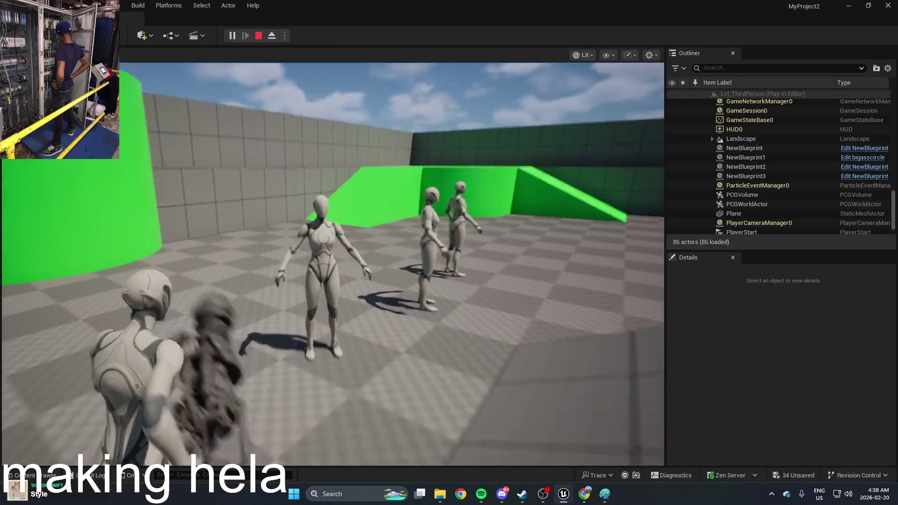
key(w)
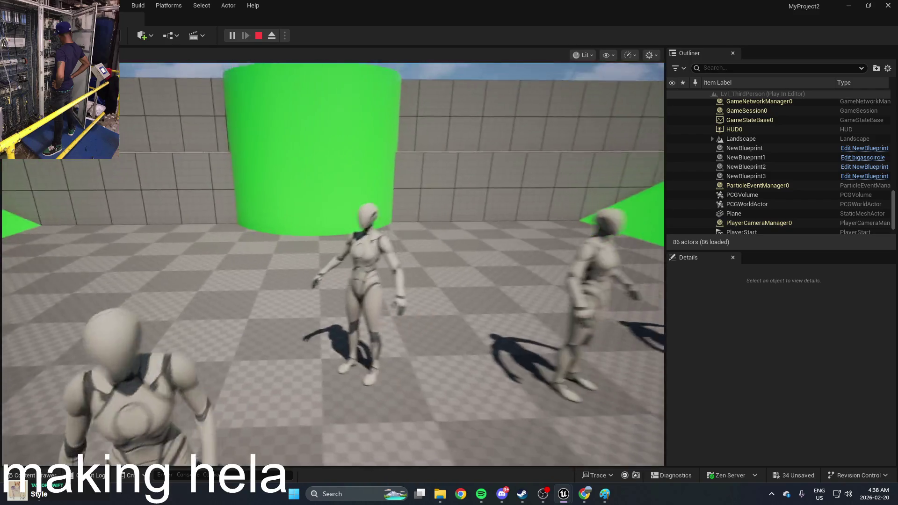
key(Escape)
Set bigasscircle's Set Life Span In Lifespan to 0.8 seconds
key(ctrl+space)
double_click(305, 363)
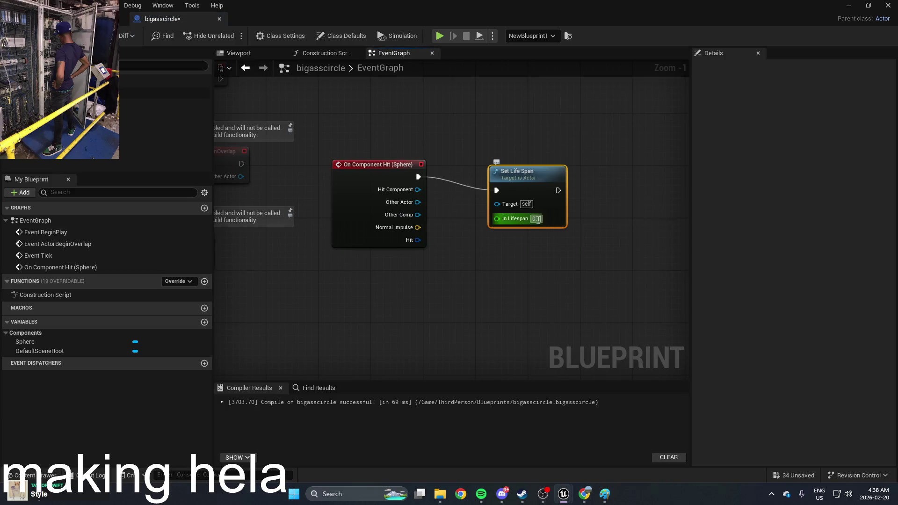
text(8)
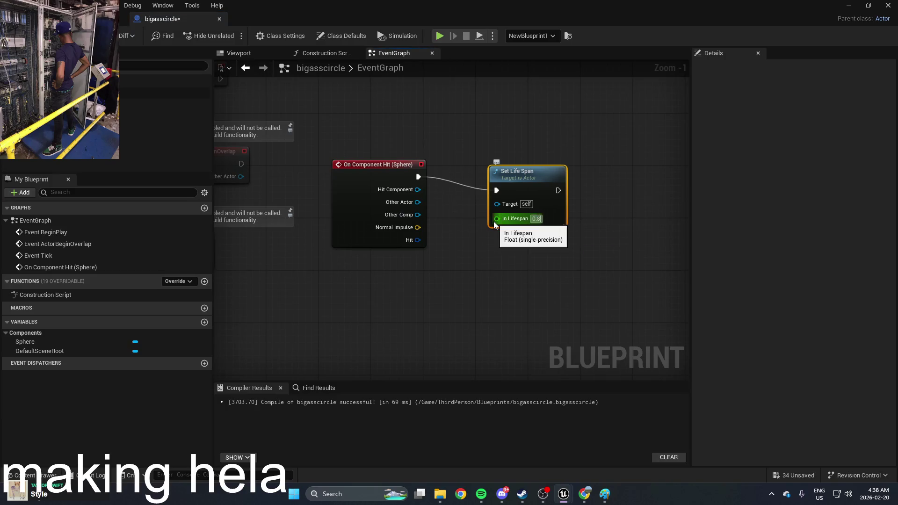
click(612, 201)
scroll(568, 171, down, 2)
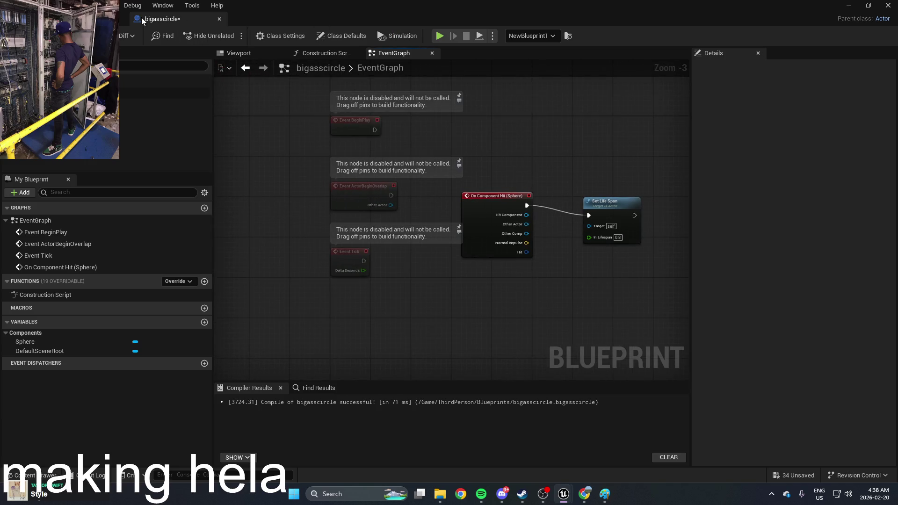
Switch to BP_ThirdPersonCharacter's event graph, framing the spawn nodes
click(124, 19)
scroll(422, 203, up, 3)
drag(428, 200, 469, 186)
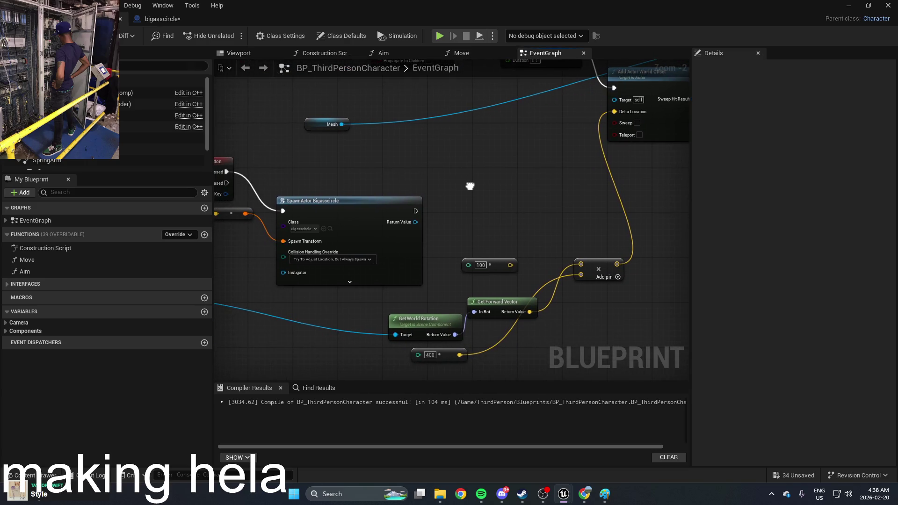
click(847, 5)
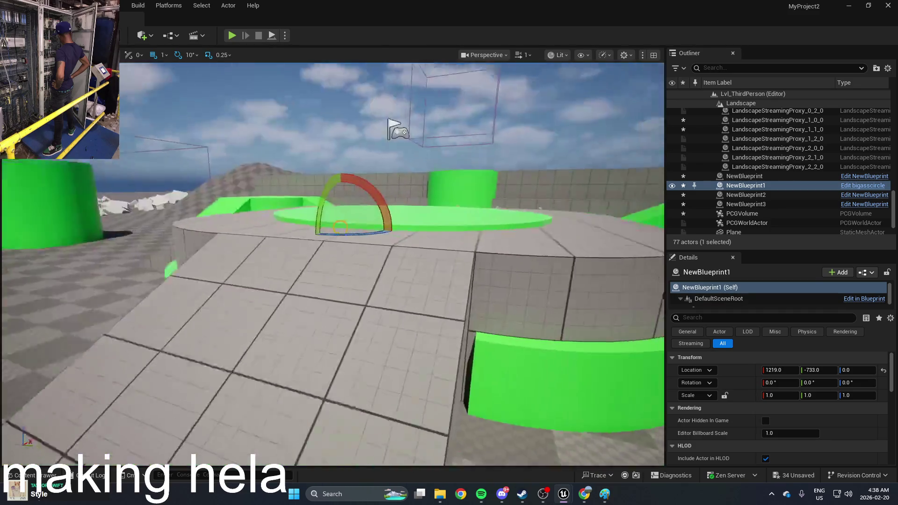
key(ctrl+space)
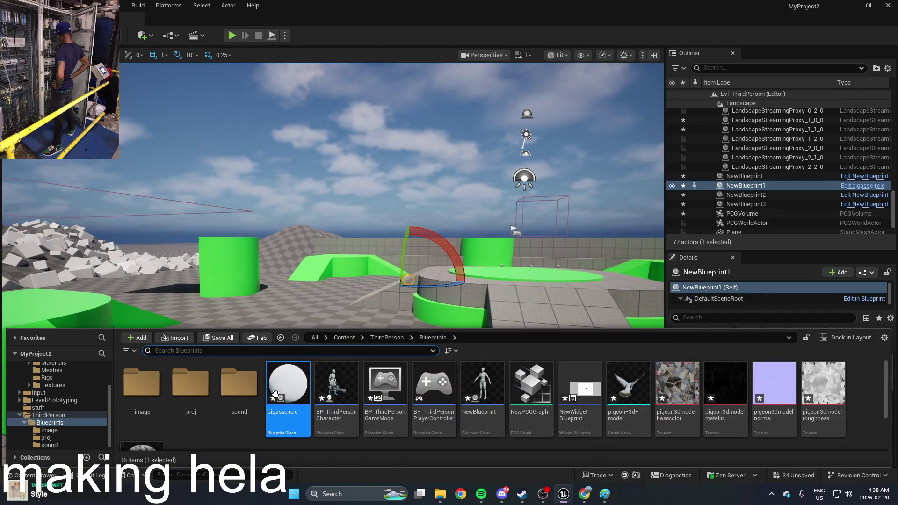
double_click(276, 394)
mouse_move(322, 329)
mouse_down()
mouse_move(558, 316)
mouse_move(483, 298)
mouse_move(351, 235)
mouse_up()
scroll(512, 307, down, 2)
click(239, 53)
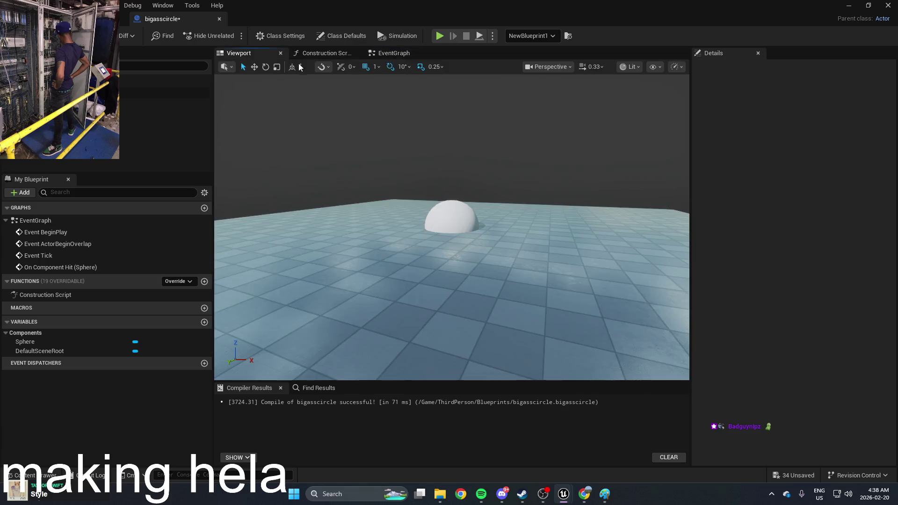
click(327, 53)
click(394, 54)
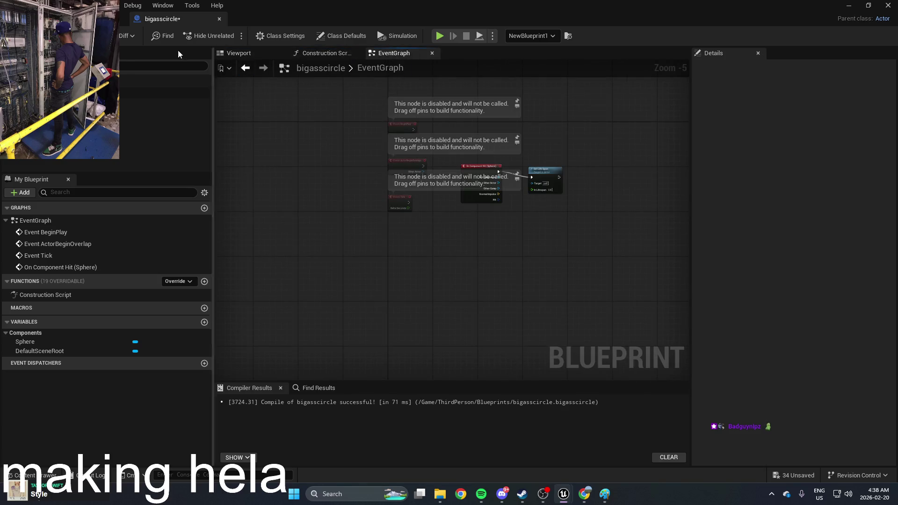
click(70, 18)
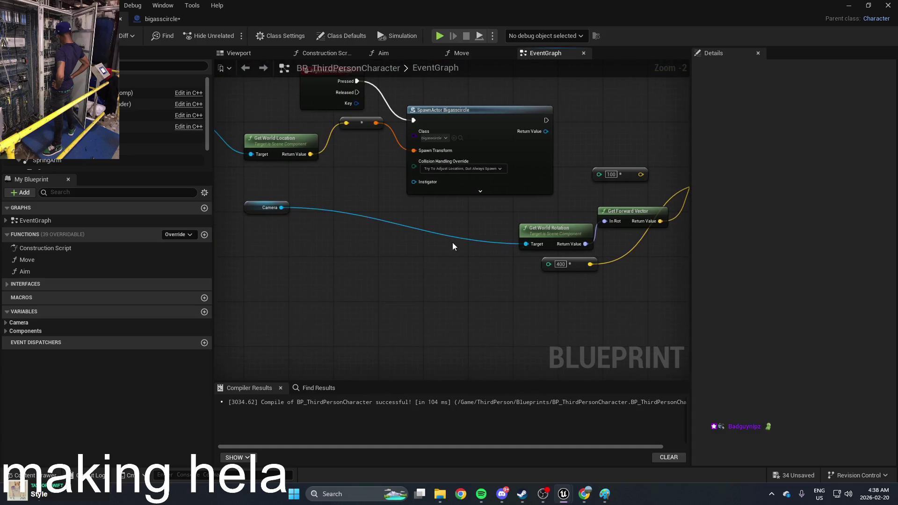
Add a Q key event node to the character's event graph
right_click(499, 240)
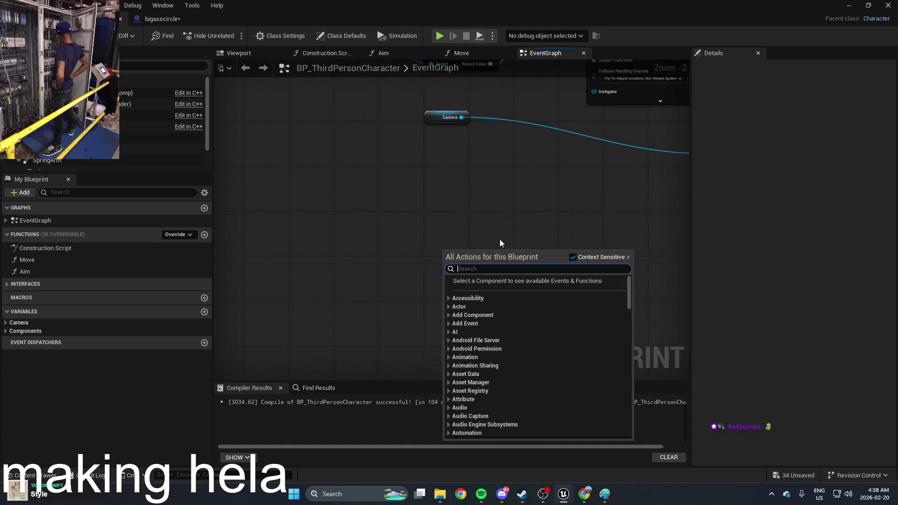
text(q key)
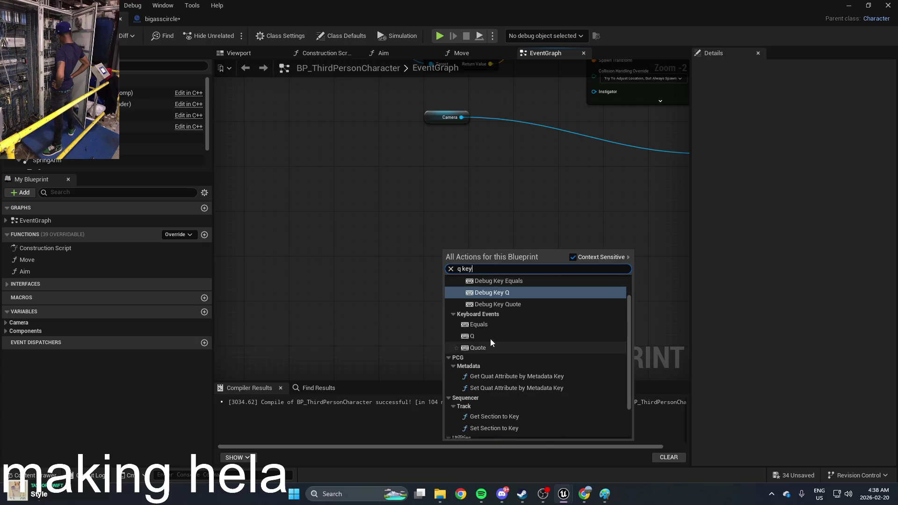
click(478, 344)
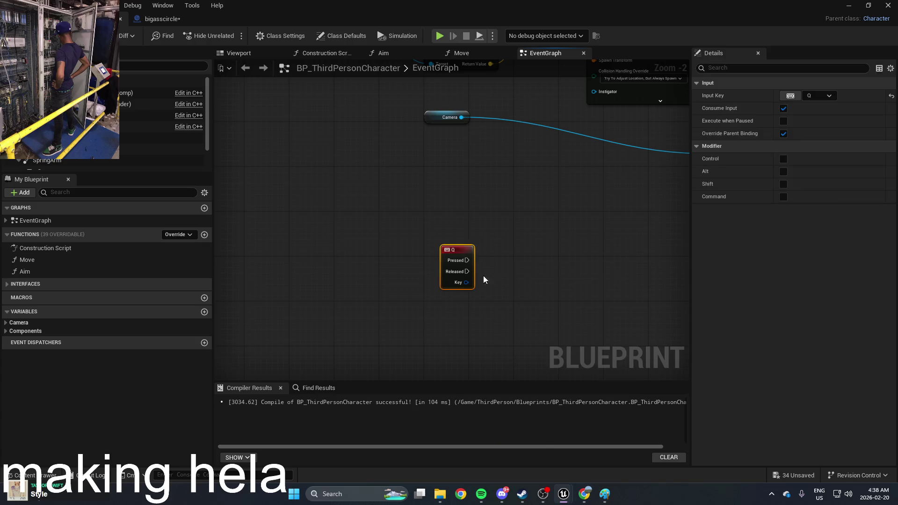
drag(464, 263, 376, 268)
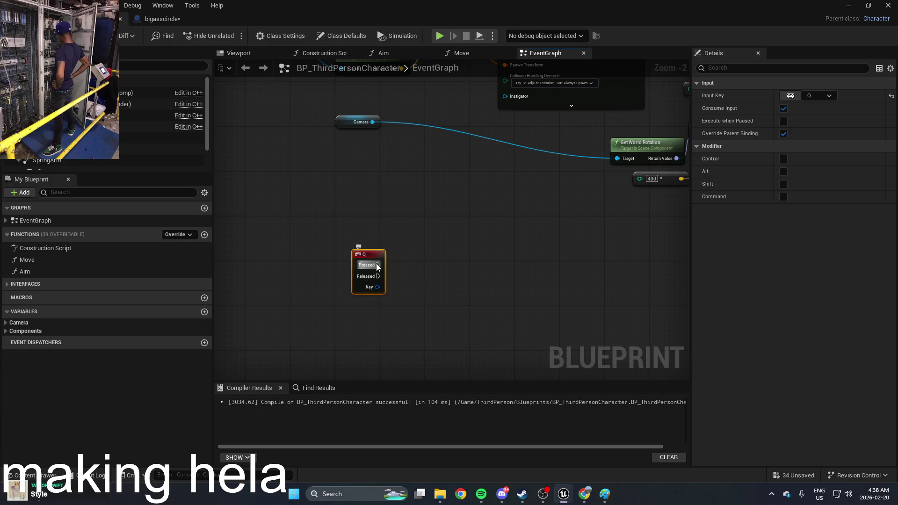
Wire Q Pressed to an Add Actor World Offset node with Z offset 1000
drag(488, 266, 488, 267)
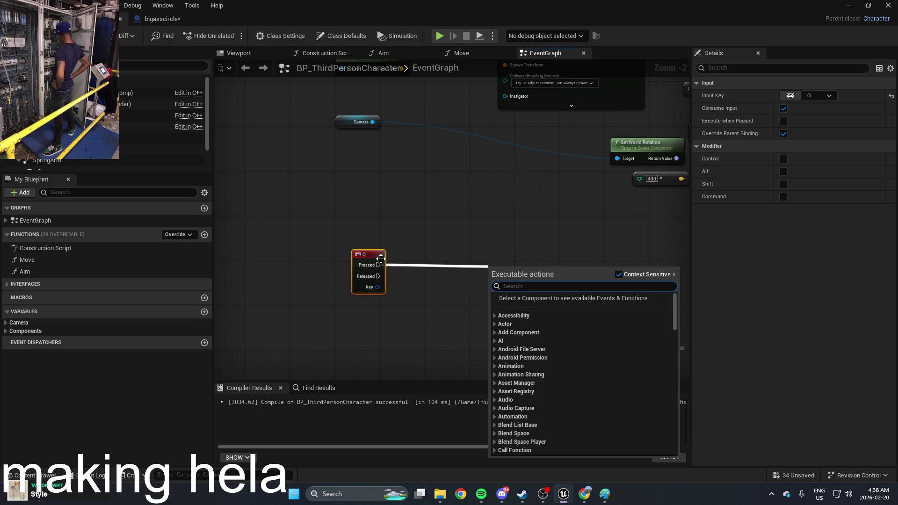
text(se)
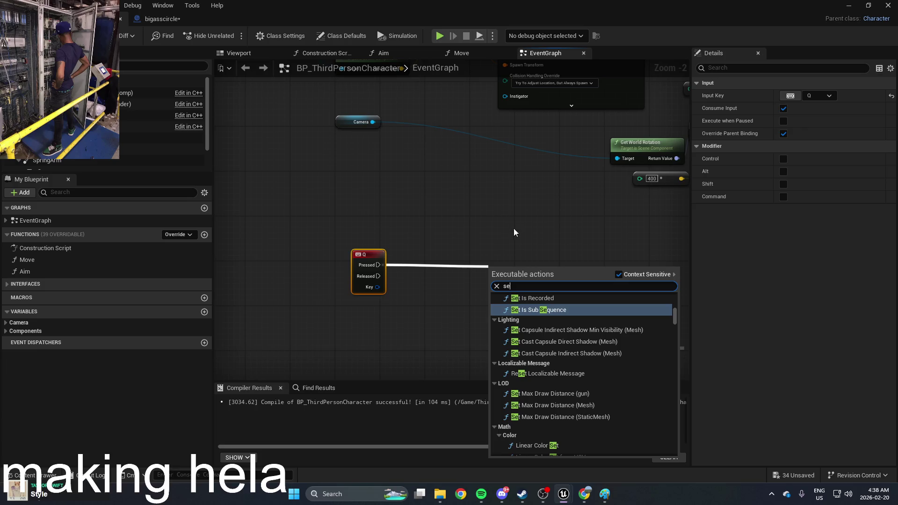
text(t world)
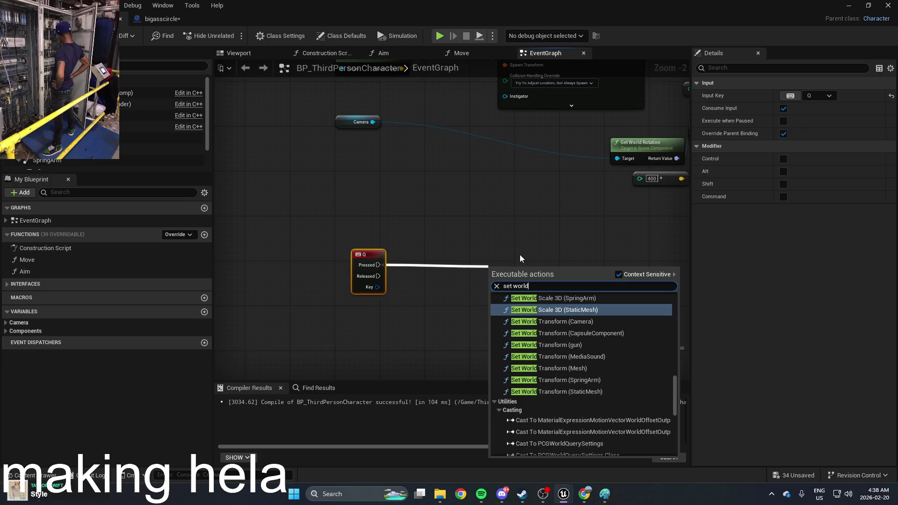
scroll(570, 334, up, 5)
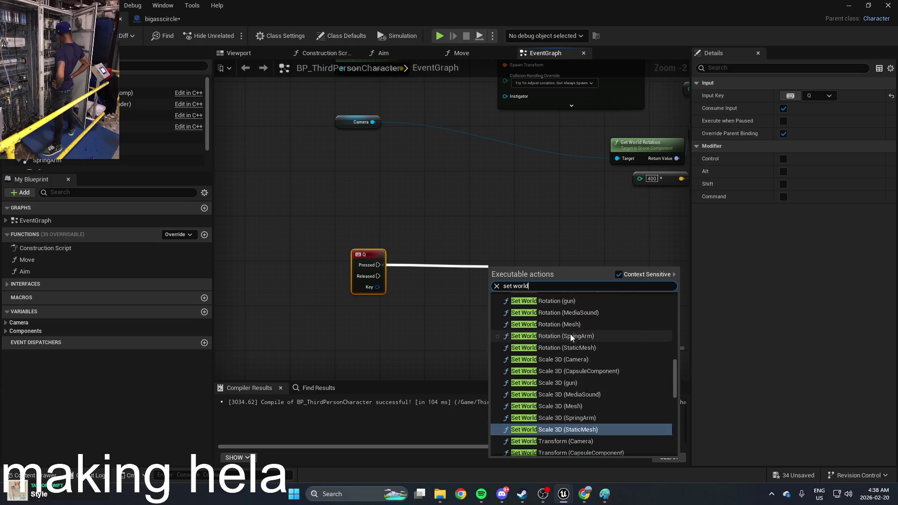
scroll(570, 334, up, 10)
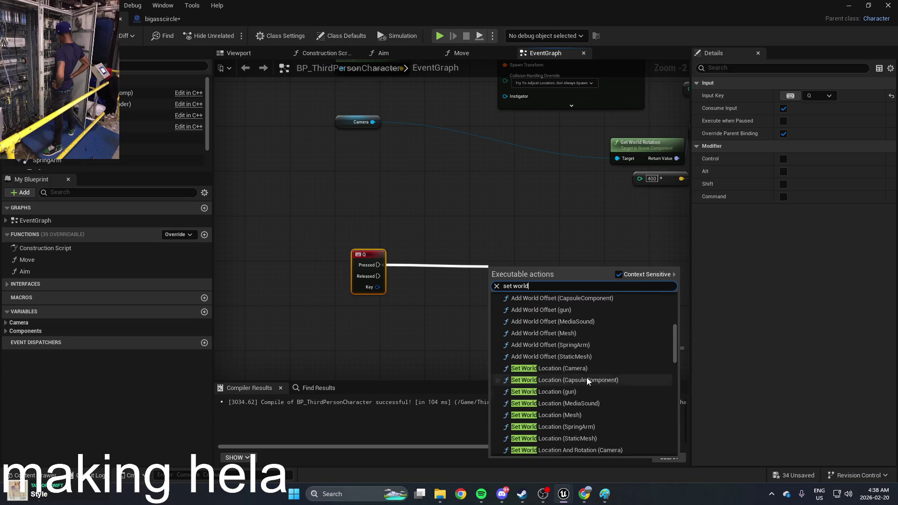
scroll(587, 379, up, 3)
click(585, 355)
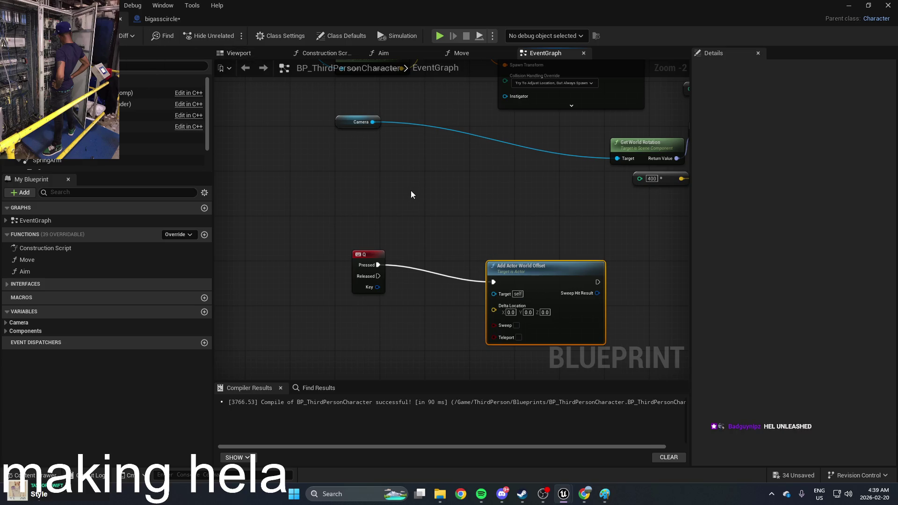
drag(441, 218, 317, 184)
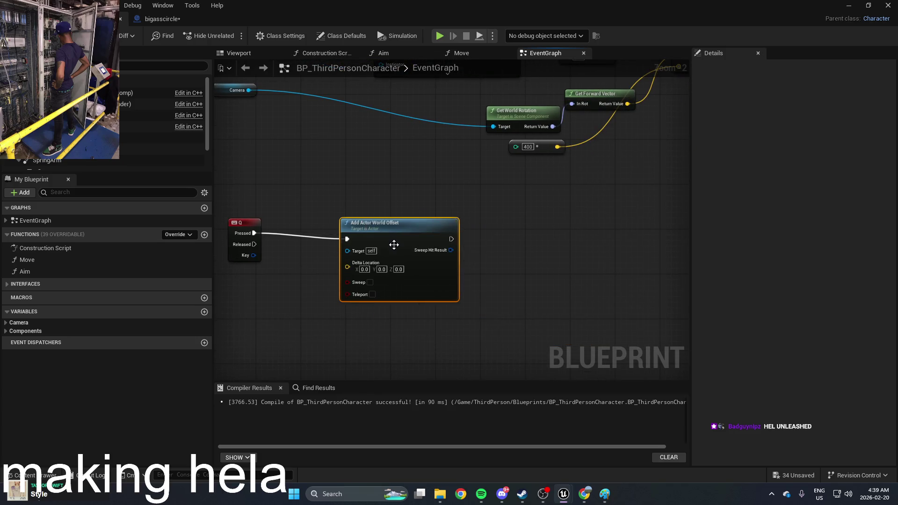
scroll(404, 245, up, 2)
drag(282, 255, 443, 247)
text(1)
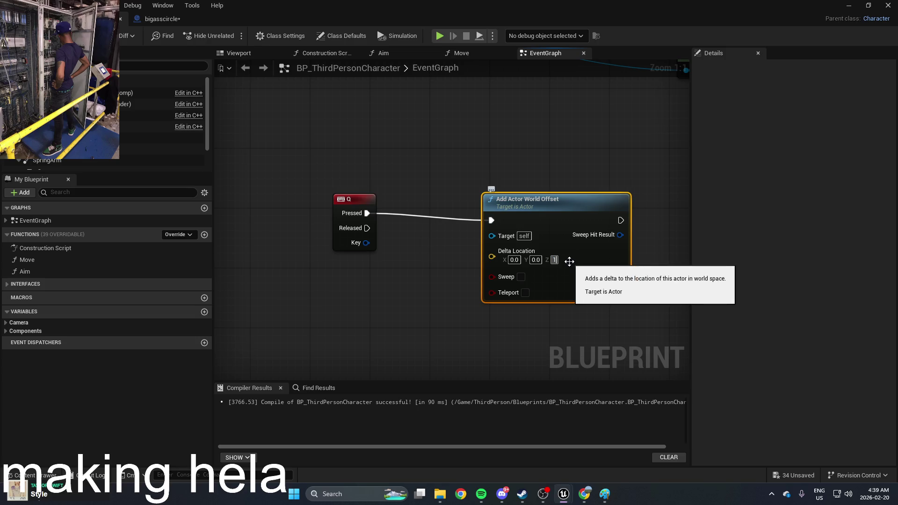
text(000)
key(Return)
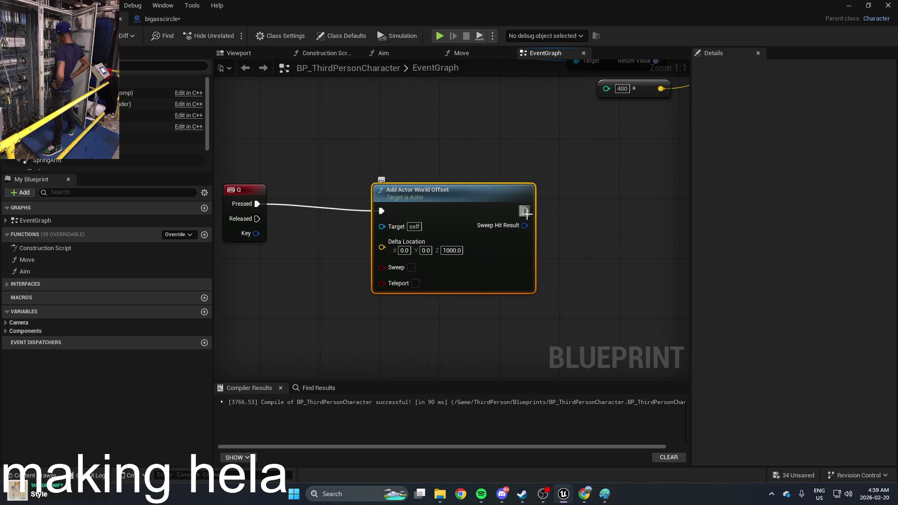
Add a Set Enable Gravity node on the Mesh after the offset, then play-test
drag(526, 211, 609, 219)
text(gravity)
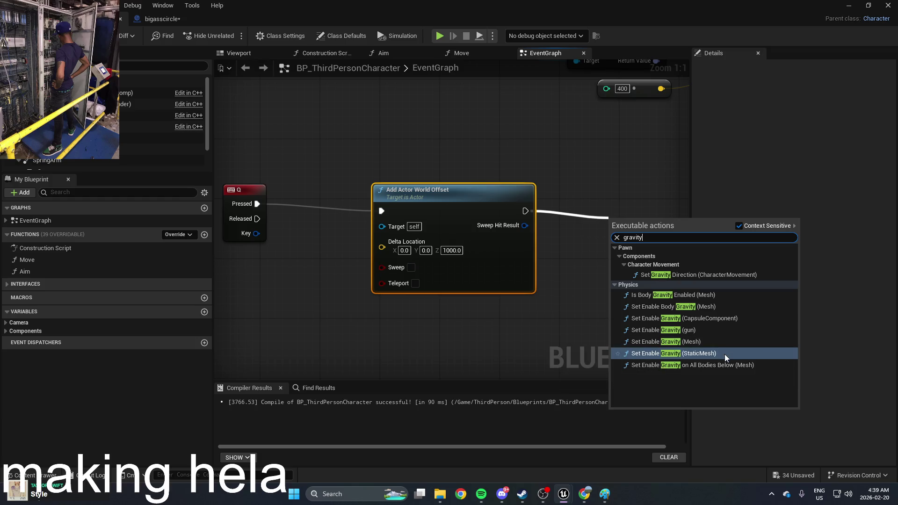
click(720, 342)
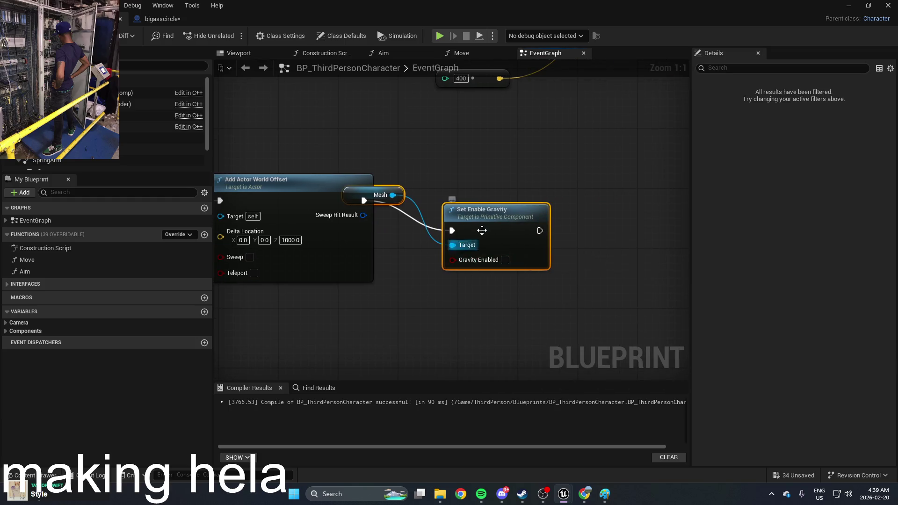
drag(481, 230, 534, 208)
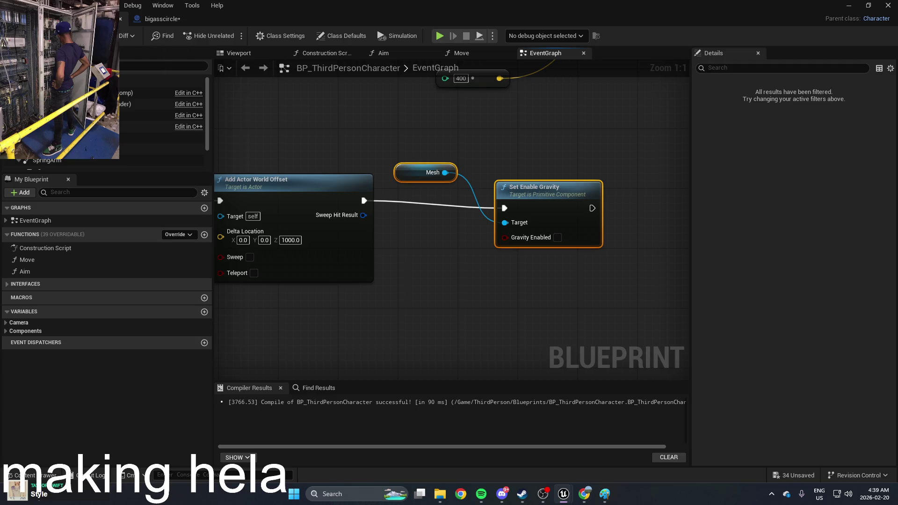
click(61, 19)
click(230, 36)
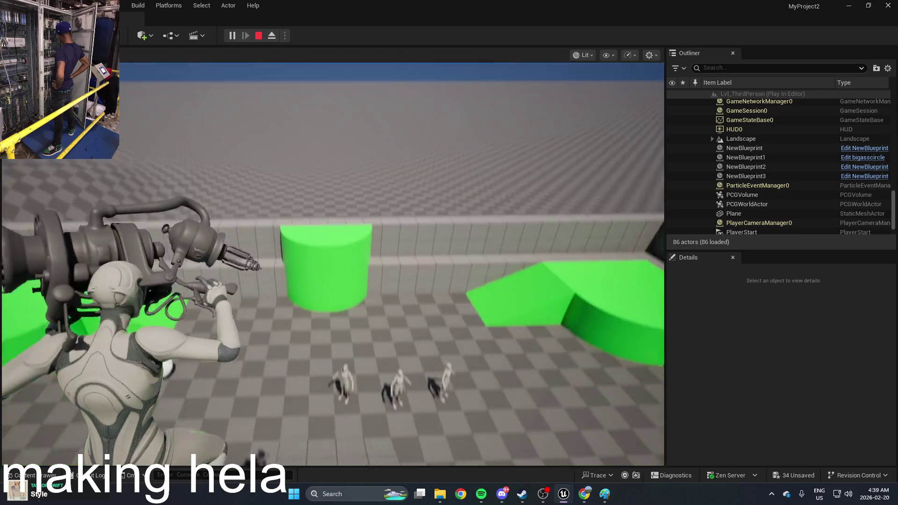
Stop the play-test, open BP_ThirdPersonCharacter, run another play-test and stop it
key(Escape)
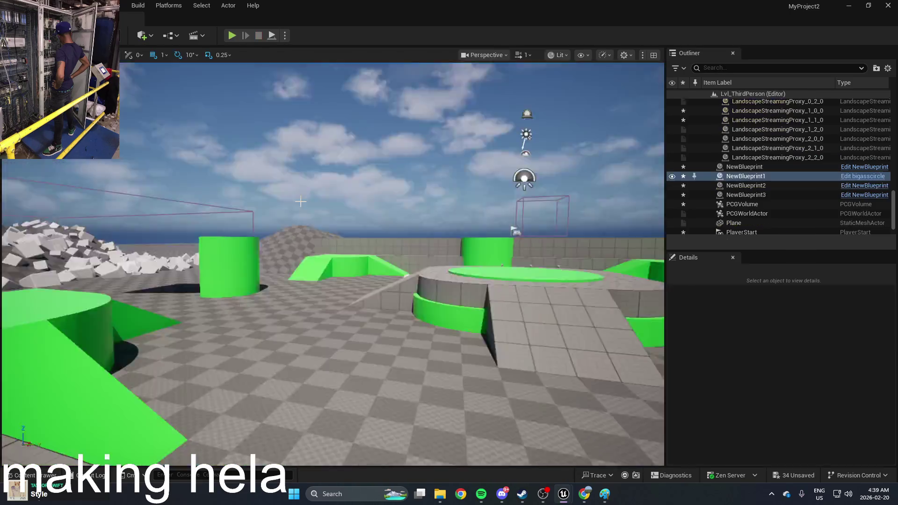
key(ctrl+space)
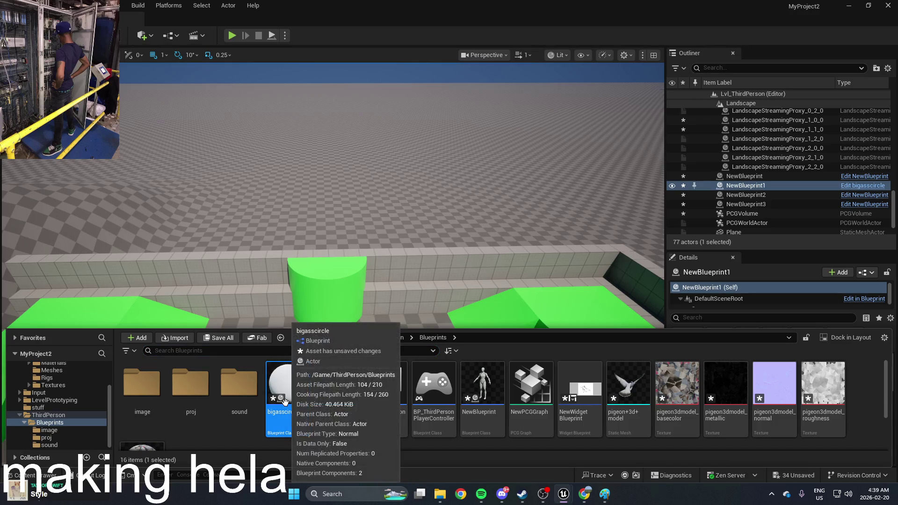
double_click(340, 399)
text(grav)
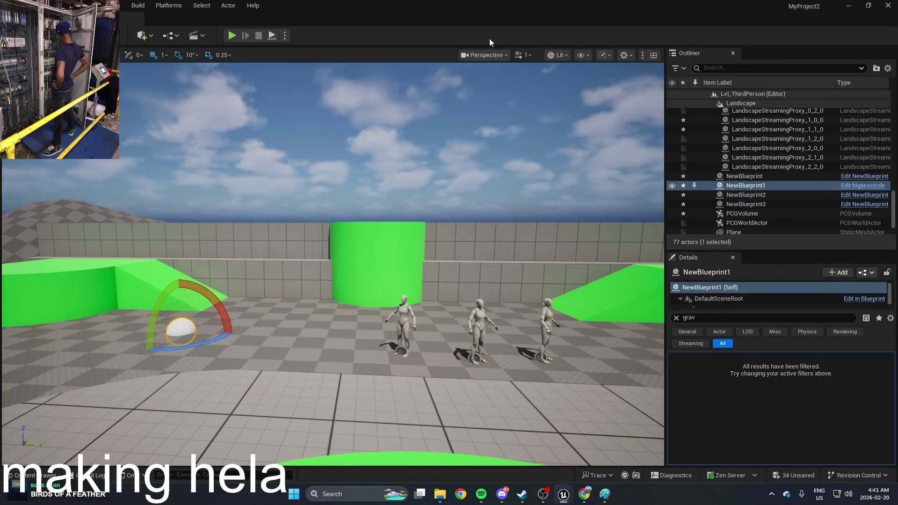
click(232, 35)
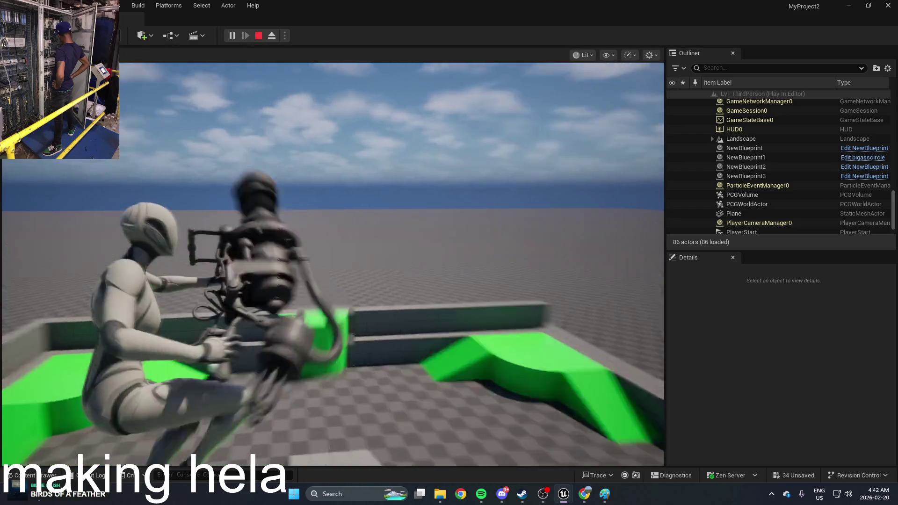
key(Escape)
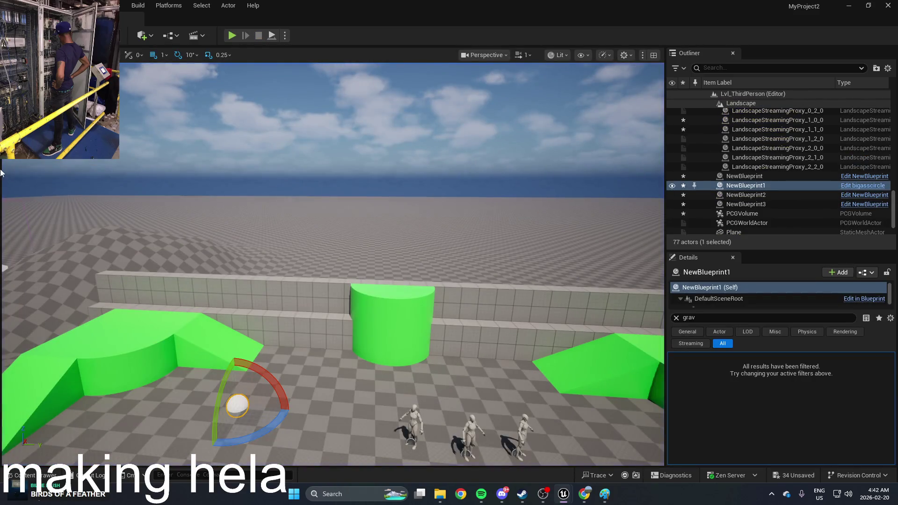
key(ctrl+space)
Open BP_ThirdPersonCharacter and delete the Updated Primitive and Character Movement getters
double_click(335, 393)
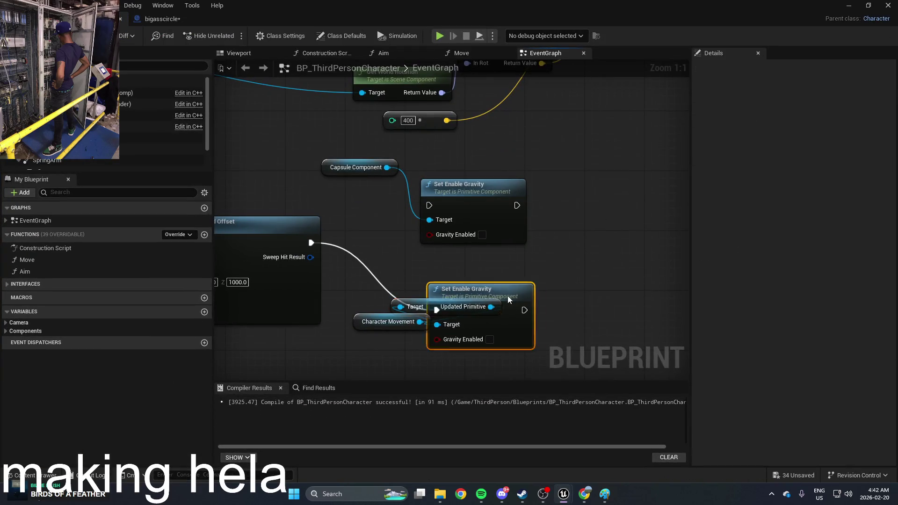
drag(509, 297, 590, 290)
click(435, 299)
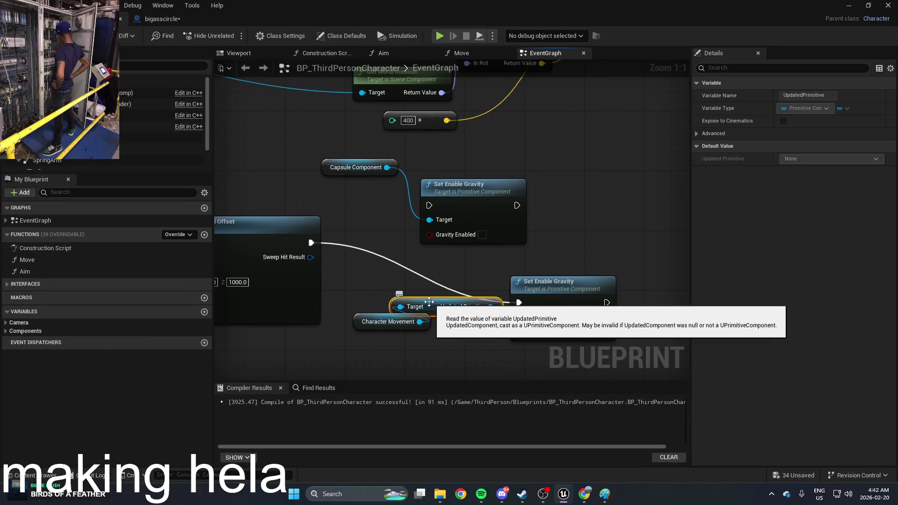
key(Delete)
click(399, 318)
key(Delete)
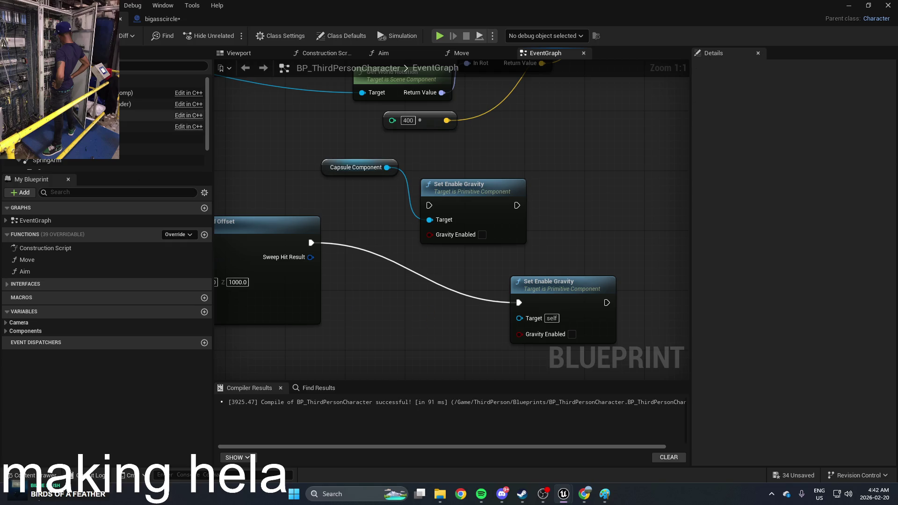
Plug the CapsuleComponent into the Set Enable Gravity node's Target
click(140, 126)
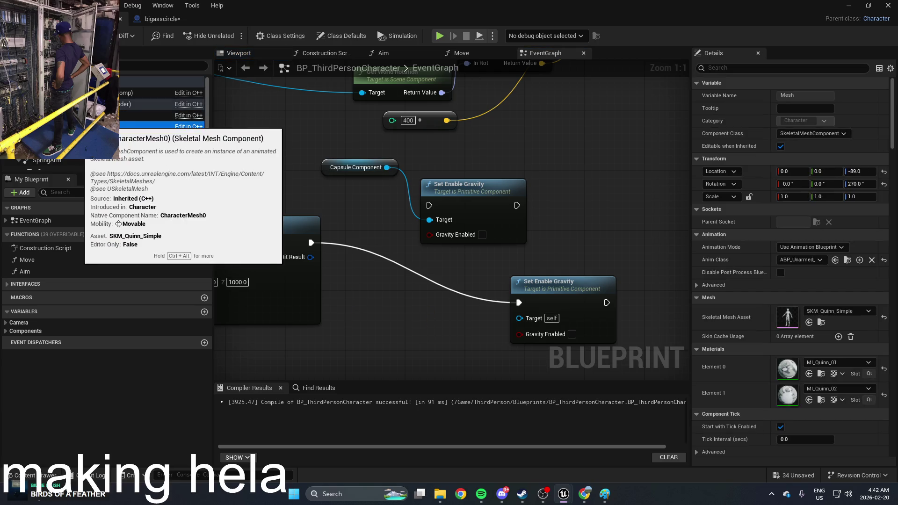
click(187, 104)
mouse_move(187, 103)
mouse_down()
mouse_move(190, 118)
mouse_move(475, 265)
mouse_up()
drag(520, 321, 520, 320)
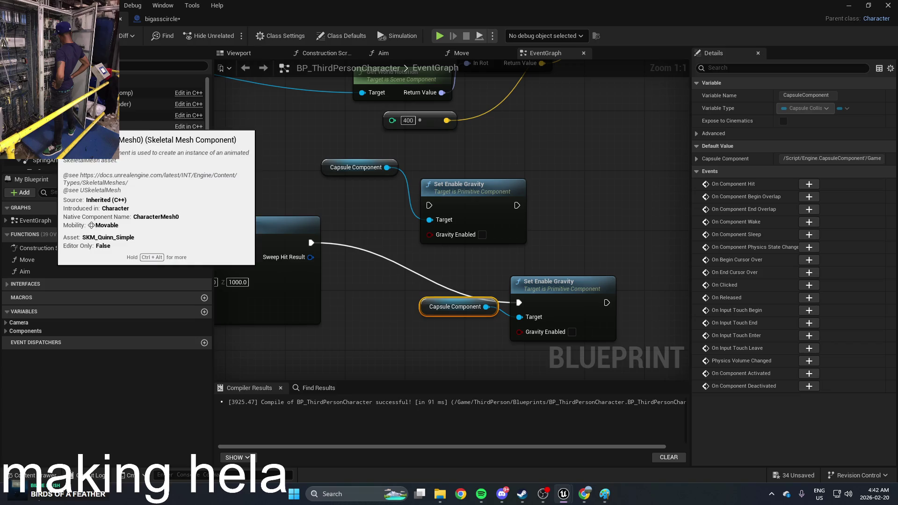
Drag a Mesh reference into the graph beside the Set Enable Gravity nodes
click(70, 126)
scroll(70, 117, down, 1)
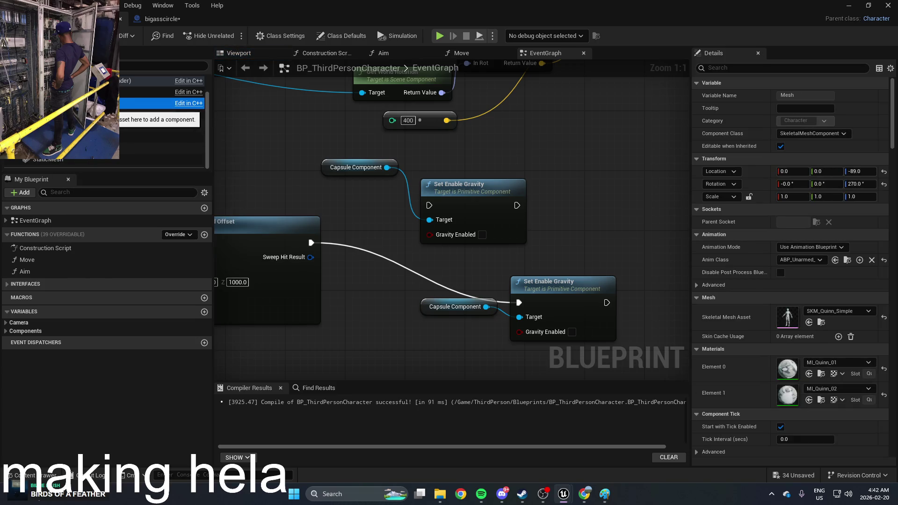
drag(93, 103, 419, 239)
mouse_move(416, 281)
mouse_down()
mouse_move(576, 231)
mouse_move(430, 219)
mouse_move(606, 303)
mouse_up()
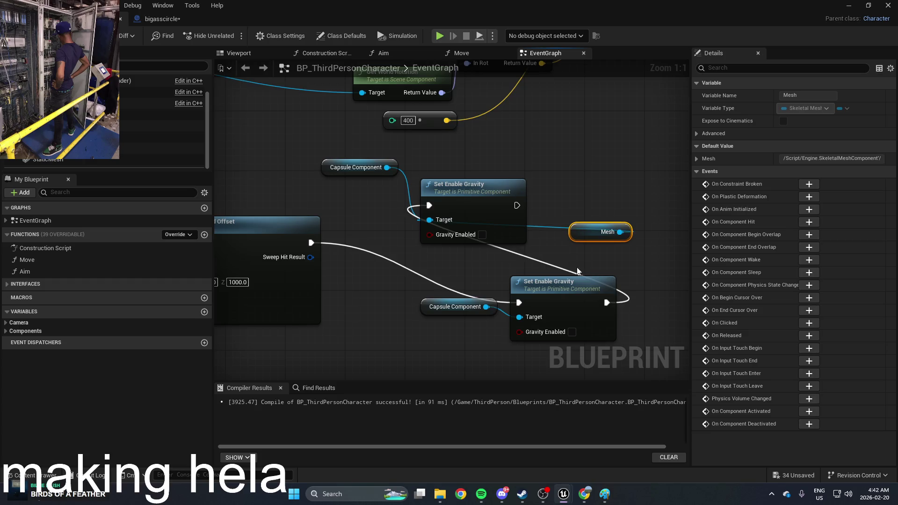
drag(495, 199, 606, 177)
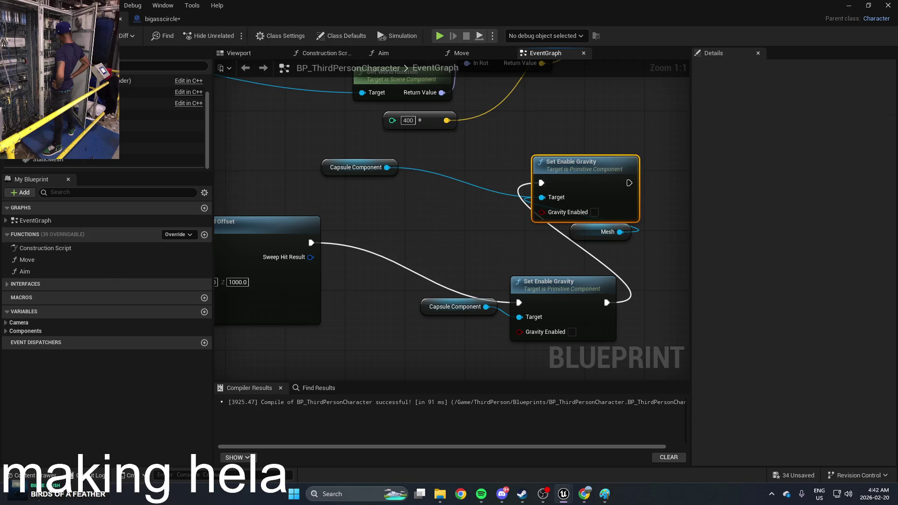
click(848, 6)
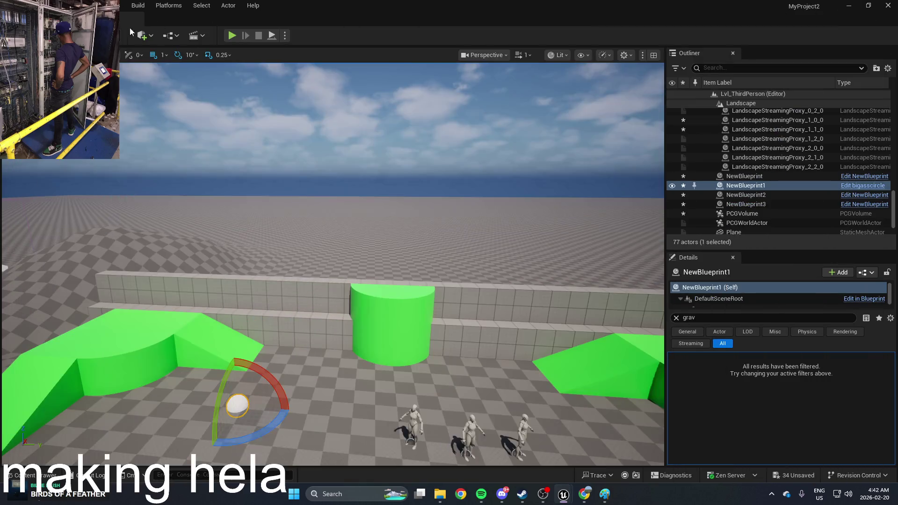
Play-test the level, moving the character toward the white ball
click(231, 36)
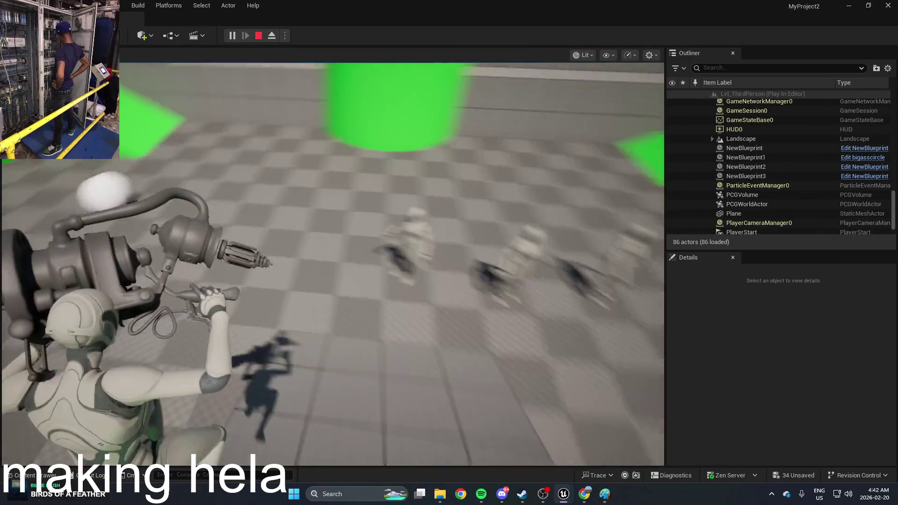
key(w)
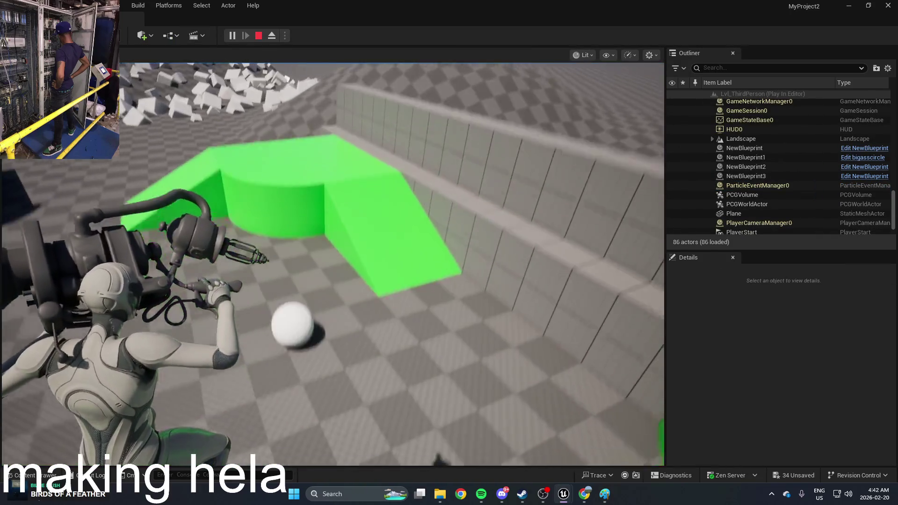
key(w)
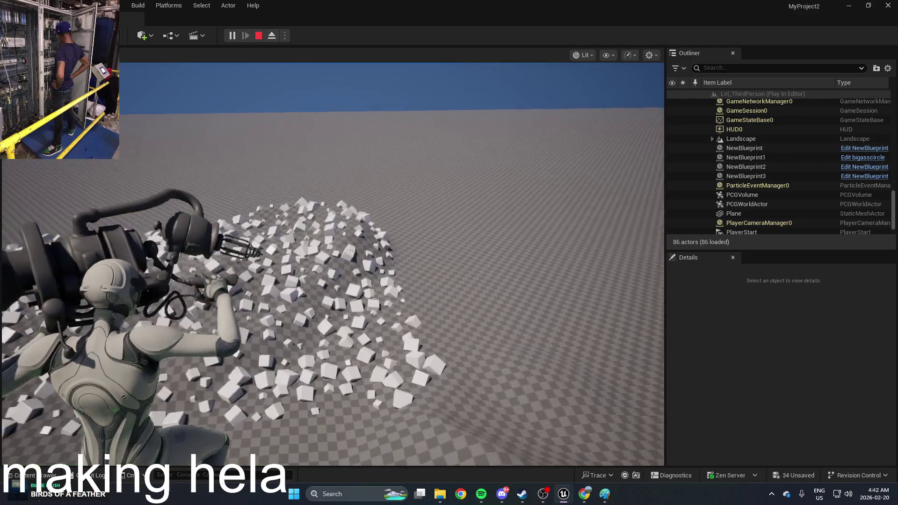
key(Escape)
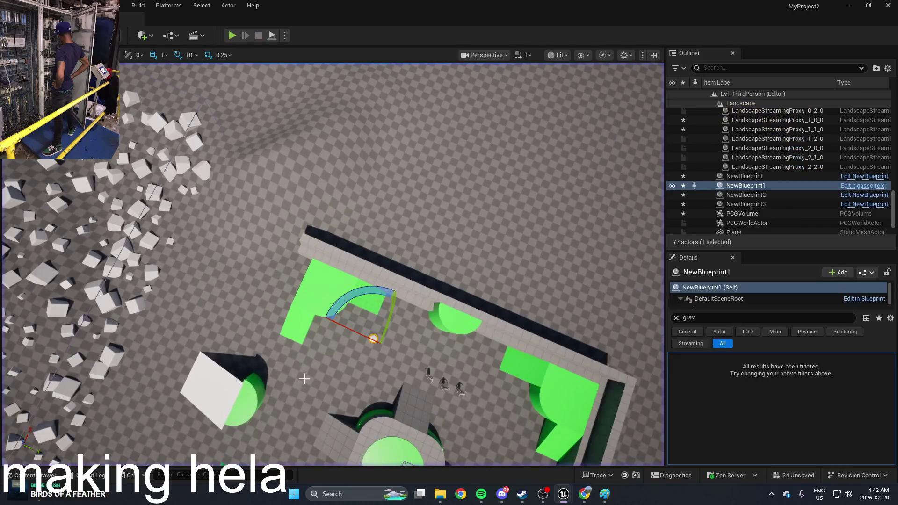
Reopen the character blueprint and delete the gravity, capsule and Mesh nodes
key(ctrl+space)
double_click(362, 390)
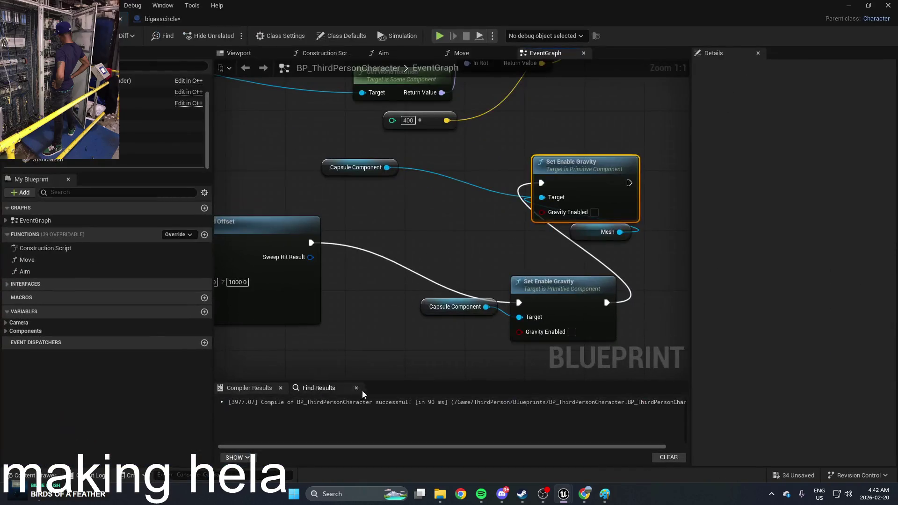
scroll(530, 280, down, 2)
mouse_move(591, 330)
mouse_down()
mouse_move(413, 195)
mouse_move(415, 184)
mouse_up()
key(Delete)
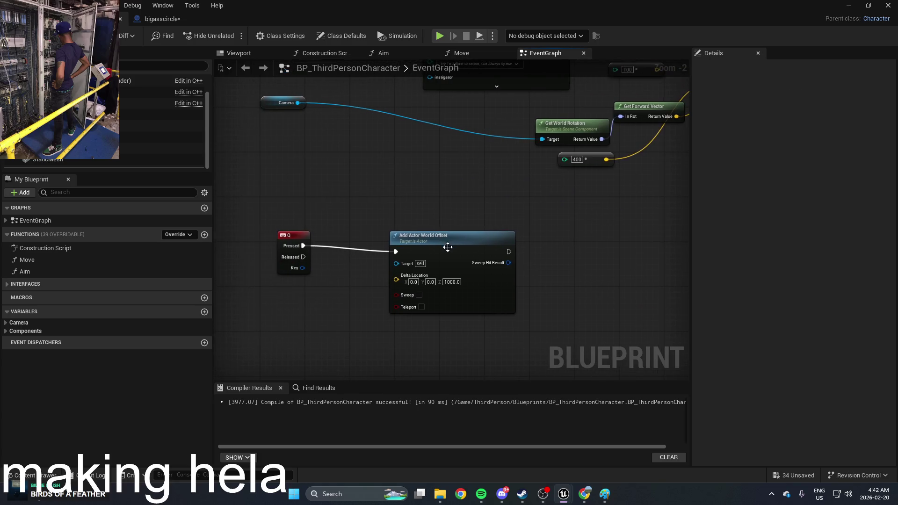
drag(453, 248, 508, 251)
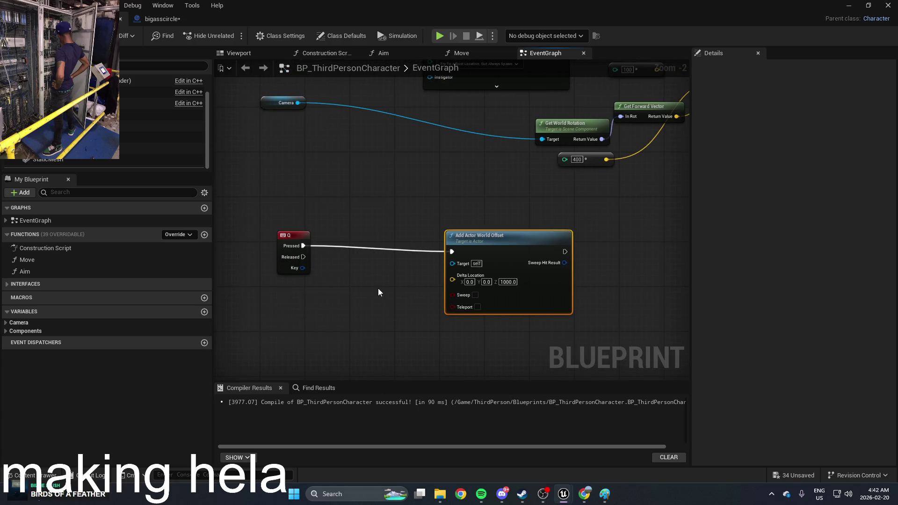
mouse_move(488, 249)
mouse_down()
mouse_move(504, 239)
mouse_move(476, 235)
mouse_move(470, 246)
mouse_up()
Insert a While Loop between Q Pressed and Add Actor World Offset via Loop Body
right_click(413, 217)
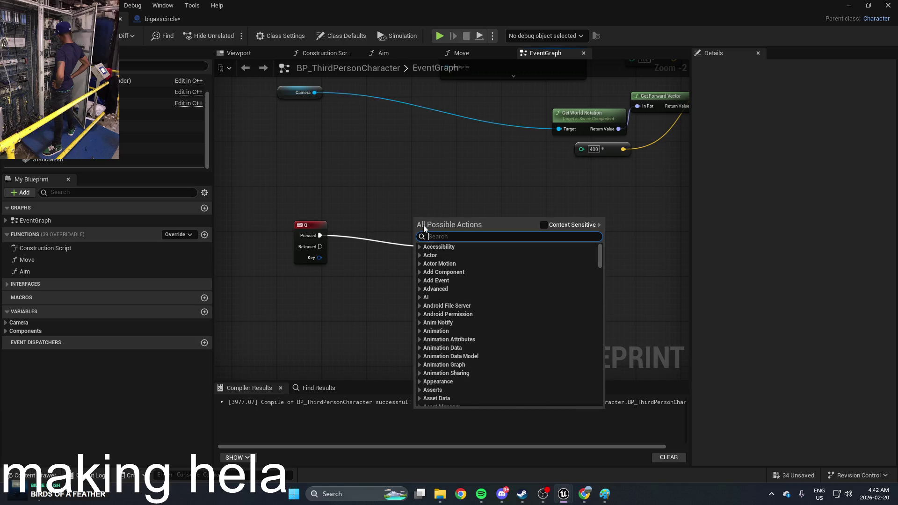
text(whil)
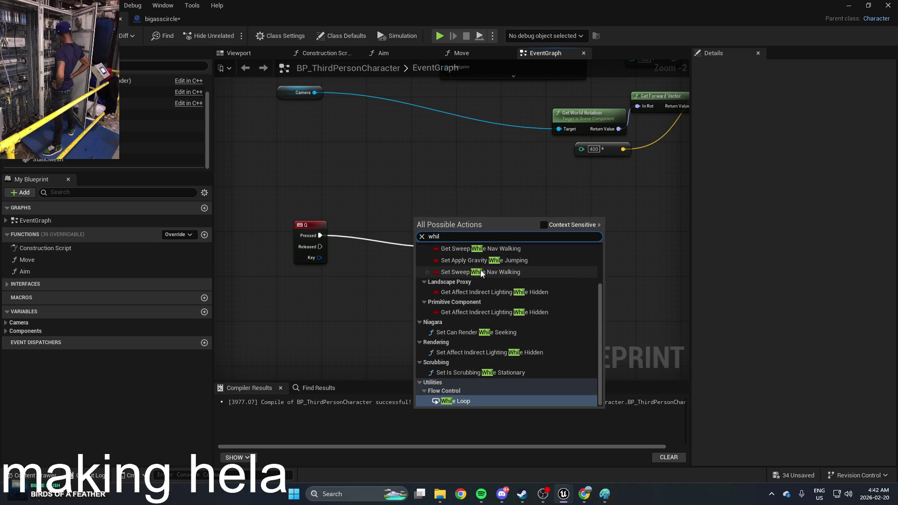
click(473, 402)
drag(514, 225, 578, 223)
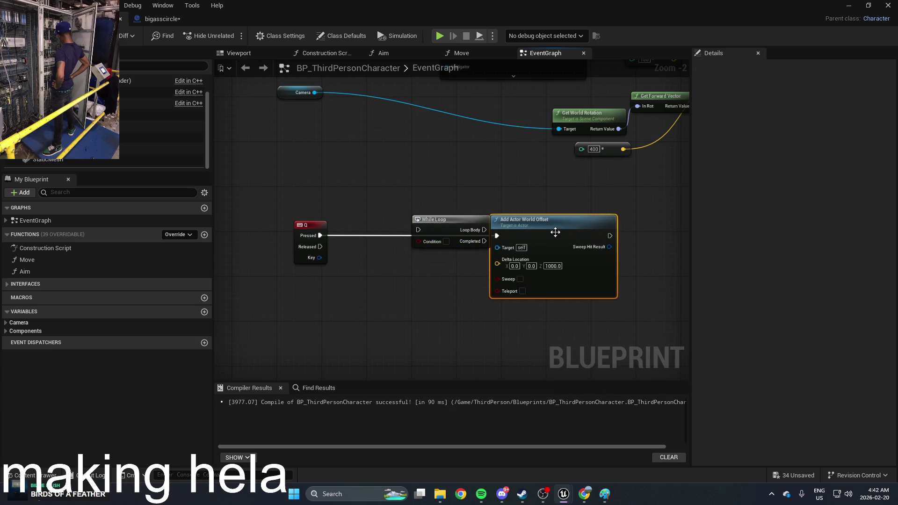
mouse_move(454, 229)
mouse_down()
mouse_move(421, 262)
mouse_move(319, 235)
mouse_up()
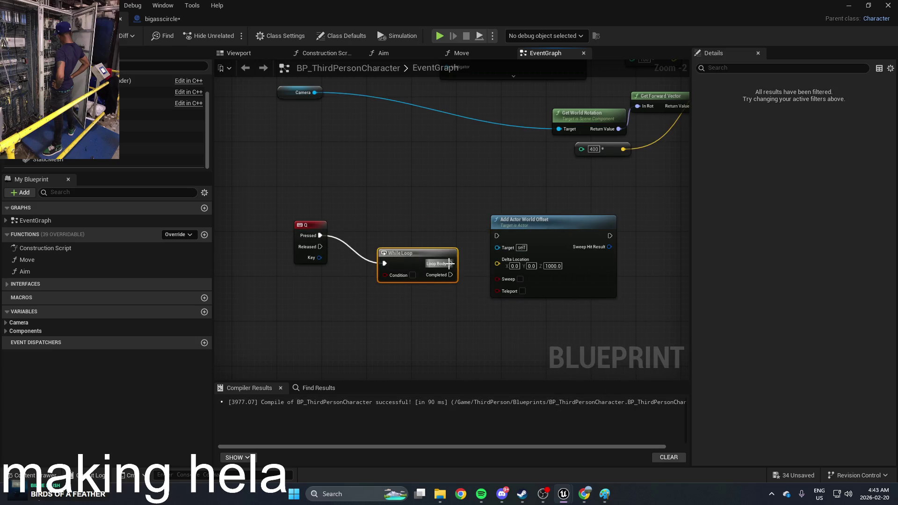
drag(450, 263, 493, 237)
mouse_move(440, 276)
mouse_down()
mouse_move(474, 263)
mouse_move(472, 293)
mouse_up()
click(454, 328)
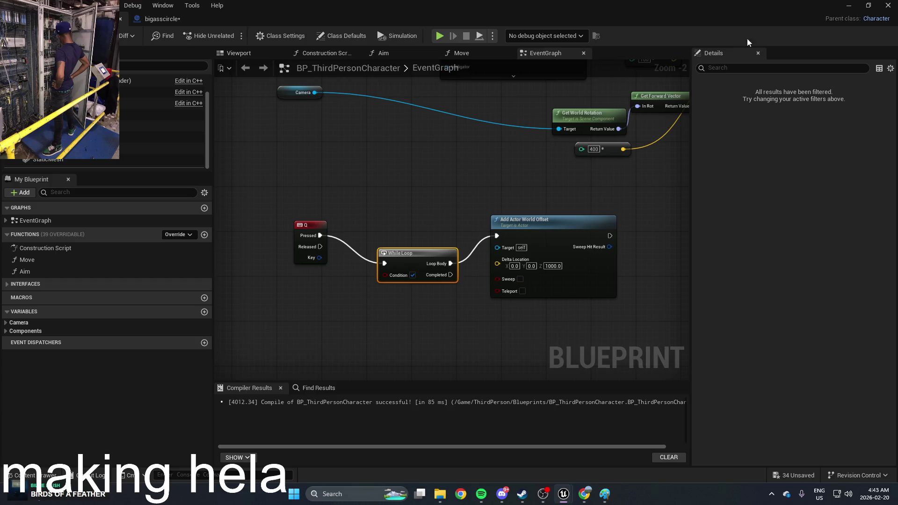
Play-test, close the infinite-loop message log and reopen the character blueprint
click(850, 5)
click(233, 36)
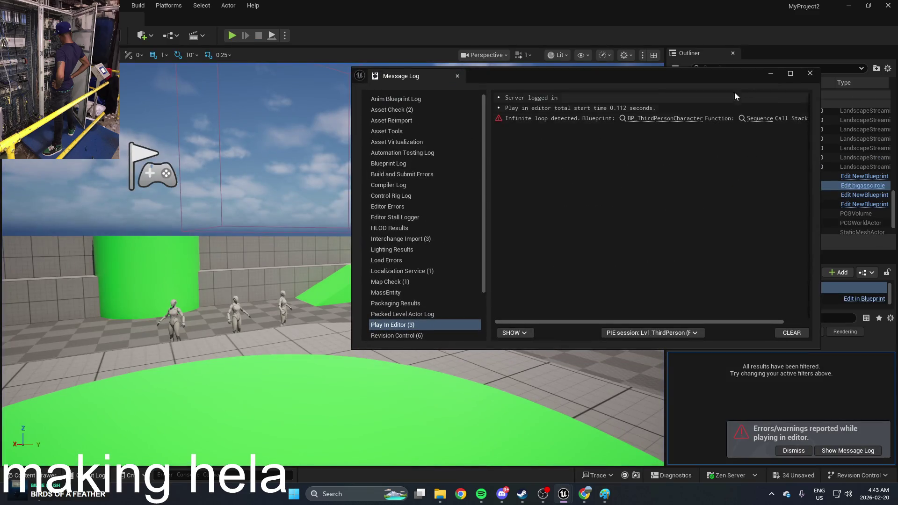
click(810, 73)
key(ctrl+space)
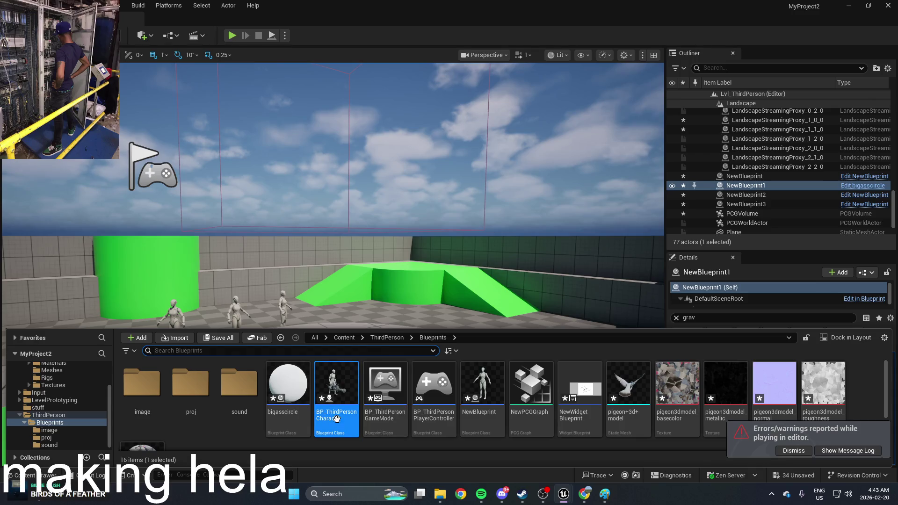
double_click(330, 409)
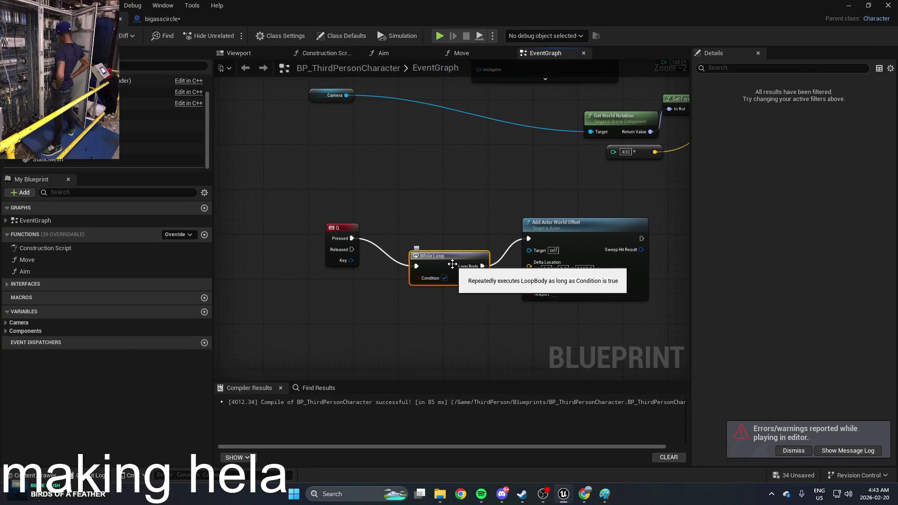
Replace the While Loop with a fresh one wired from Q Pressed, Completed left unconnected
key(Delete)
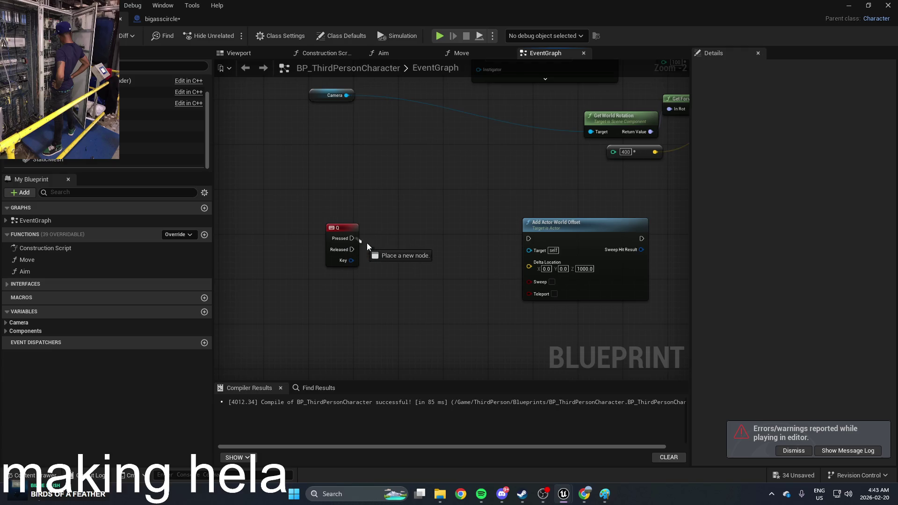
drag(445, 259, 475, 251)
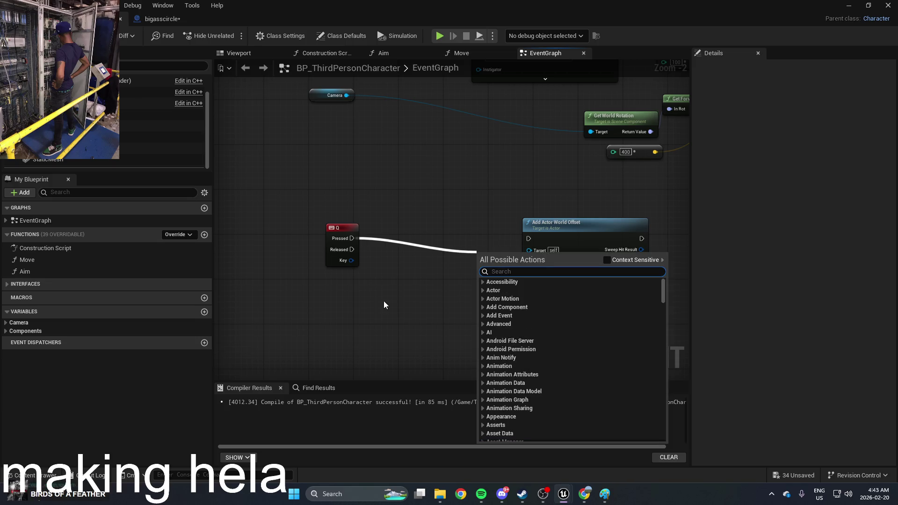
text(while)
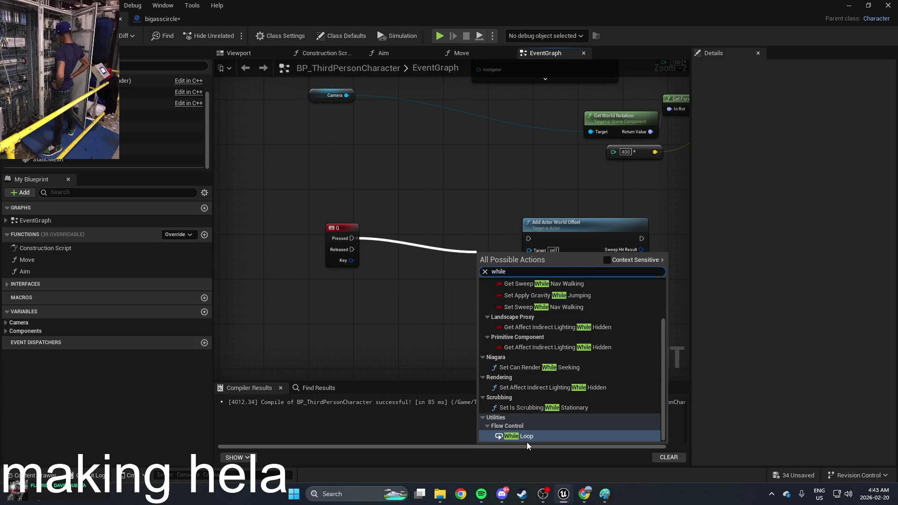
click(526, 439)
drag(490, 268, 384, 299)
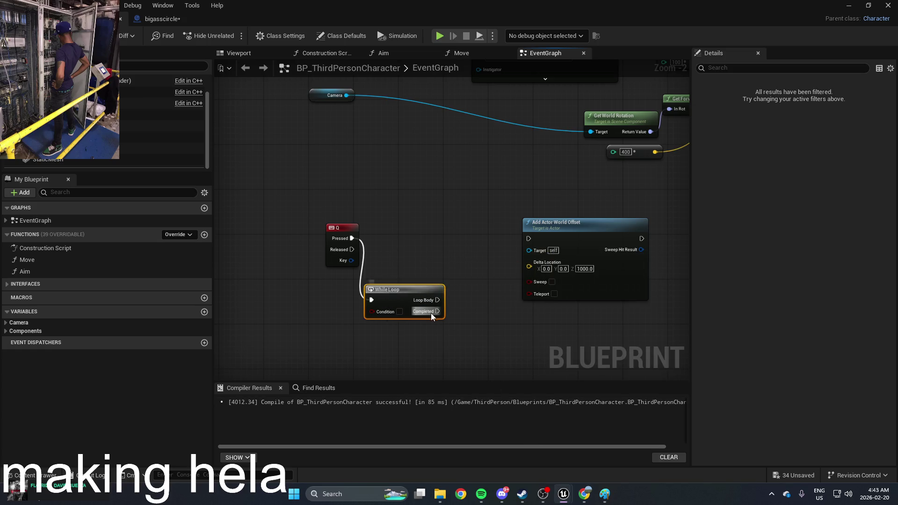
mouse_move(437, 312)
mouse_down()
mouse_move(486, 344)
mouse_move(491, 327)
mouse_up()
click(385, 326)
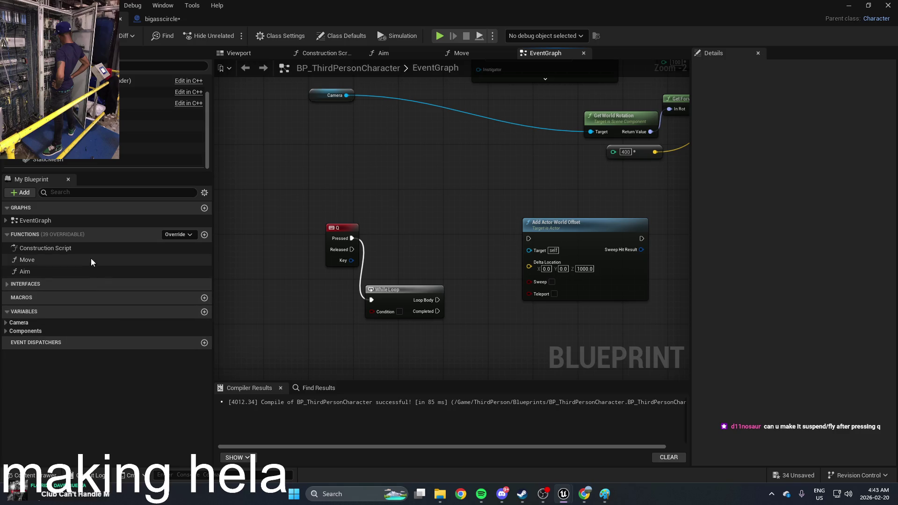
Create Boolean variable ultOver, wire its getter into the While Loop's Condition, and compile
click(203, 311)
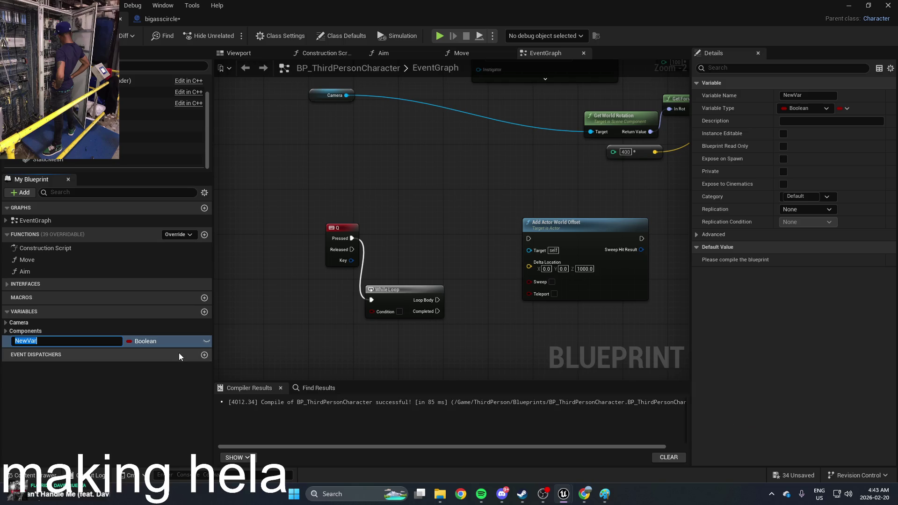
text(ul)
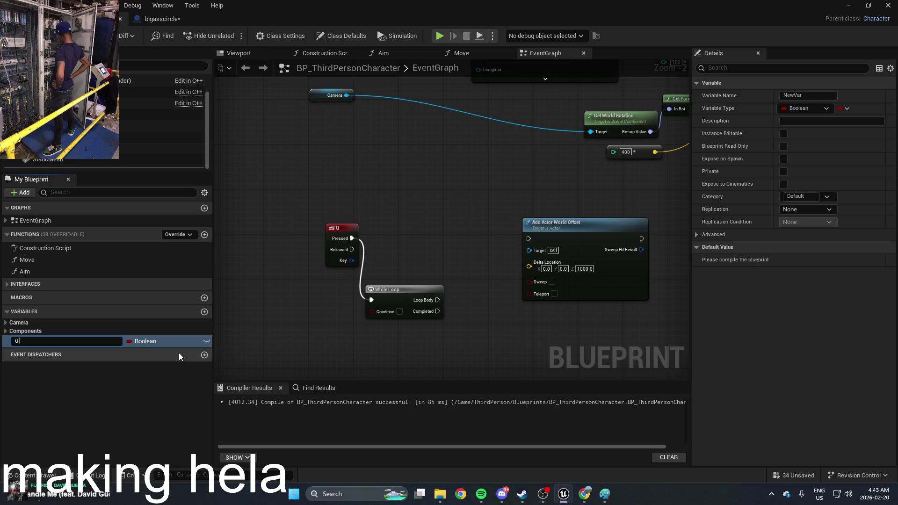
text(tOver)
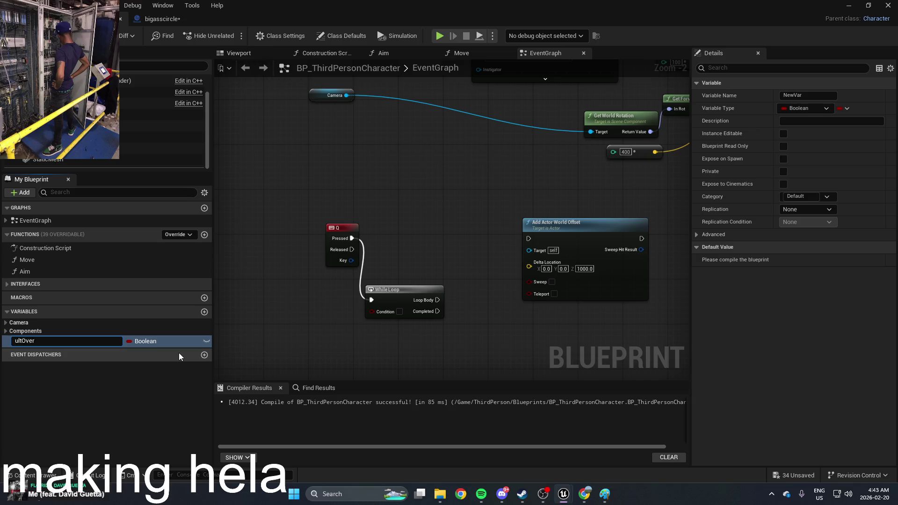
key(Return)
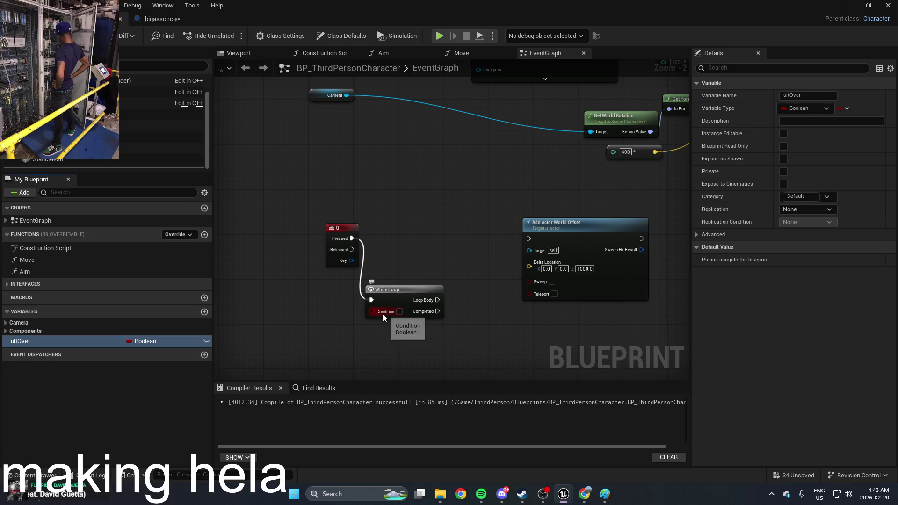
mouse_move(403, 296)
mouse_down()
mouse_move(425, 284)
mouse_move(373, 310)
mouse_up()
click(385, 322)
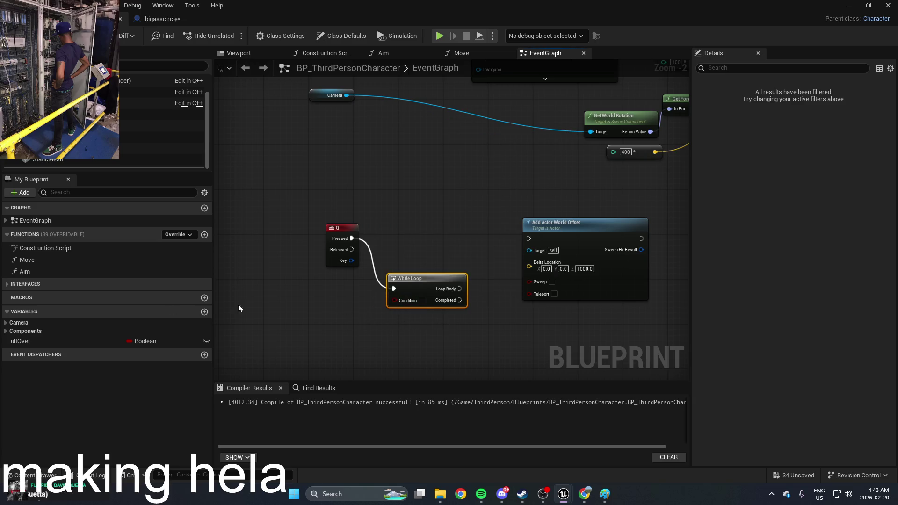
drag(89, 341, 357, 304)
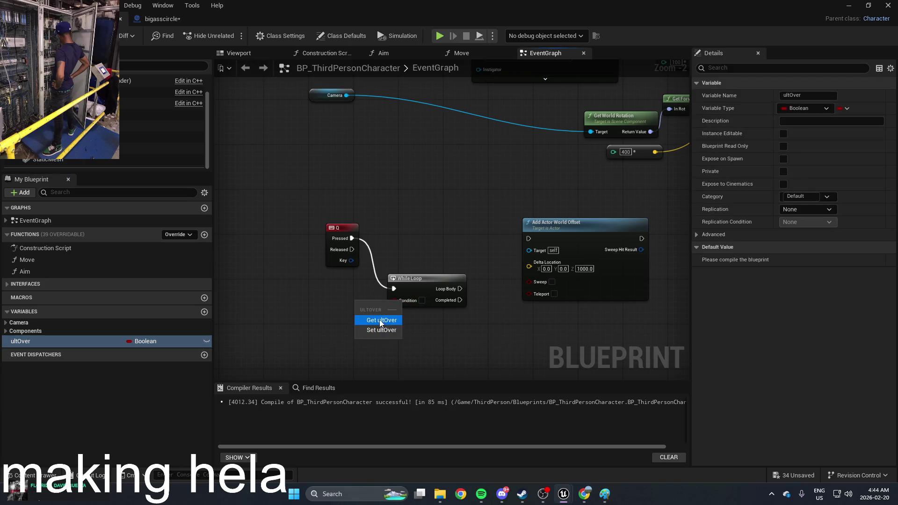
click(381, 319)
mouse_move(368, 303)
mouse_down()
mouse_move(406, 301)
mouse_move(395, 300)
mouse_up()
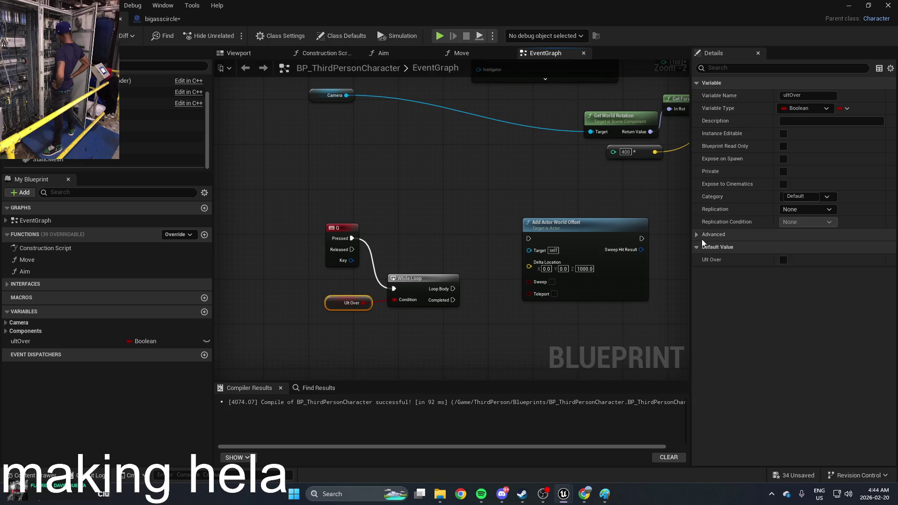
key(F7)
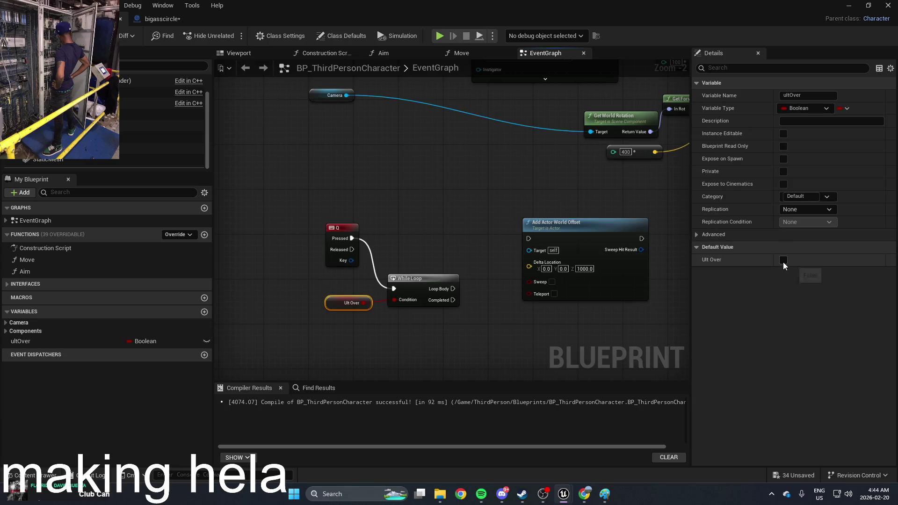
Connect the While Loop's Loop Body to Add Actor World Offset
drag(566, 243, 542, 221)
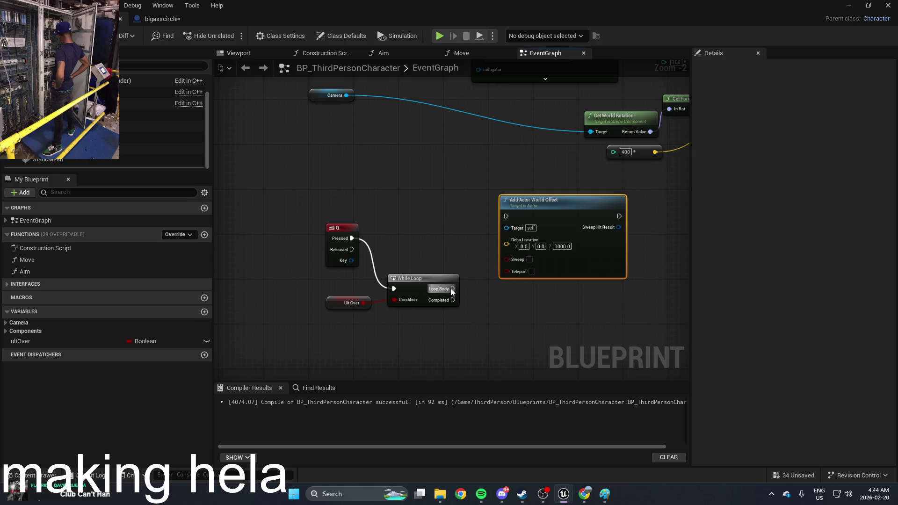
drag(452, 289, 527, 200)
drag(615, 292, 528, 283)
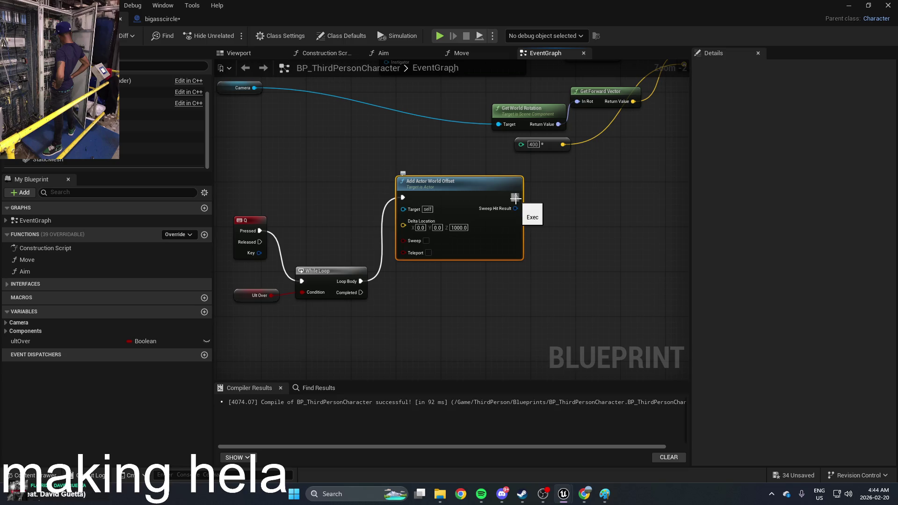
drag(462, 286, 487, 296)
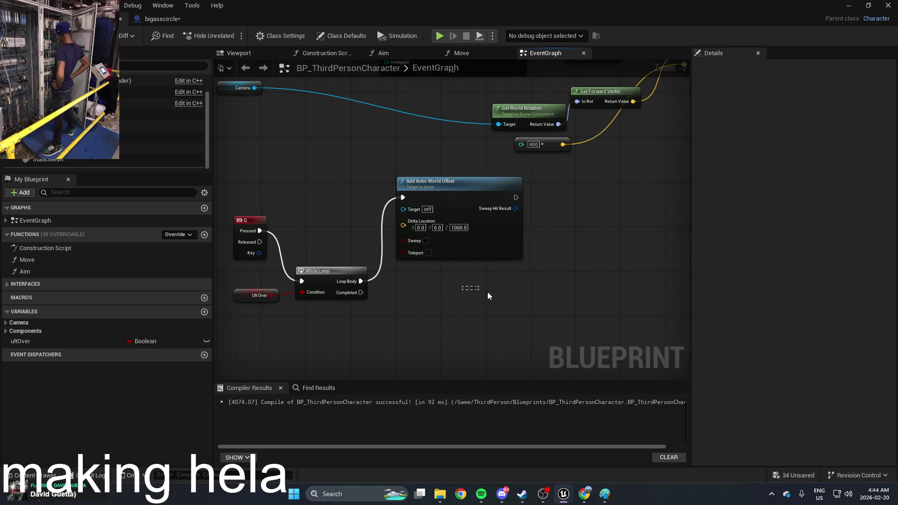
click(335, 269)
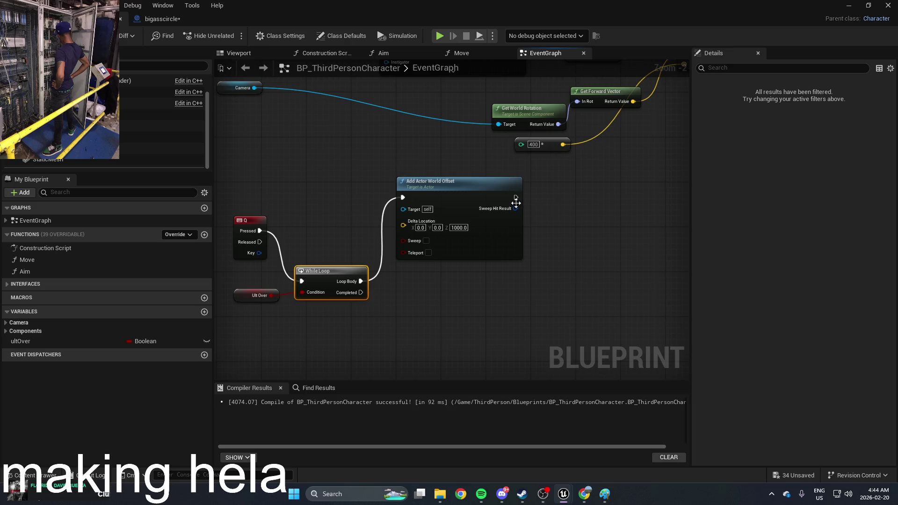
click(495, 186)
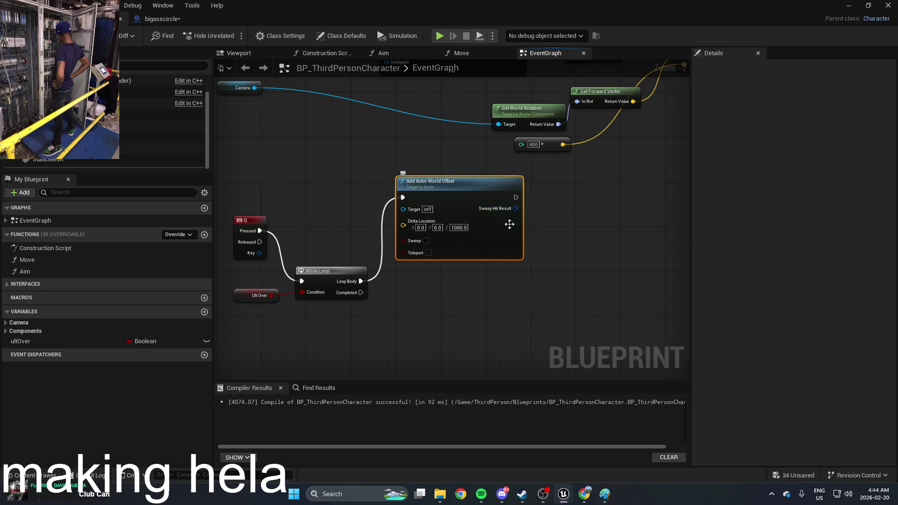
Delete Add Actor World Offset, then add and remove a node found by searching 'fix'
key(Delete)
right_click(438, 257)
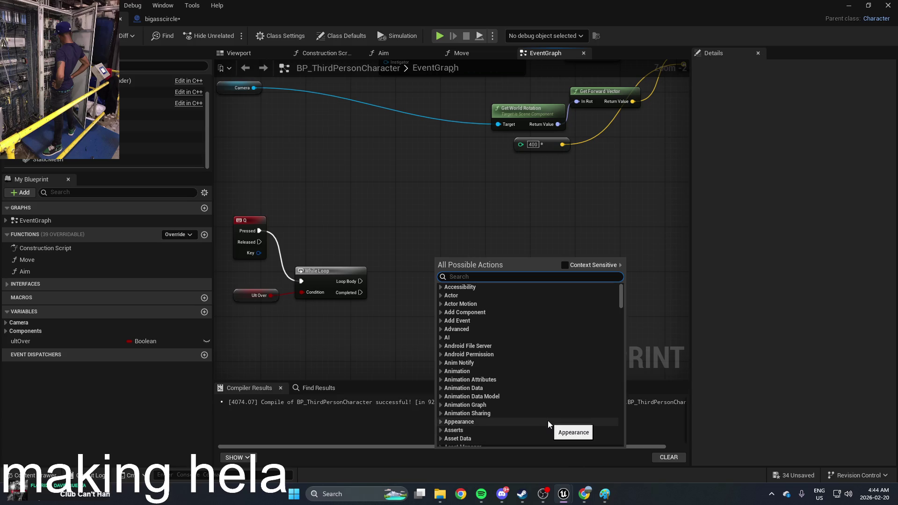
text(fix)
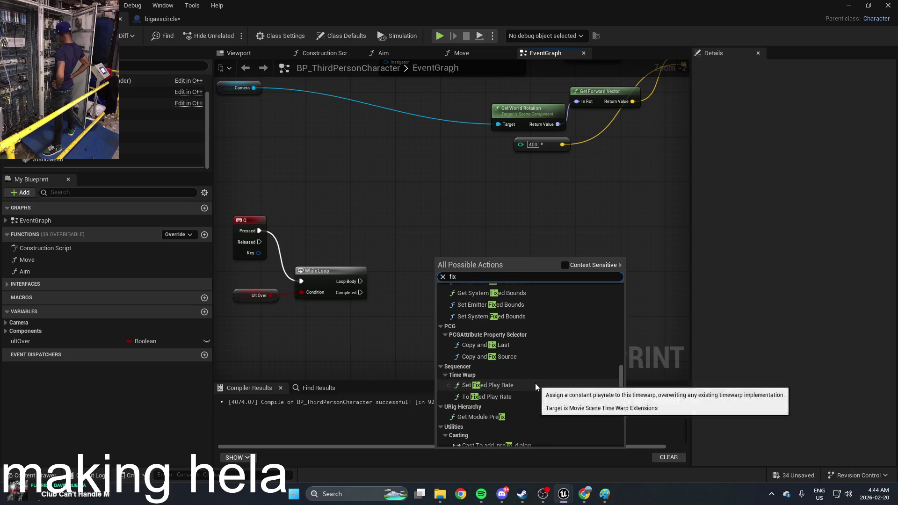
scroll(535, 383, down, 10)
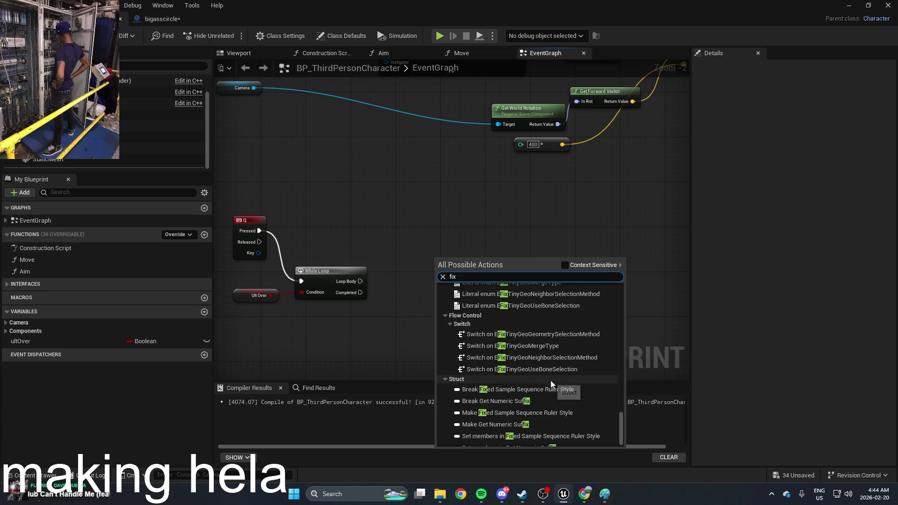
mouse_move(622, 428)
mouse_down()
mouse_move(630, 316)
mouse_move(613, 277)
mouse_up()
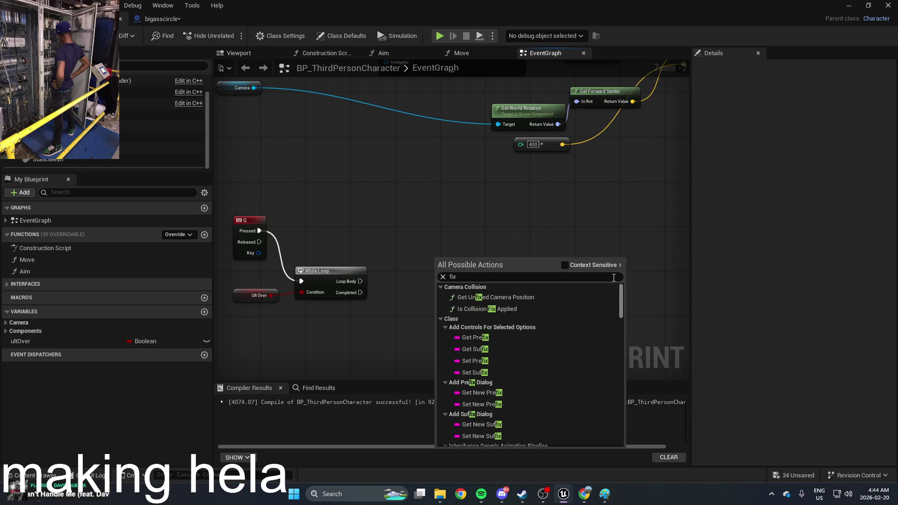
click(582, 265)
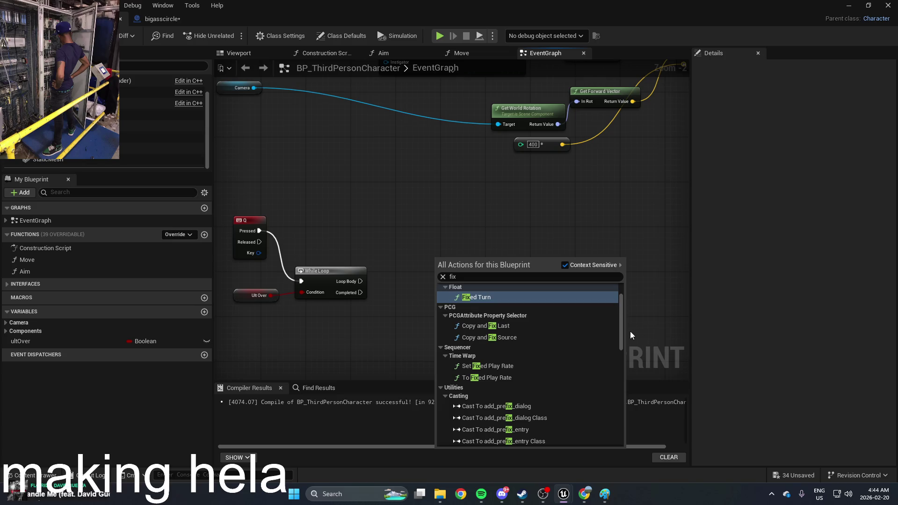
click(616, 327)
key(Delete)
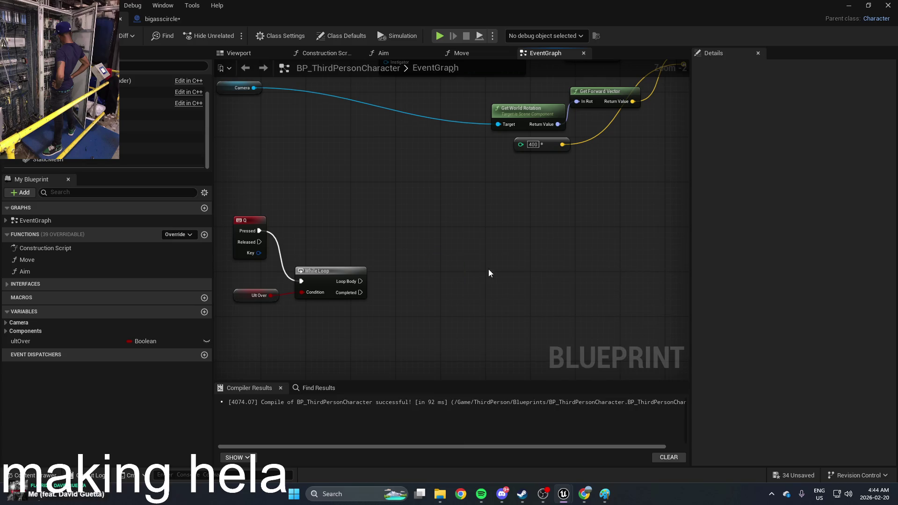
Search nodes for 'lock' and undo the stray Inline Editable Text Block Style node
right_click(394, 257)
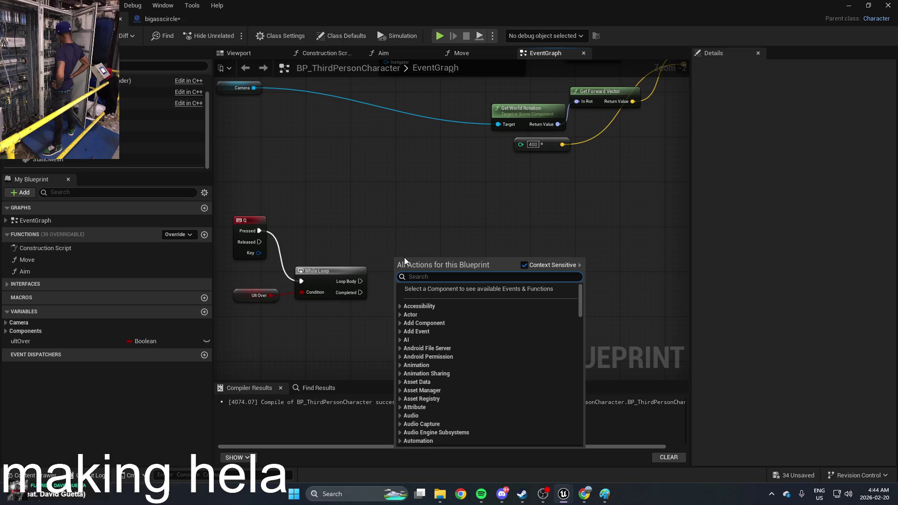
text(lock)
scroll(558, 424, up, 3)
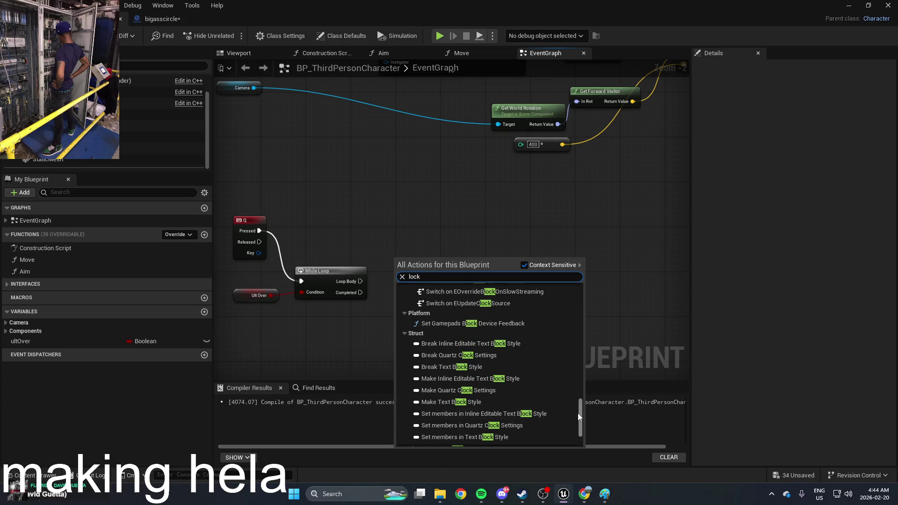
click(577, 414)
key(ctrl+z)
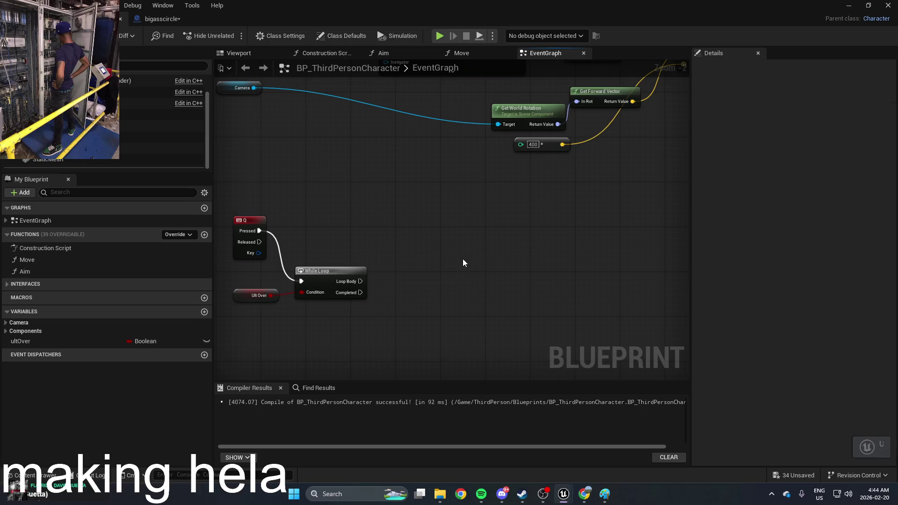
Browse node results for 'lock' and 'location' without adding any, then select While Loop and Ult Over
right_click(463, 259)
text(lock)
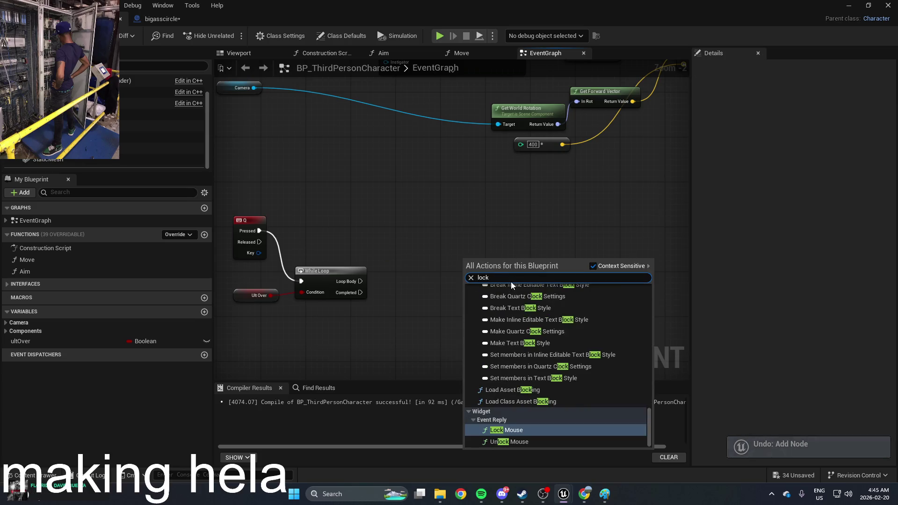
scroll(649, 400, down, 3)
mouse_move(650, 400)
mouse_down()
mouse_move(640, 284)
mouse_move(634, 370)
mouse_up()
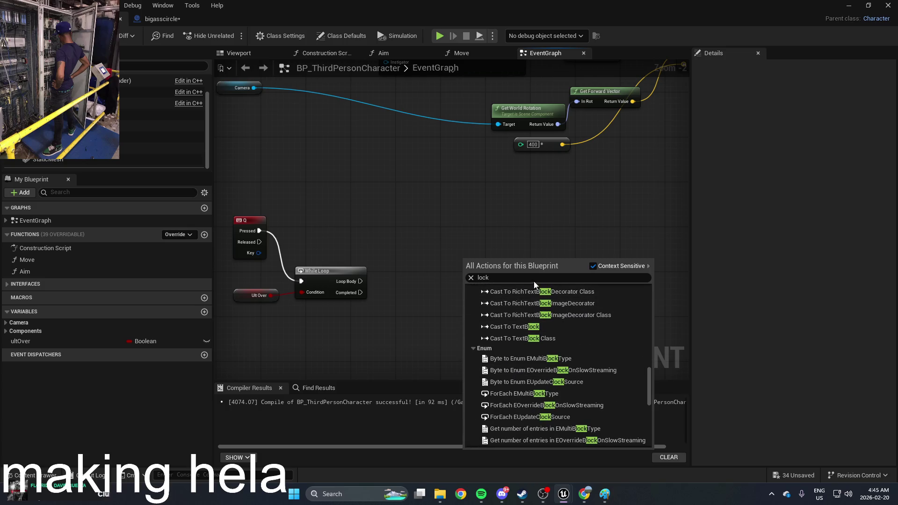
key(ctrl+a)
text(location)
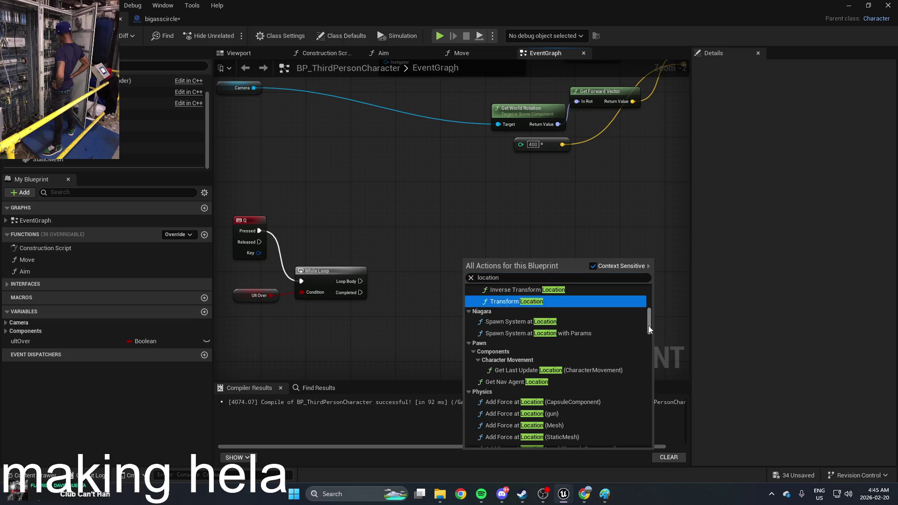
drag(648, 326, 650, 435)
click(380, 237)
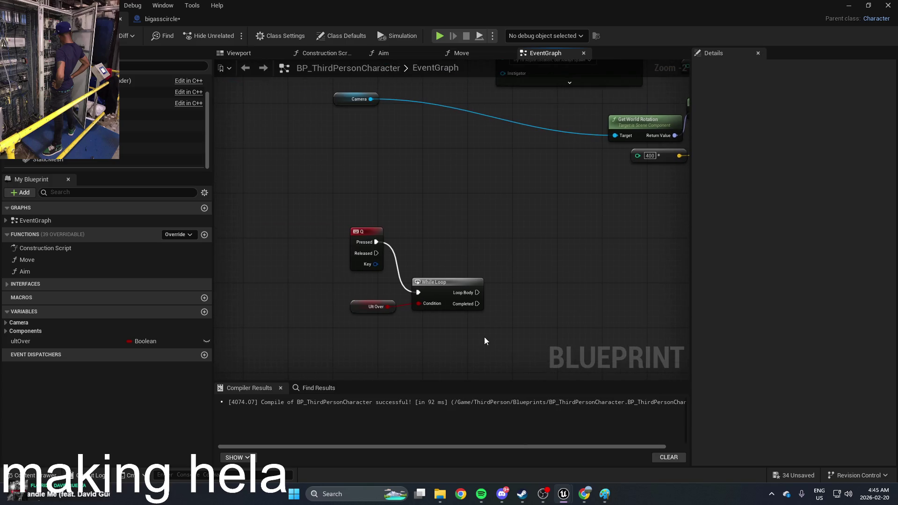
mouse_move(484, 336)
mouse_down()
mouse_move(412, 281)
mouse_move(375, 289)
mouse_up()
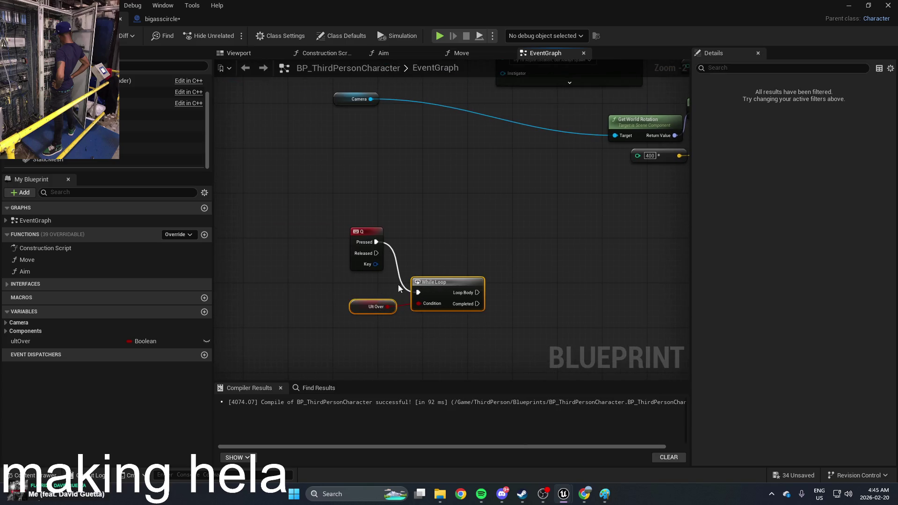
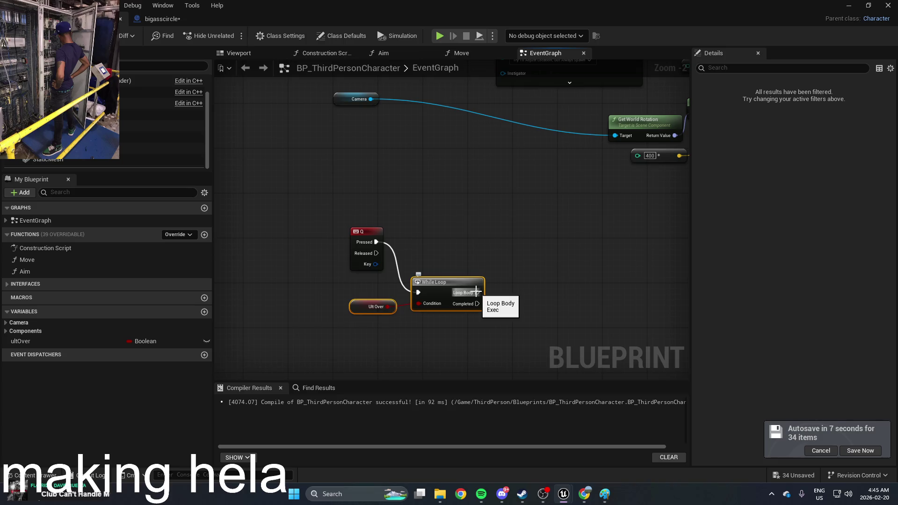
Delete the Ult Over and While Loop nodes wired to the Q event
mouse_move(585, 493)
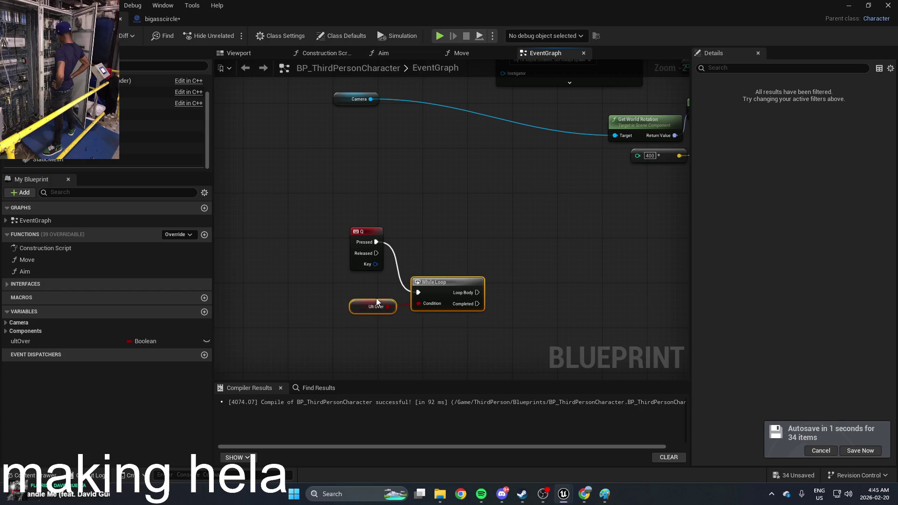
click(504, 276)
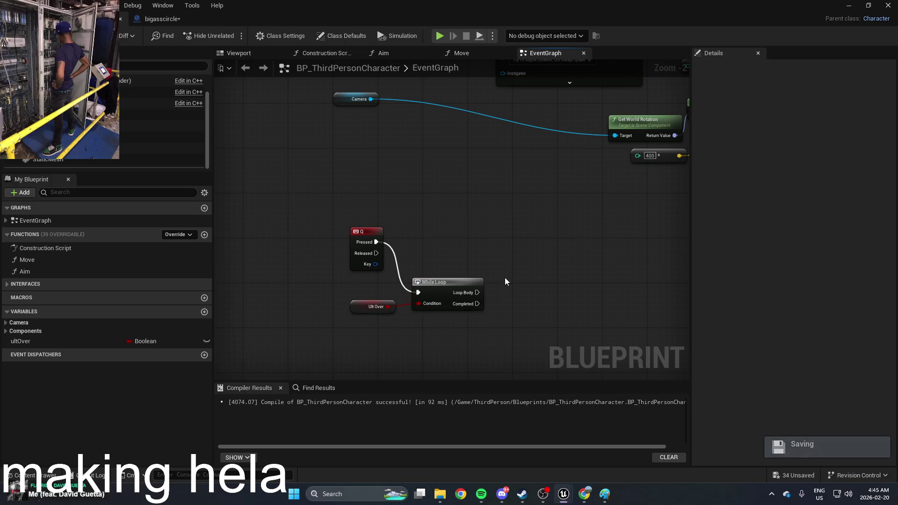
drag(496, 324, 384, 308)
key(Delete)
Search the graph's All Actions list for 'gravity' to find Set Enable Gravity
right_click(455, 248)
text(g)
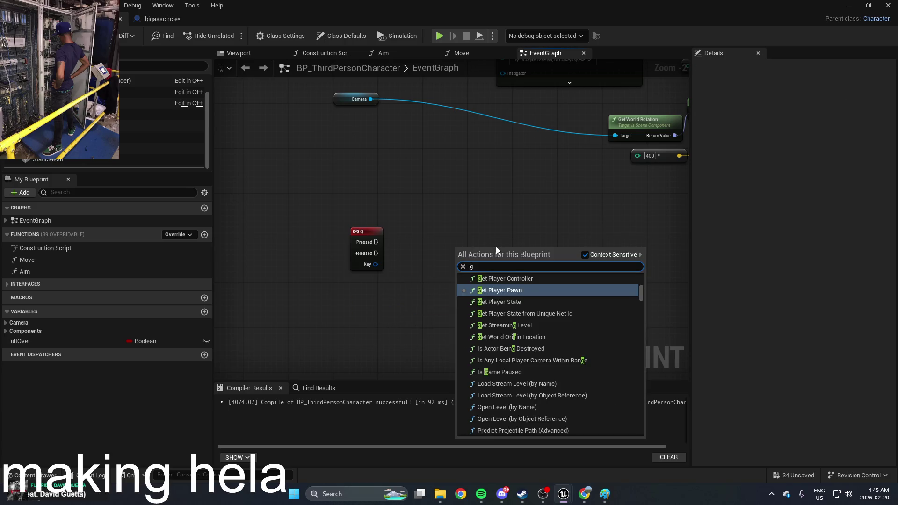
text(ravity)
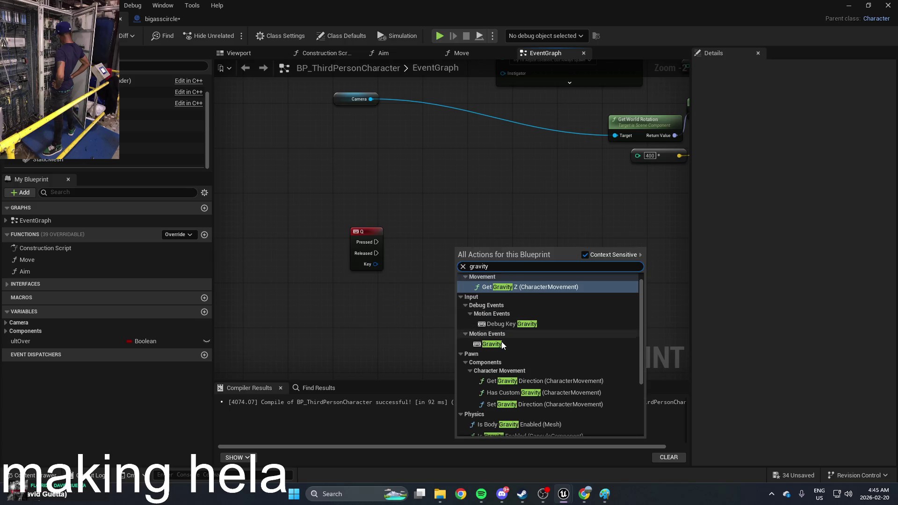
drag(642, 301, 633, 378)
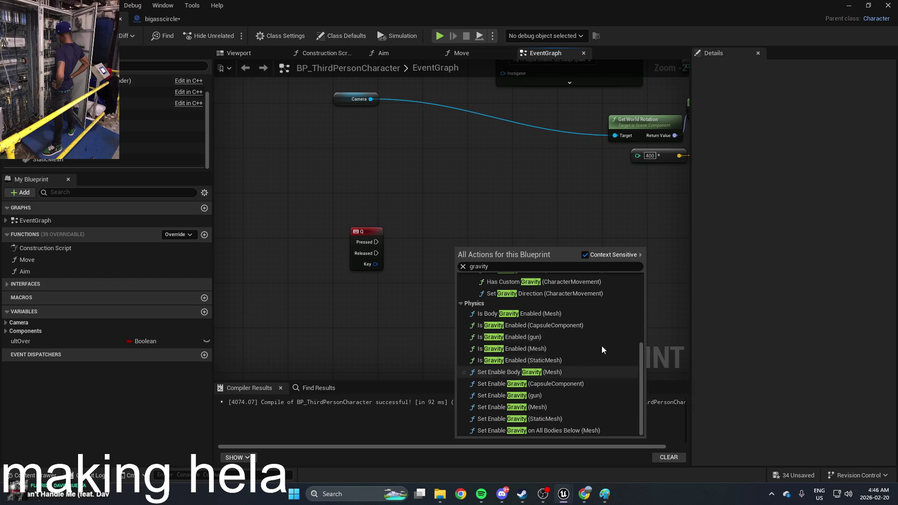
Frame the NewBlueprint actors in the level and delete NewBlueprint1
click(847, 6)
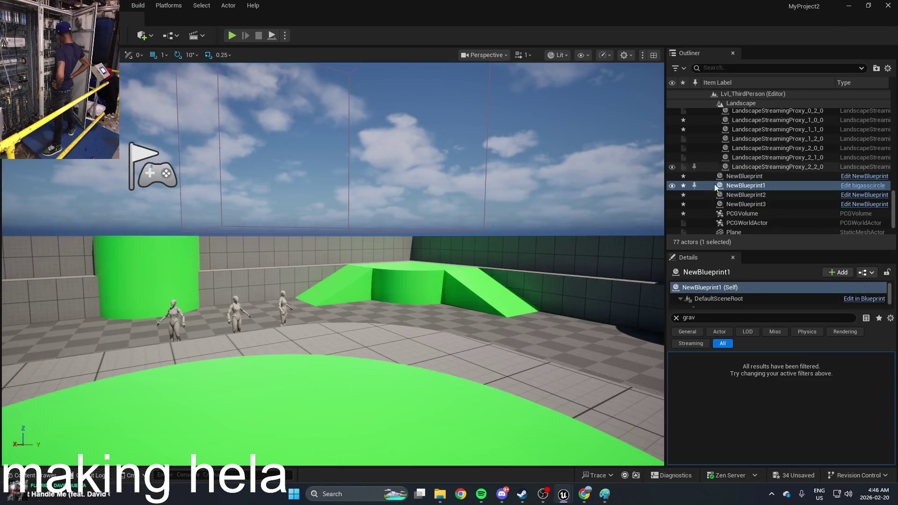
click(765, 186)
click(748, 176)
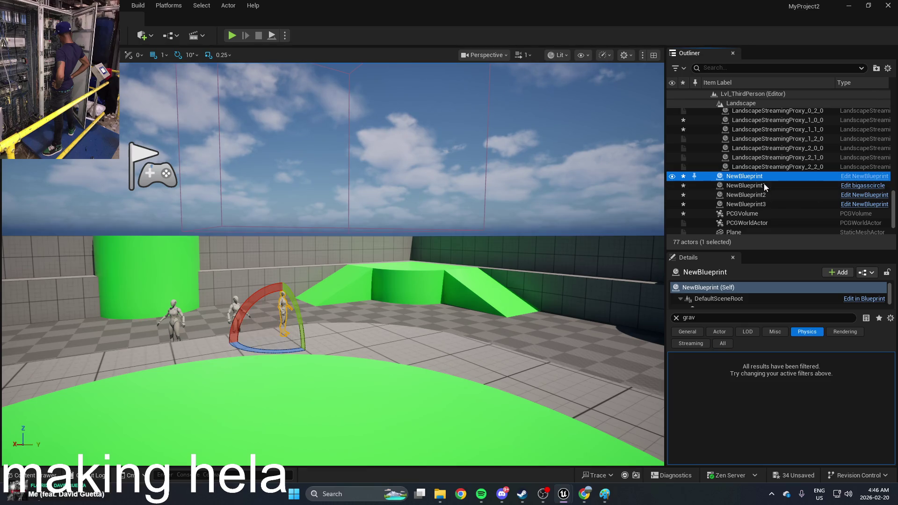
key(f)
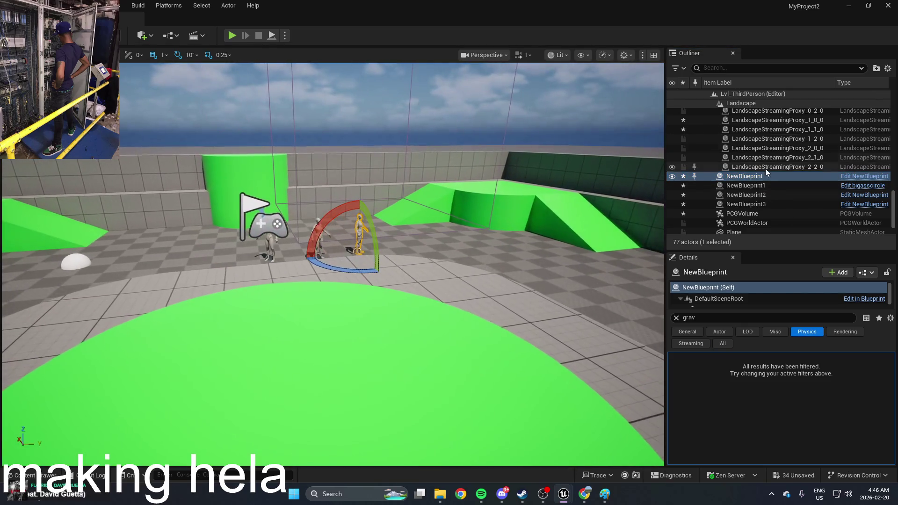
click(757, 186)
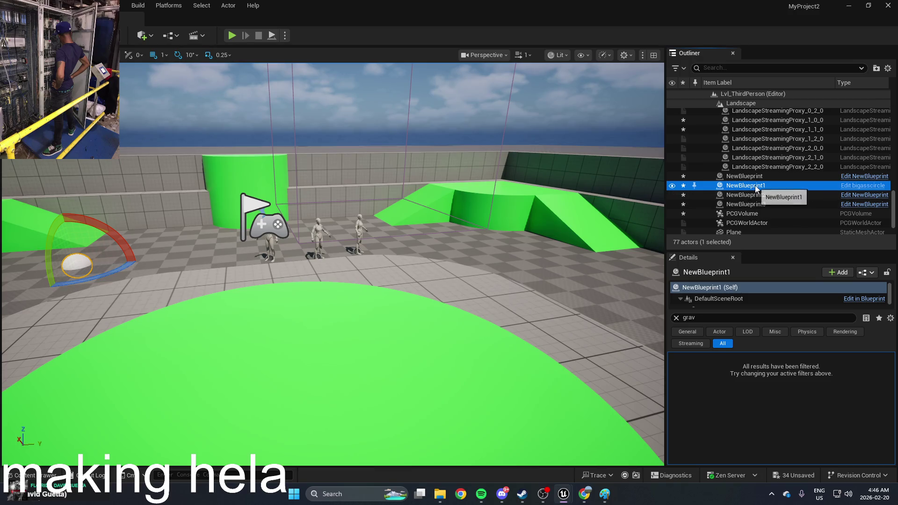
key(Delete)
Check NewBlueprint2 and NewBlueprint3, then reopen BP_ThirdPersonCharacter from the Content Drawer
click(755, 185)
click(761, 196)
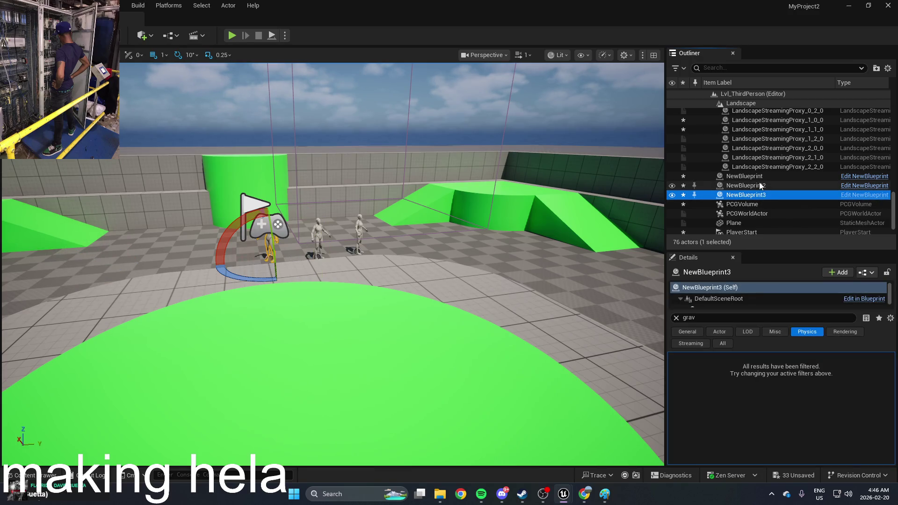
scroll(758, 182, up, 5)
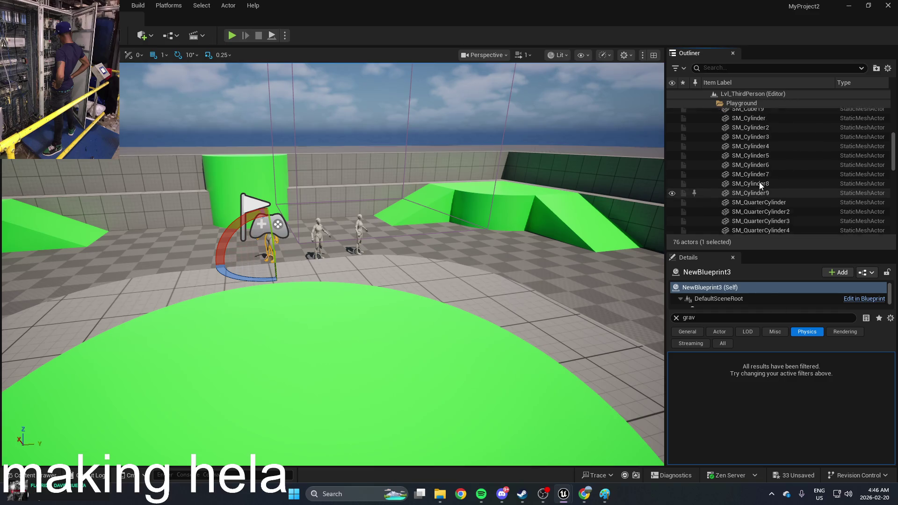
scroll(759, 182, up, 5)
key(ctrl+space)
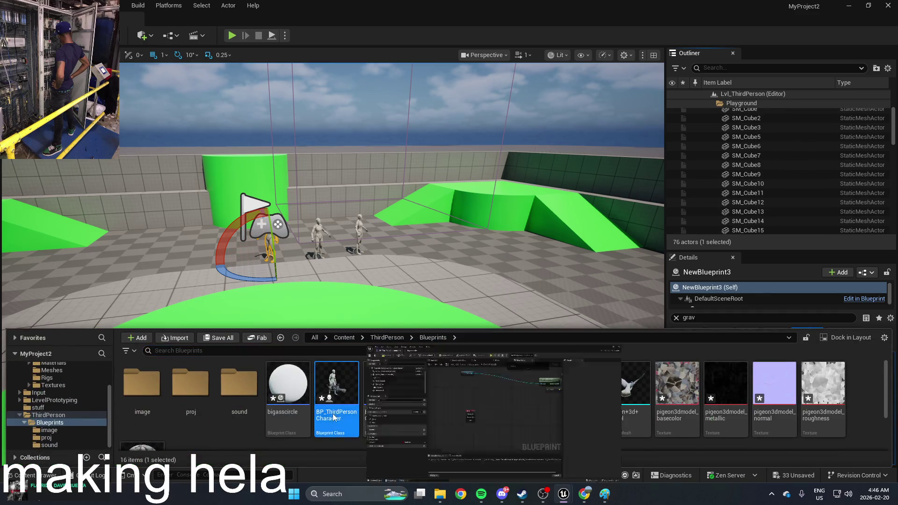
double_click(337, 388)
Filter the character's Details by 'gra' and run a quick play test of the level
click(241, 54)
click(406, 204)
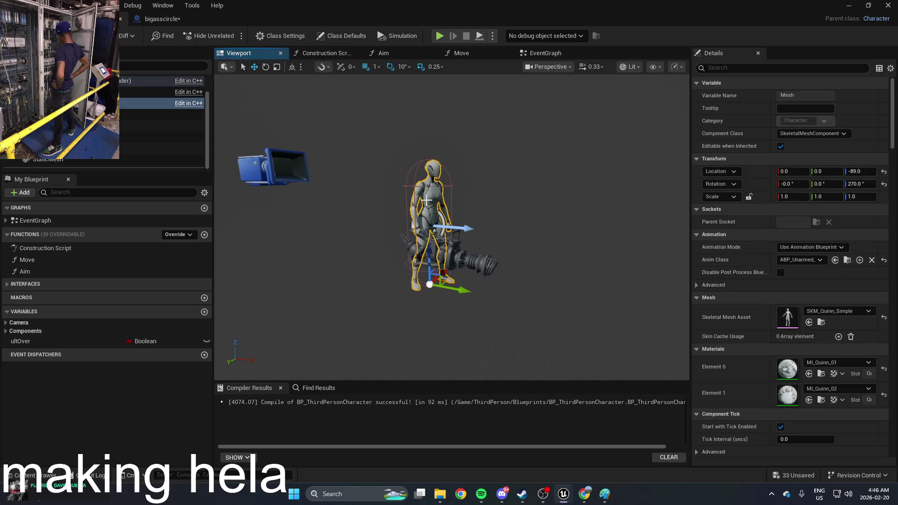
scroll(754, 309, down, 10)
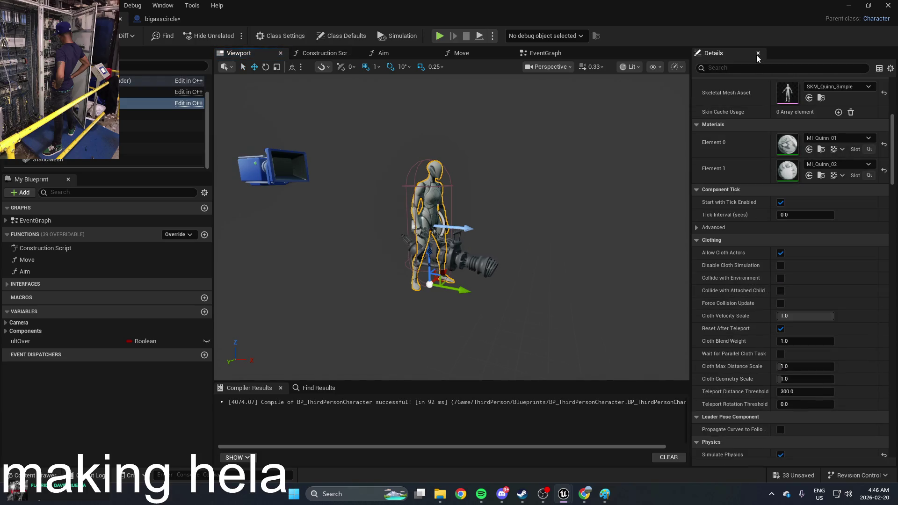
click(753, 68)
text(ga)
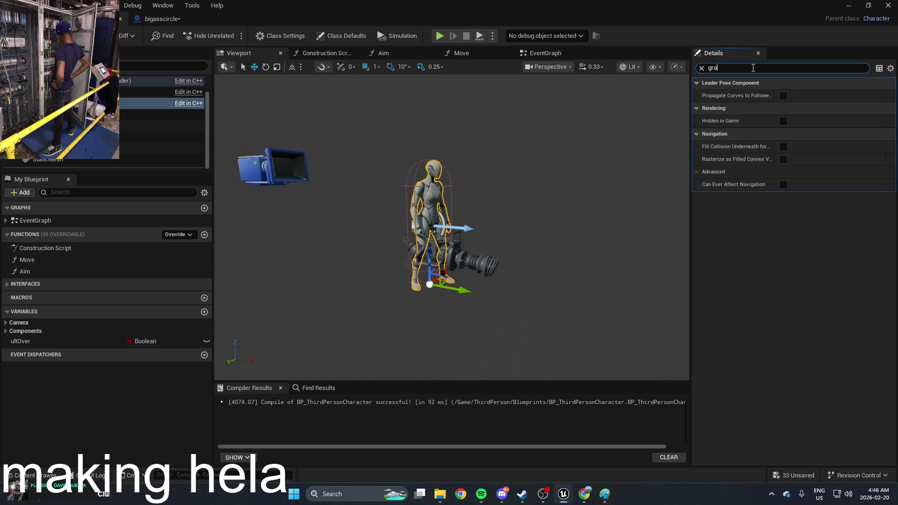
key(BackSpace)
text(ra)
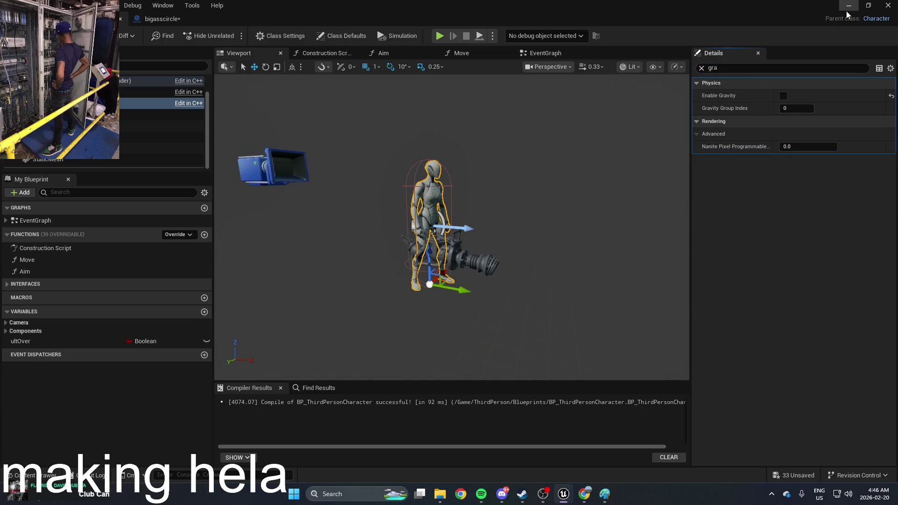
click(848, 5)
click(229, 38)
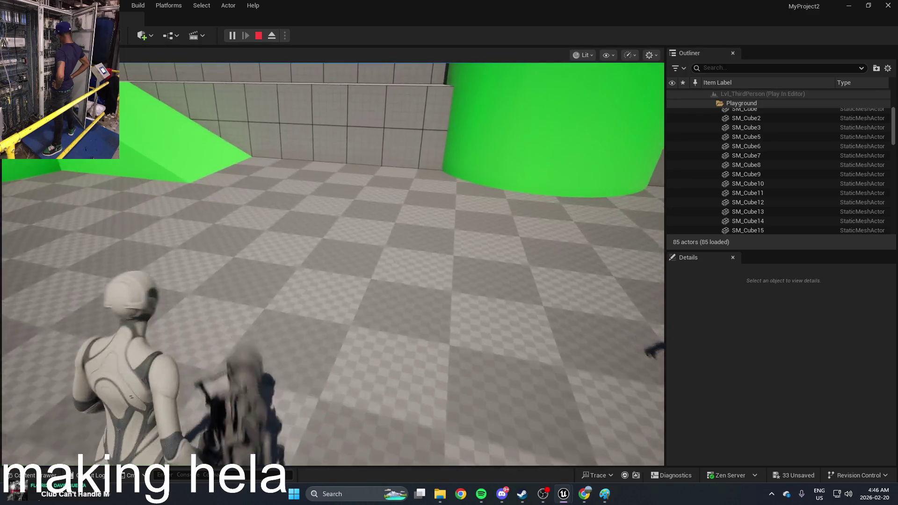
key(Escape)
Uncheck Enable Gravity on the capsule component and play-test the result
key(ctrl+space)
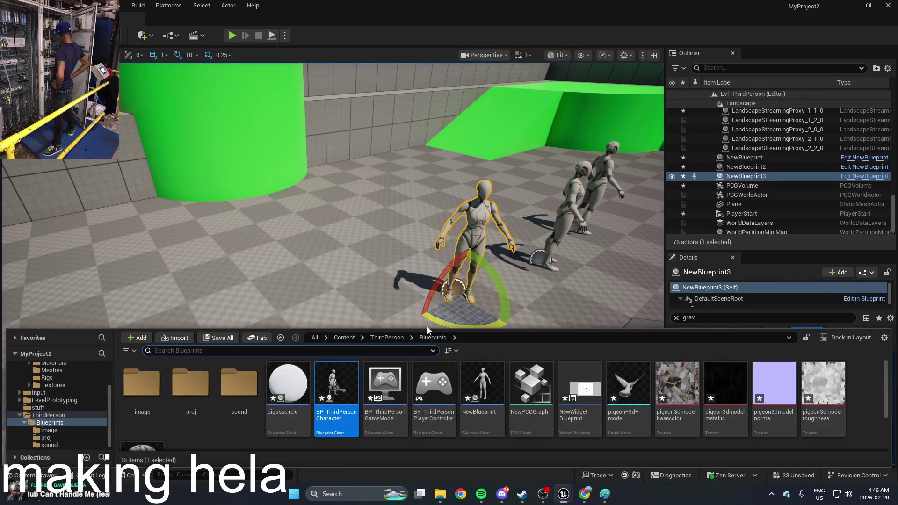
double_click(335, 388)
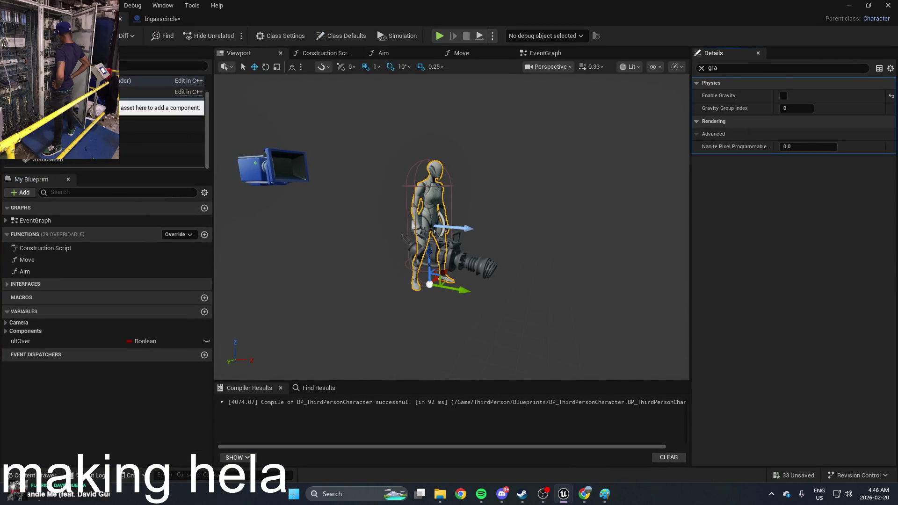
click(145, 80)
click(783, 95)
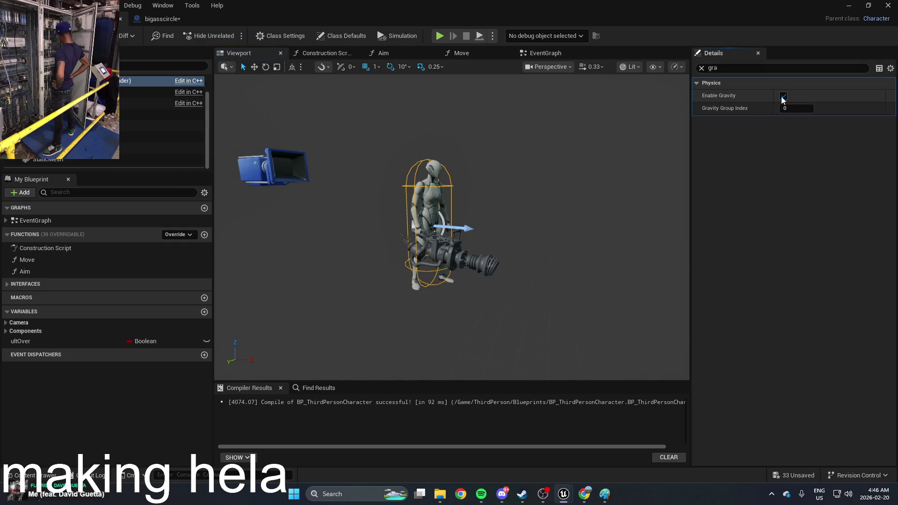
double_click(787, 24)
click(229, 36)
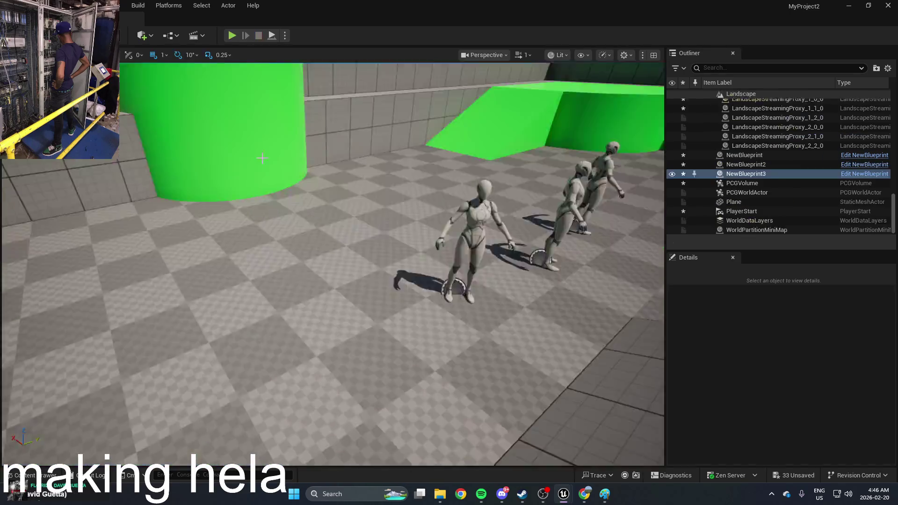
key(ctrl+space)
key(Escape)
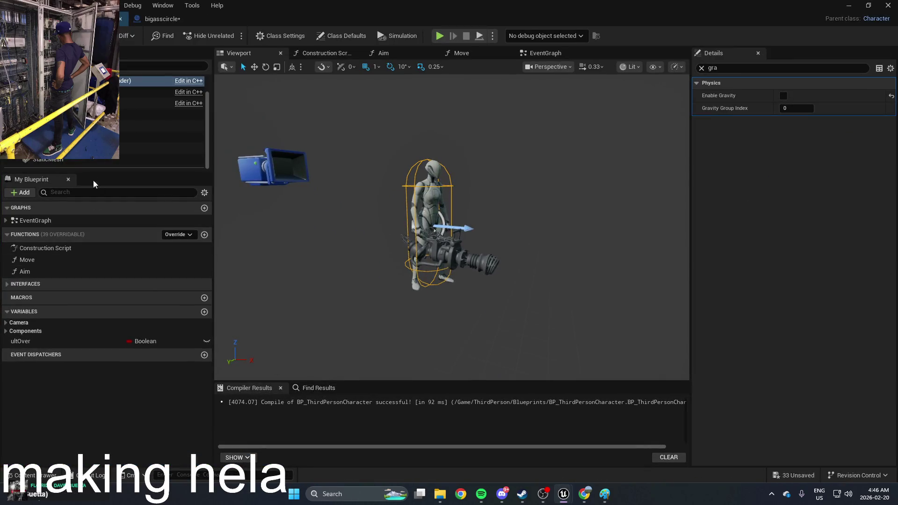
Turn off Apply Gravity While Jumping in the character's Class Defaults
click(162, 82)
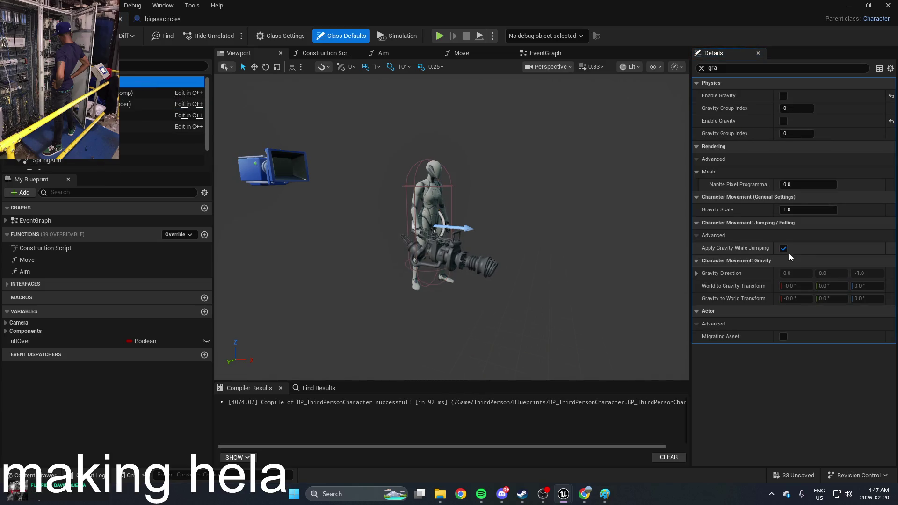
click(783, 248)
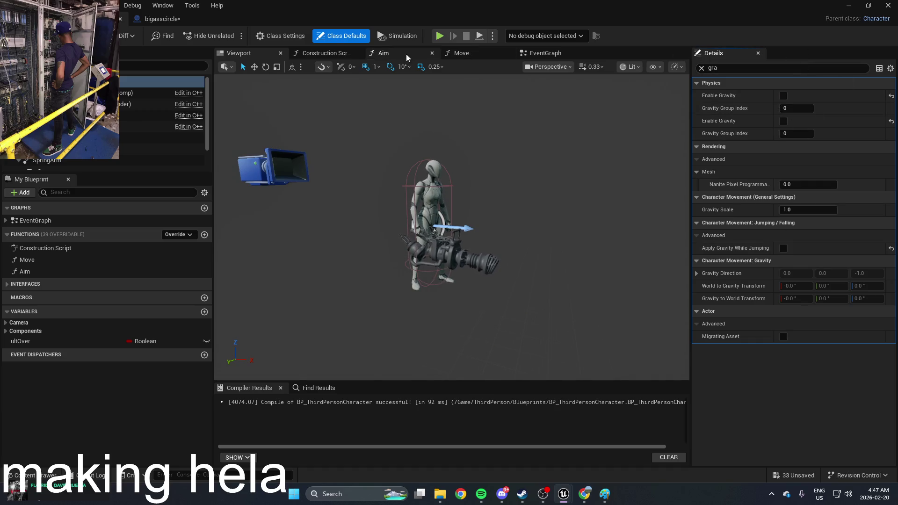
click(850, 7)
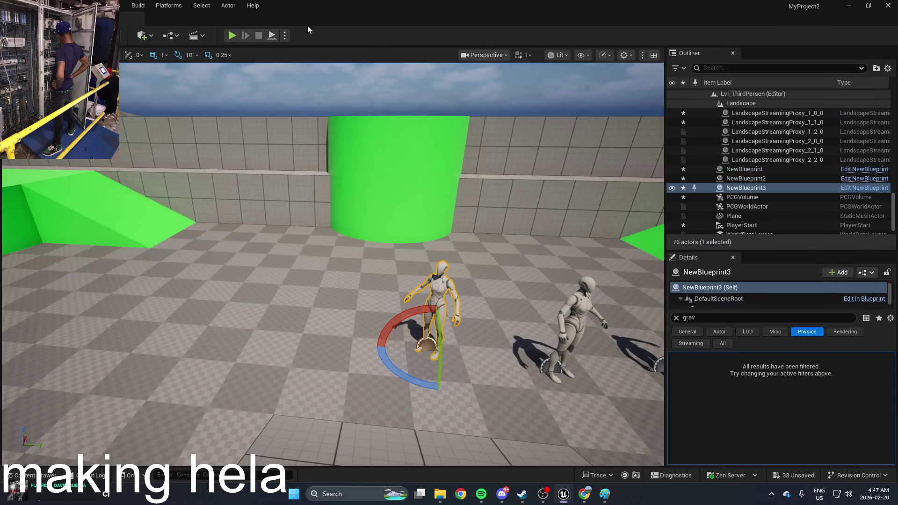
Play-test the level again, then open the Level Blueprint
click(231, 35)
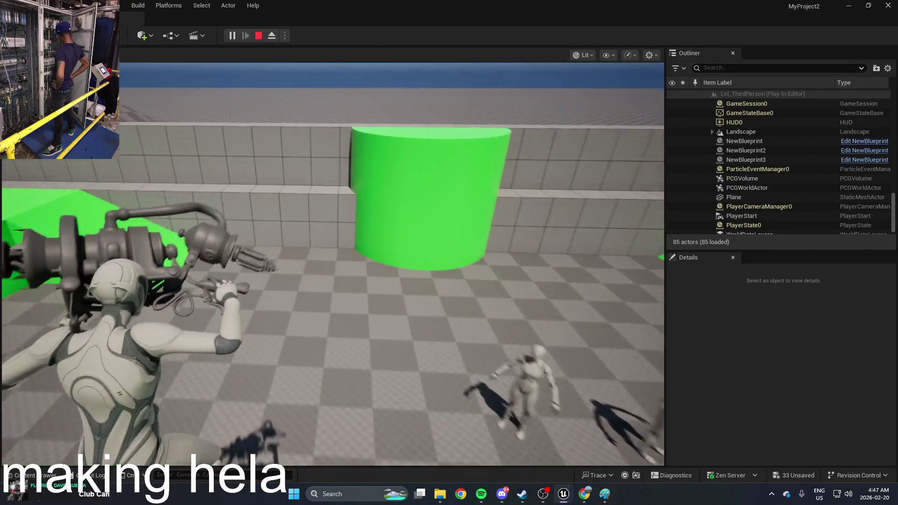
key(Escape)
click(743, 298)
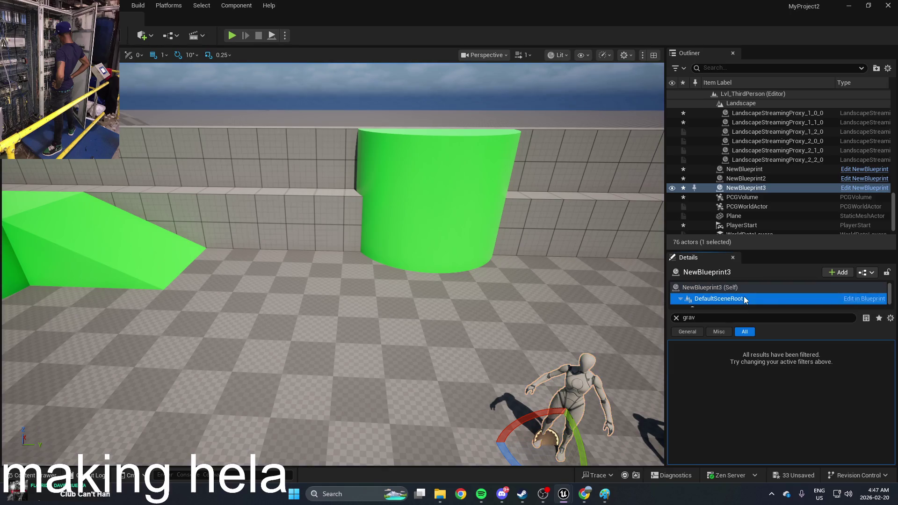
click(173, 36)
mouse_move(196, 82)
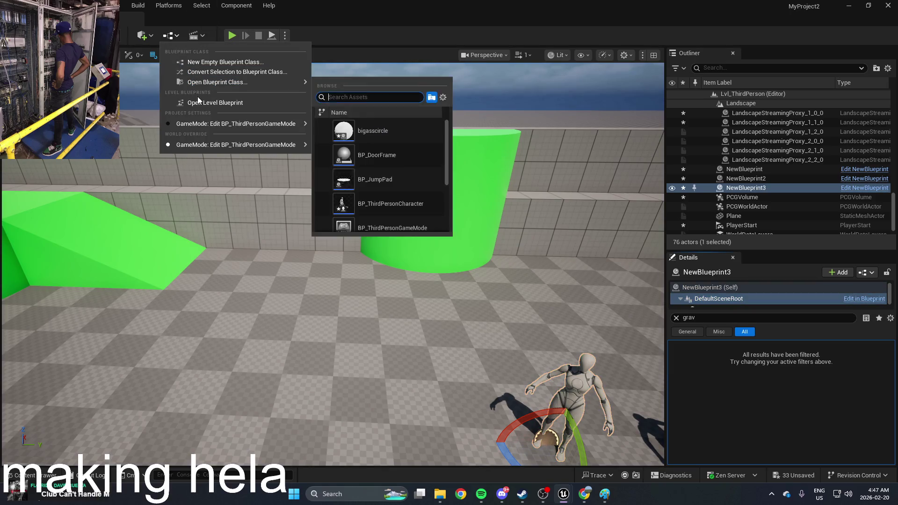
click(200, 102)
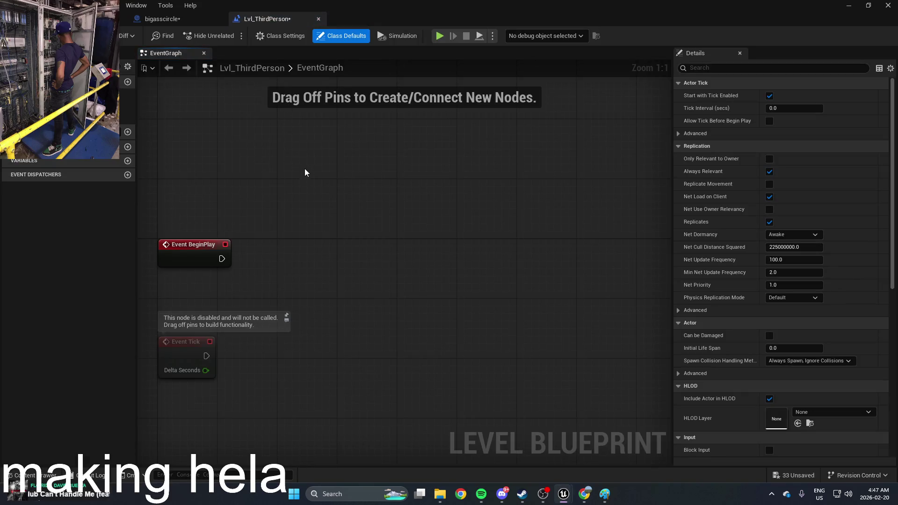
Check the Level Blueprint's Class Defaults and Class Settings for a 'gra' option, finding none
scroll(556, 168, down, 3)
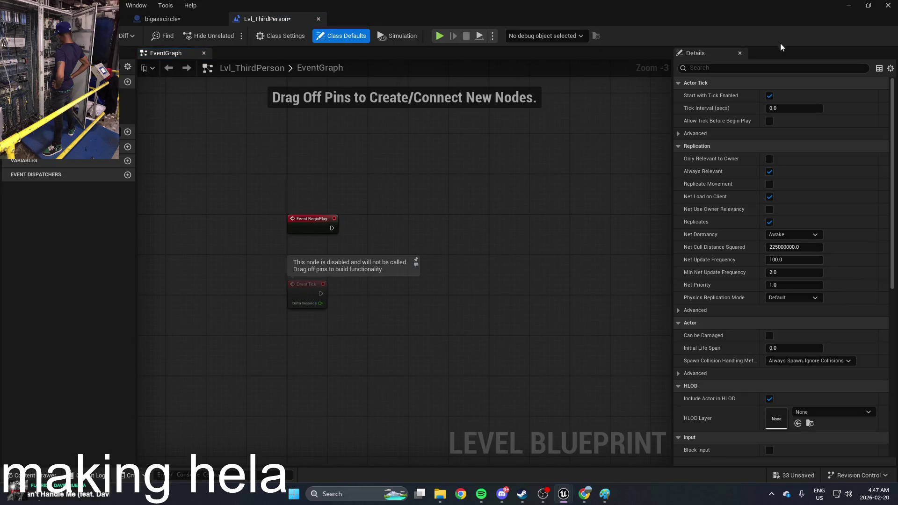
text(gra)
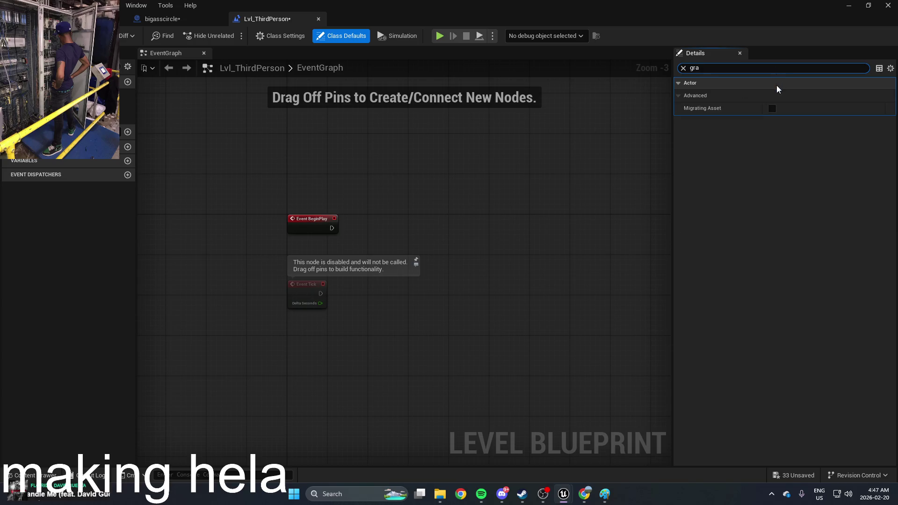
click(128, 94)
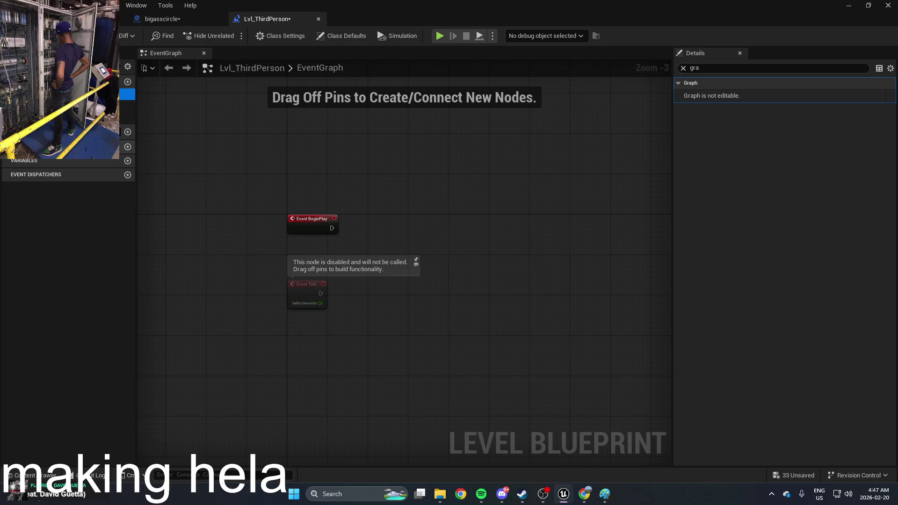
click(286, 38)
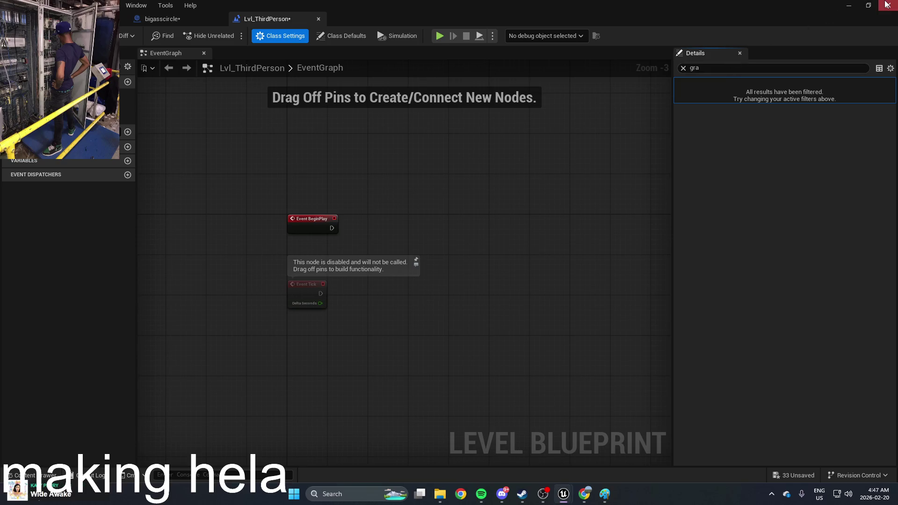
click(854, 6)
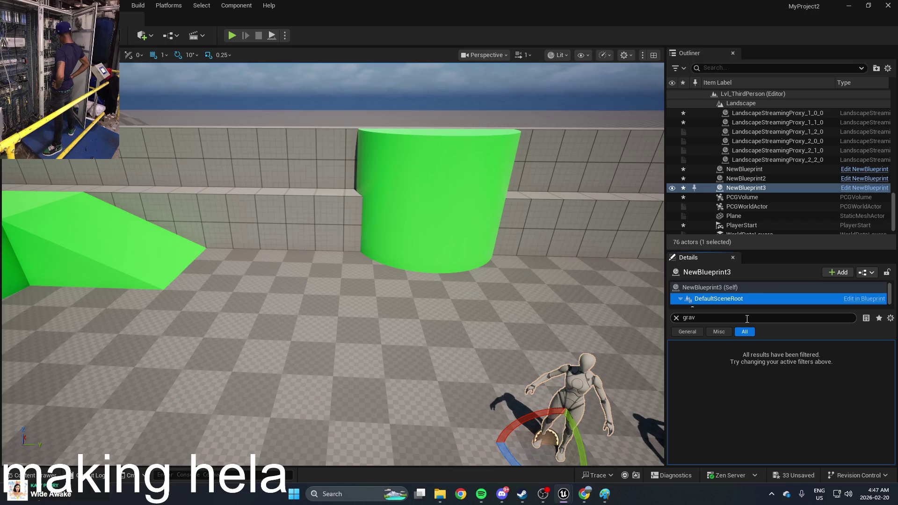
Leave the level editor and switch over to the web browser
scroll(773, 184, up, 10)
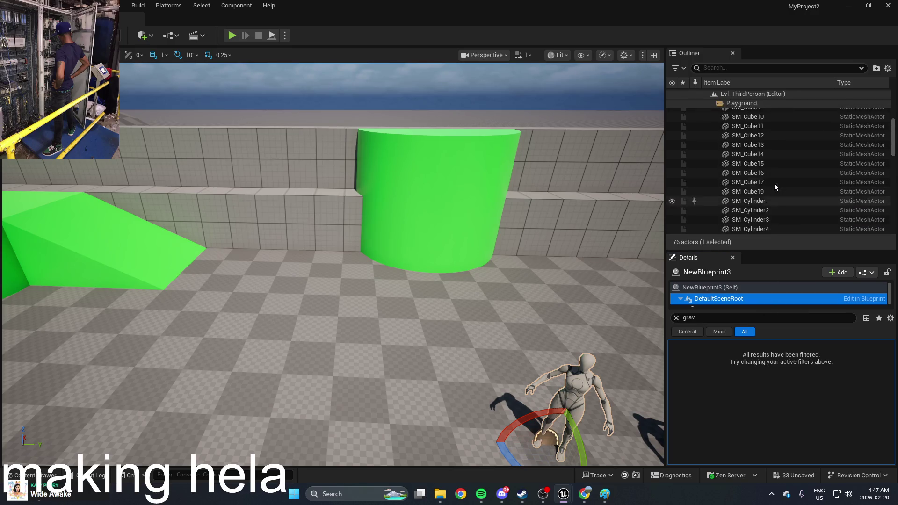
scroll(773, 184, down, 8)
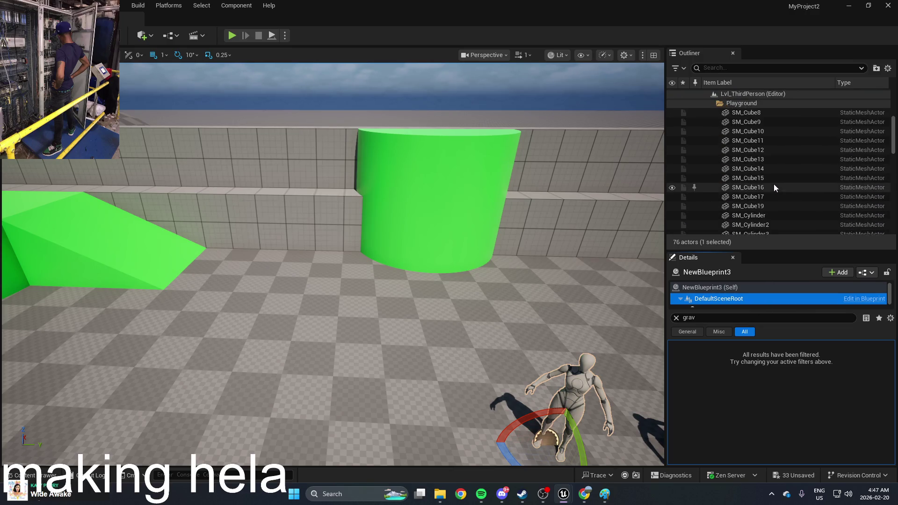
click(584, 493)
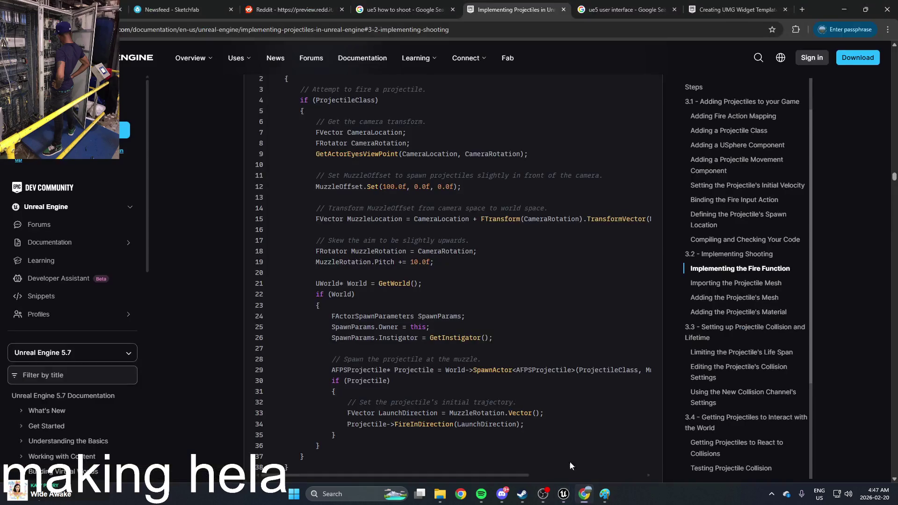
Google 'ue5 gravity' in a new Chrome tab, then go back to Unreal
click(802, 10)
text(ue5 gra)
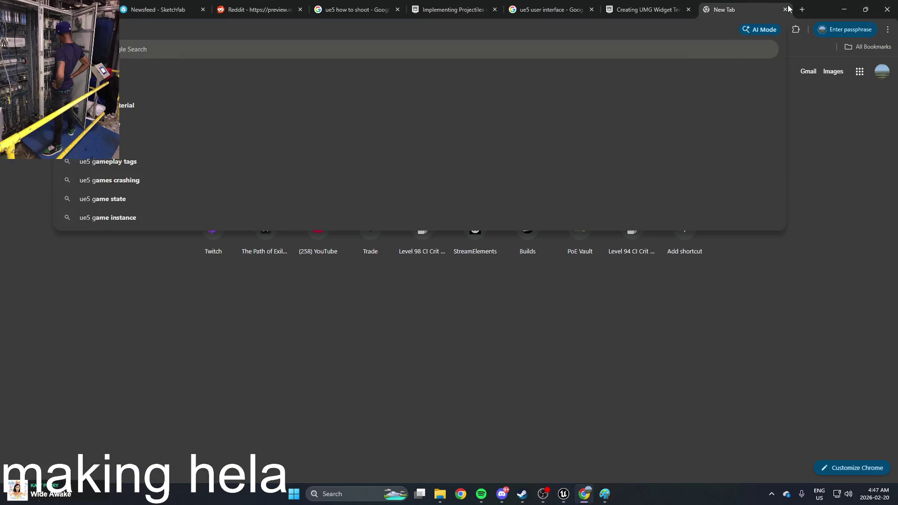
text(vi)
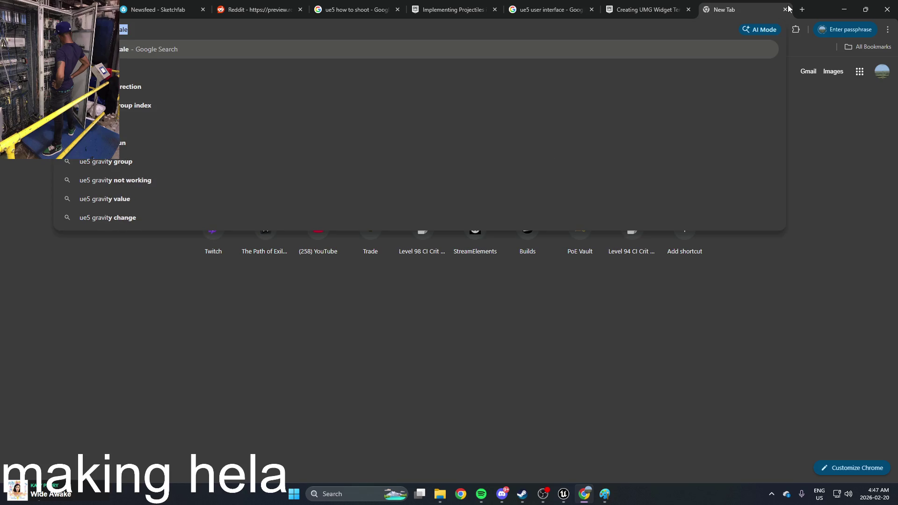
text(ty)
key(Return)
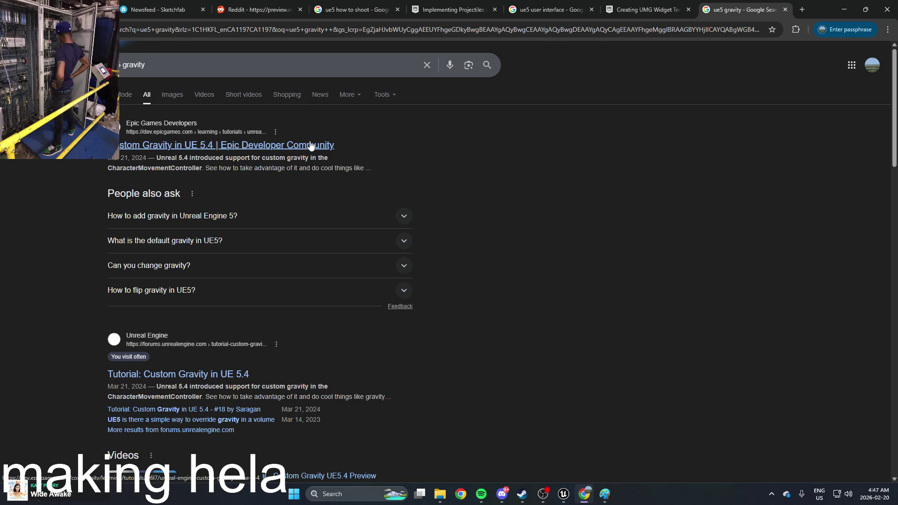
key(alt+Tab)
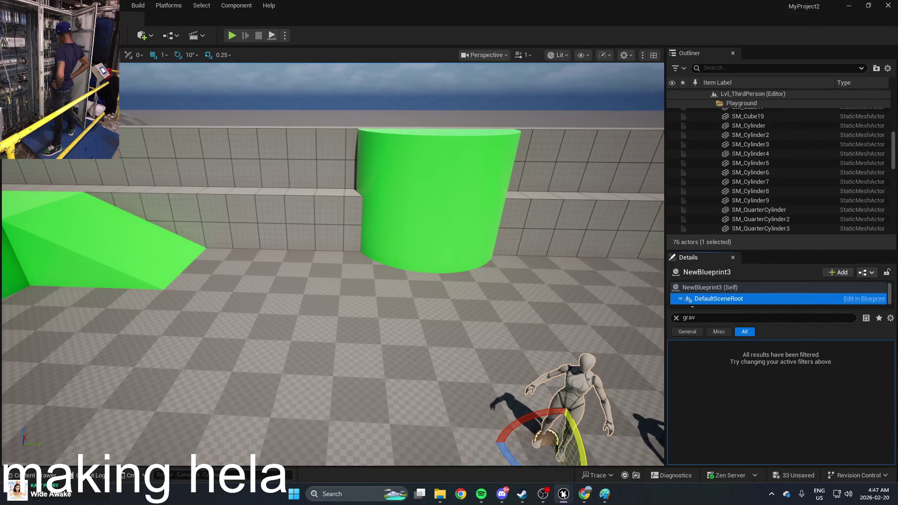
Open BP_ThirdPersonPlayerController, filter its properties by 'gra', and play-test the level
key(ctrl+space)
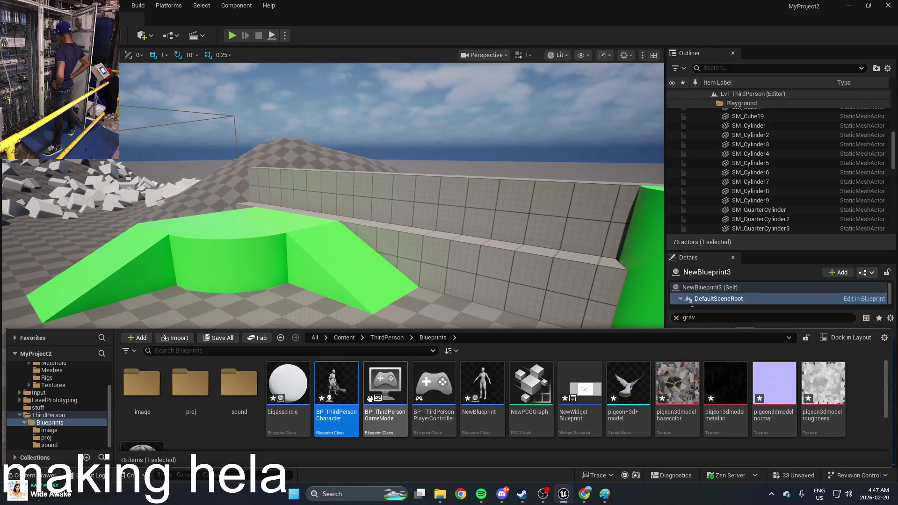
double_click(421, 391)
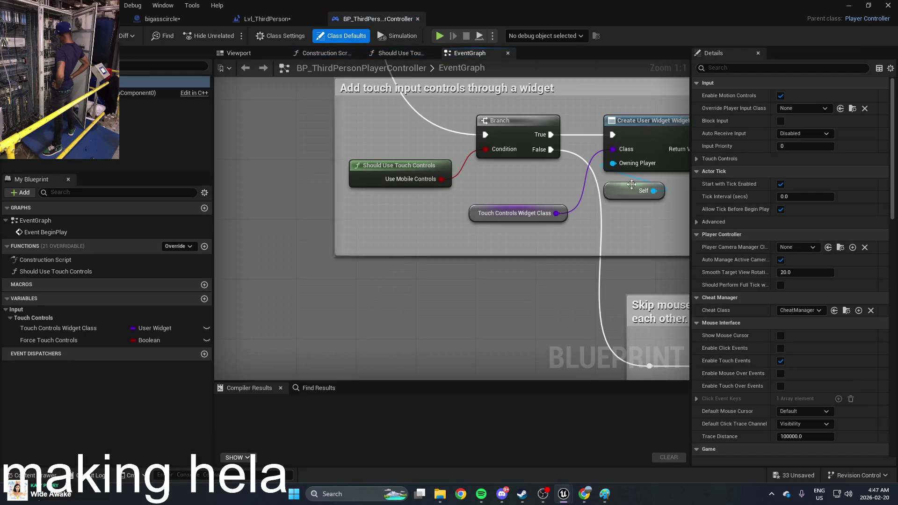
click(763, 72)
text(gra)
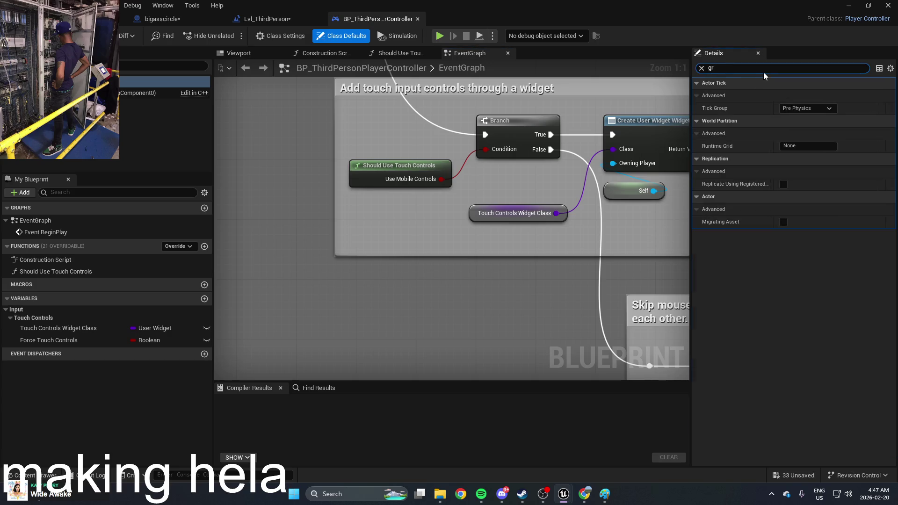
click(77, 92)
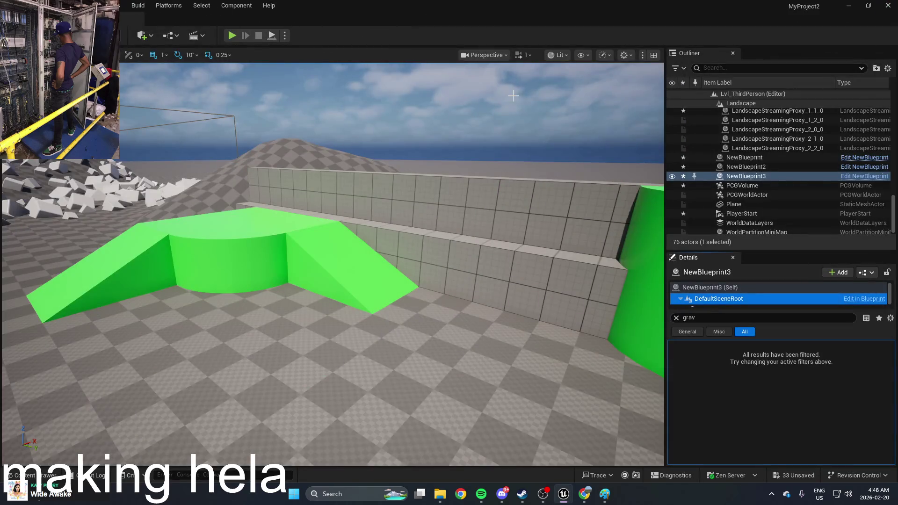
click(230, 35)
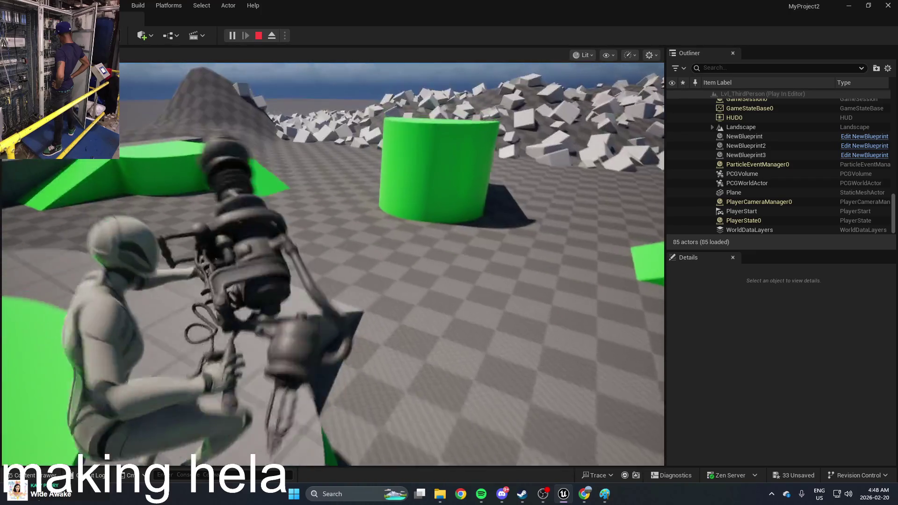
key(Escape)
Open BP_ThirdPersonGameMode from the Blueprints folder to look it over, then close it
key(ctrl+space)
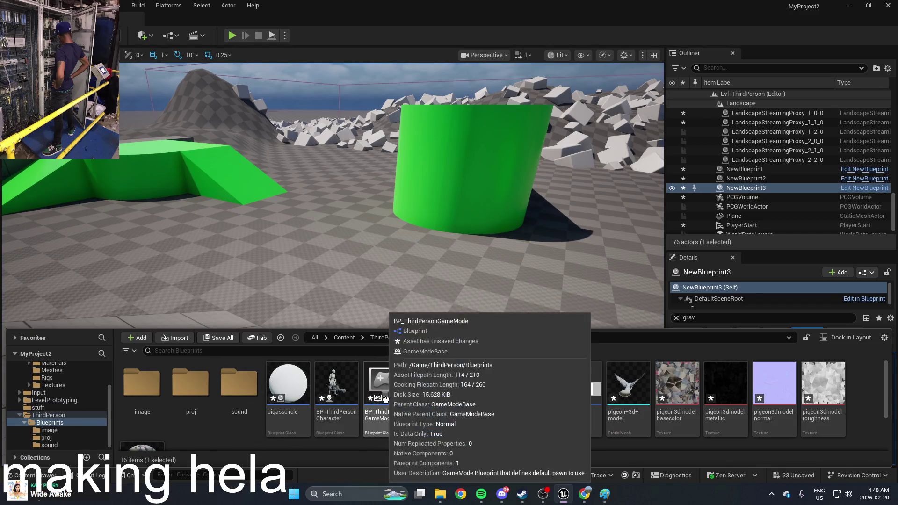
double_click(381, 395)
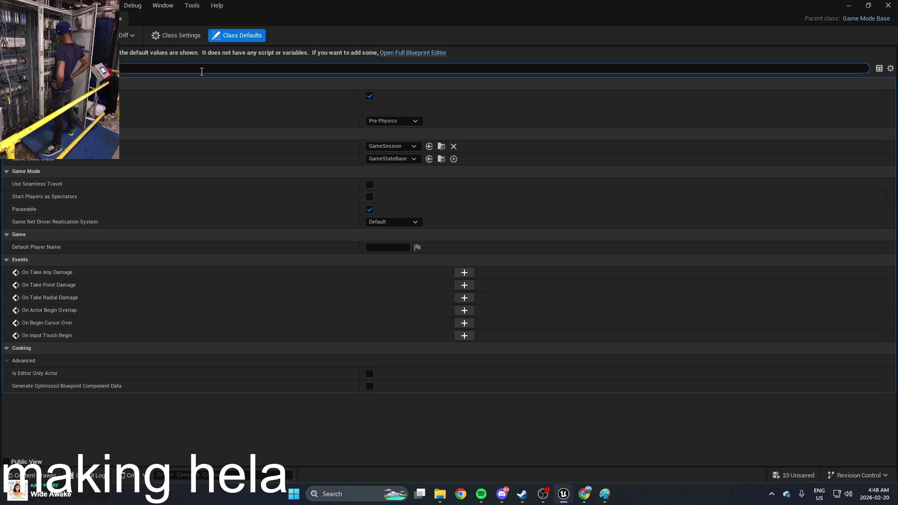
text(s)
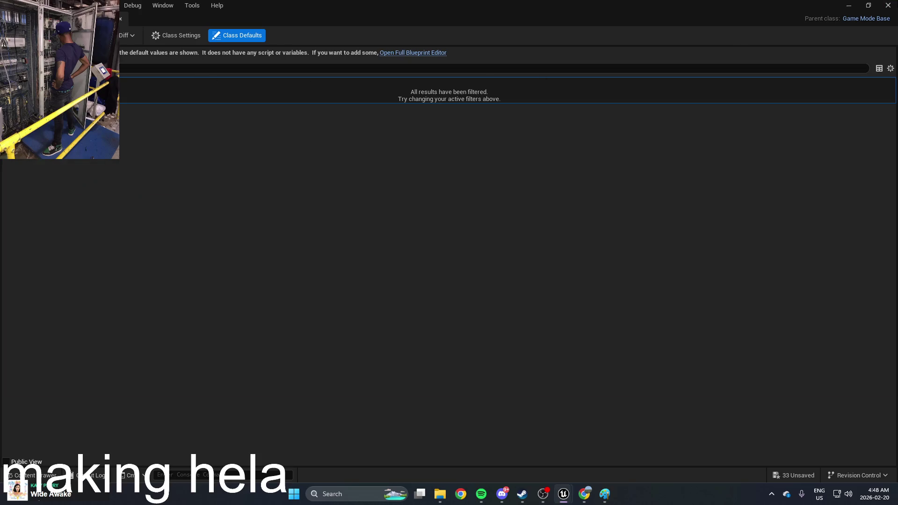
click(887, 5)
Inspect BP_ThirdPersonPlayerController's input mapping nodes, then return to the ThirdPerson Blueprints folder
key(ctrl+space)
double_click(433, 397)
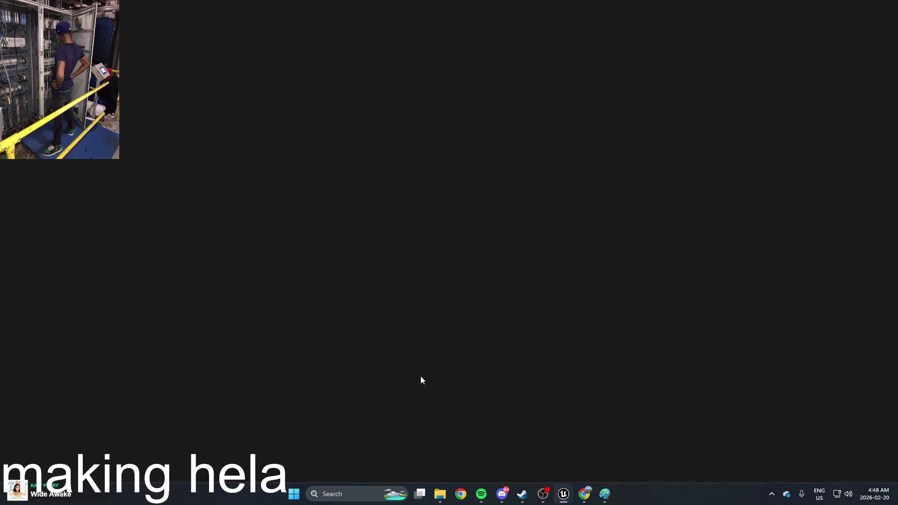
scroll(340, 319, down, 5)
scroll(340, 318, up, 5)
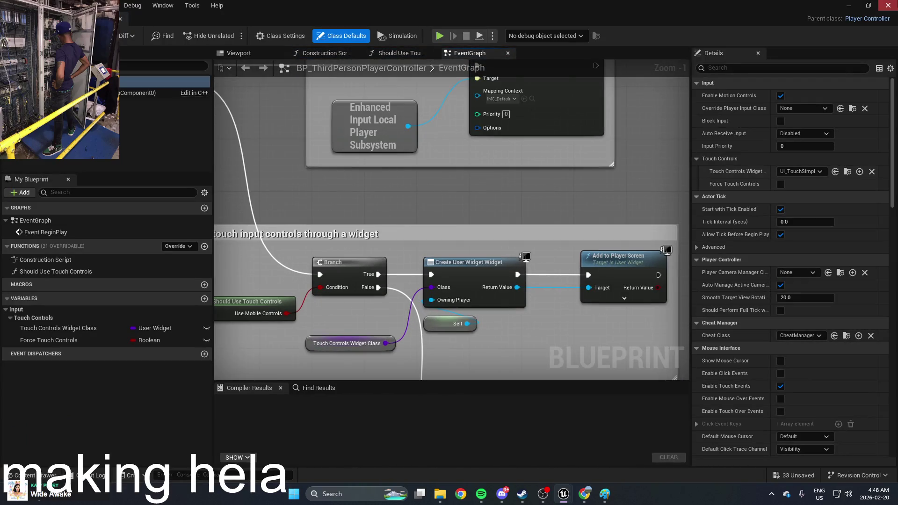
click(887, 5)
key(ctrl+space)
double_click(431, 395)
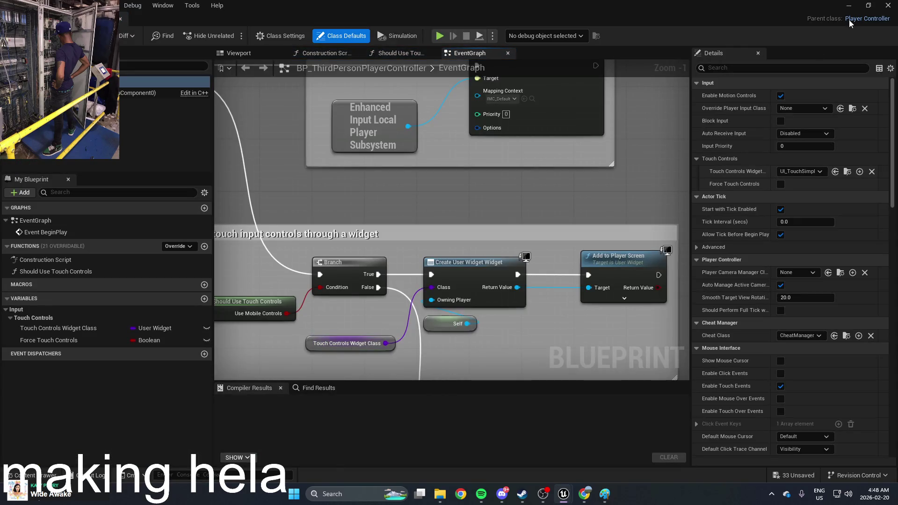
drag(369, 233, 409, 313)
scroll(514, 234, down, 2)
click(887, 5)
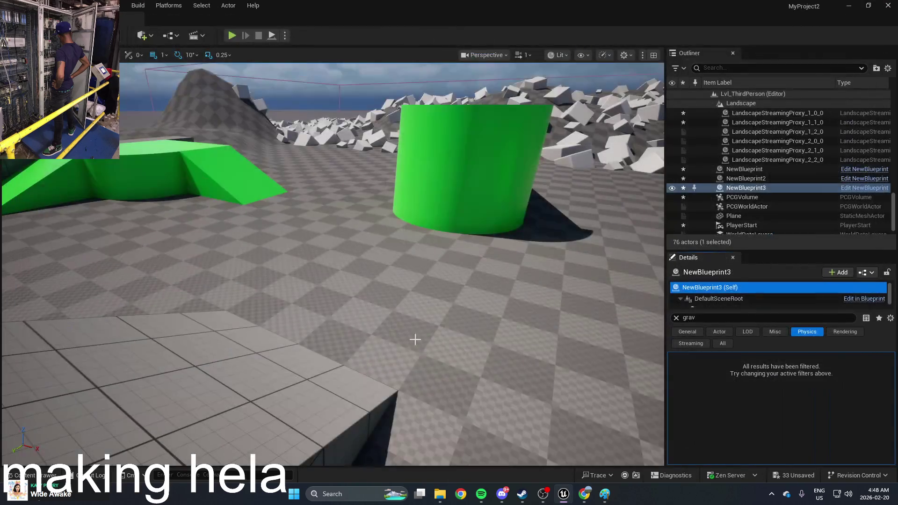
key(ctrl+space)
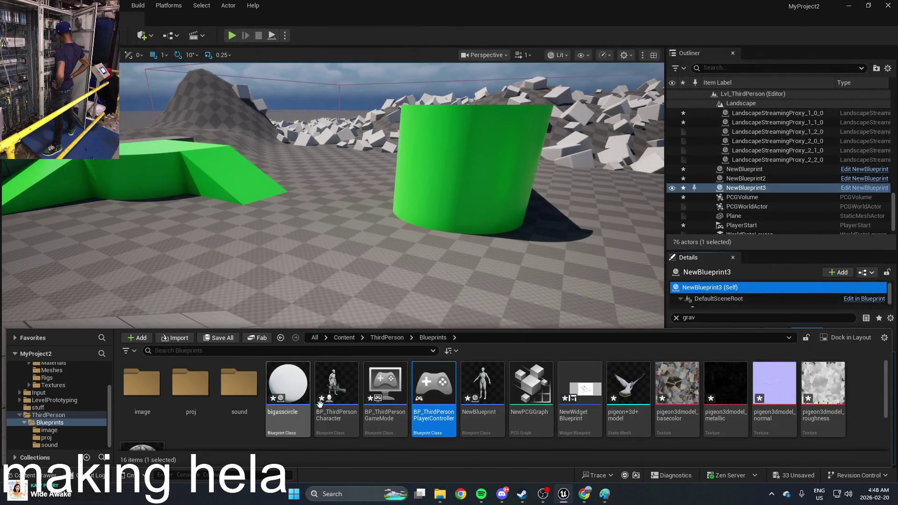
Set CharacterMovement Gravity Scale to 0 in BP_ThirdPersonCharacter and play-test the level
double_click(322, 410)
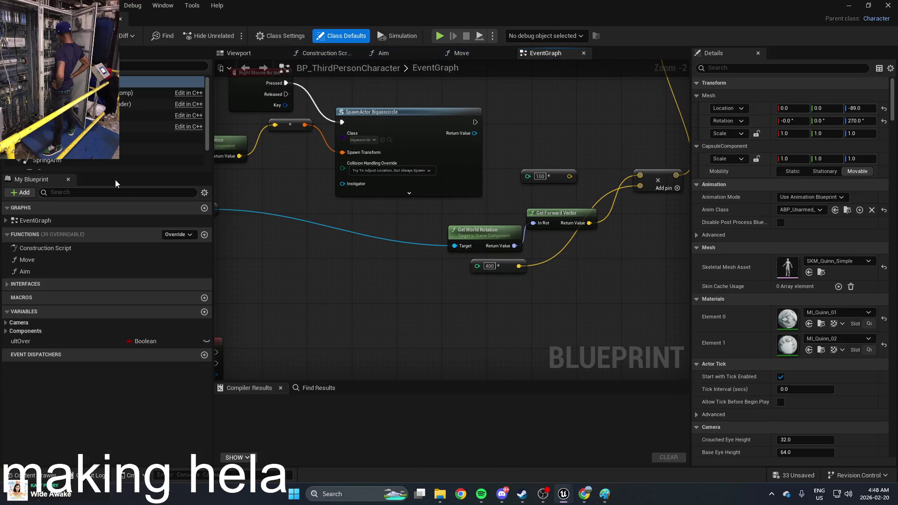
click(239, 53)
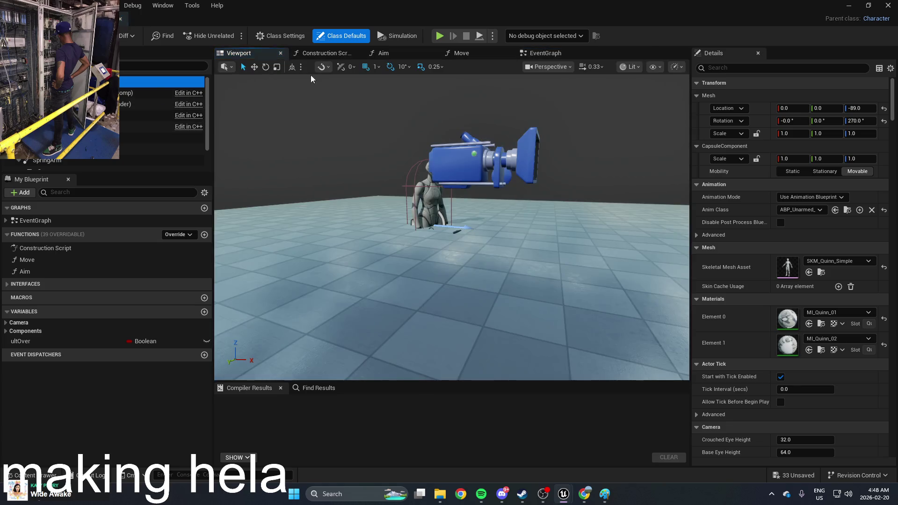
click(732, 70)
text(gra)
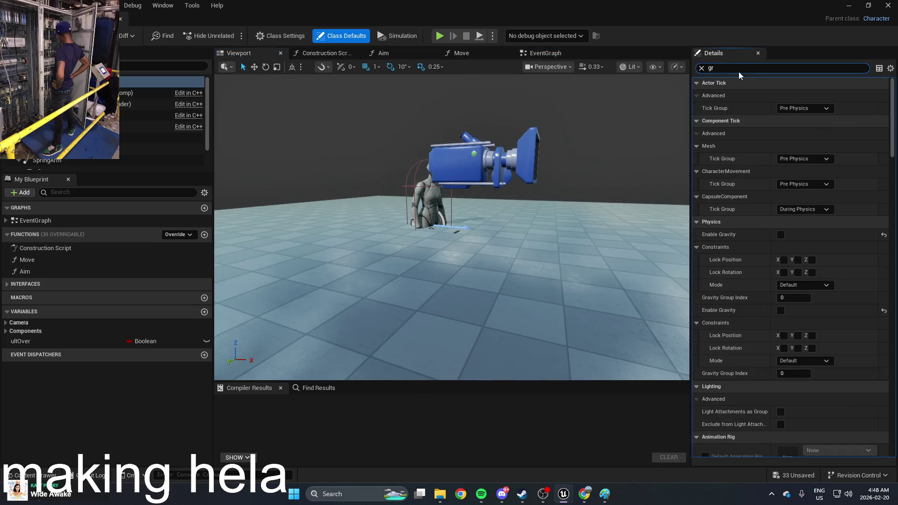
click(120, 93)
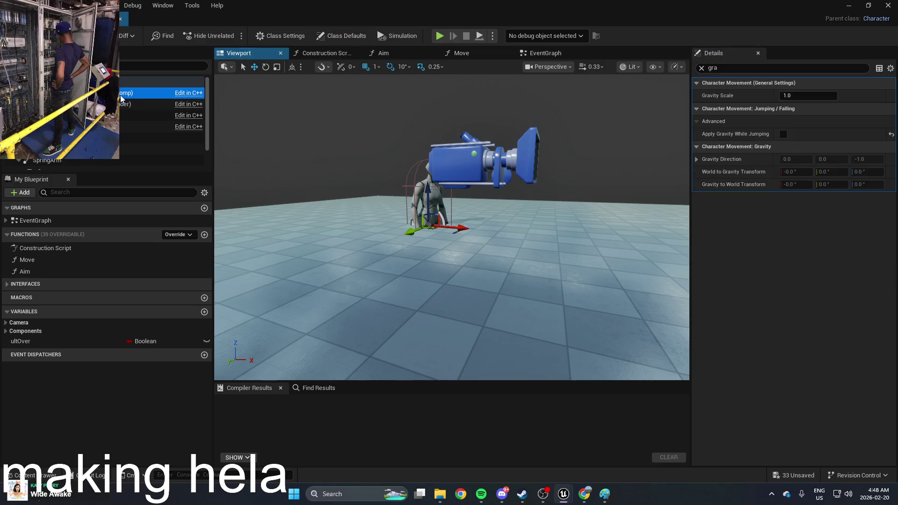
click(808, 95)
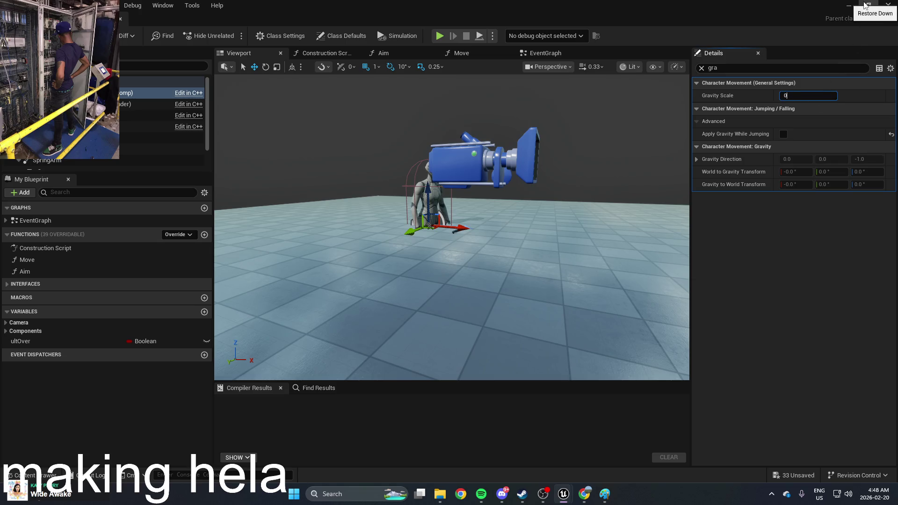
click(848, 5)
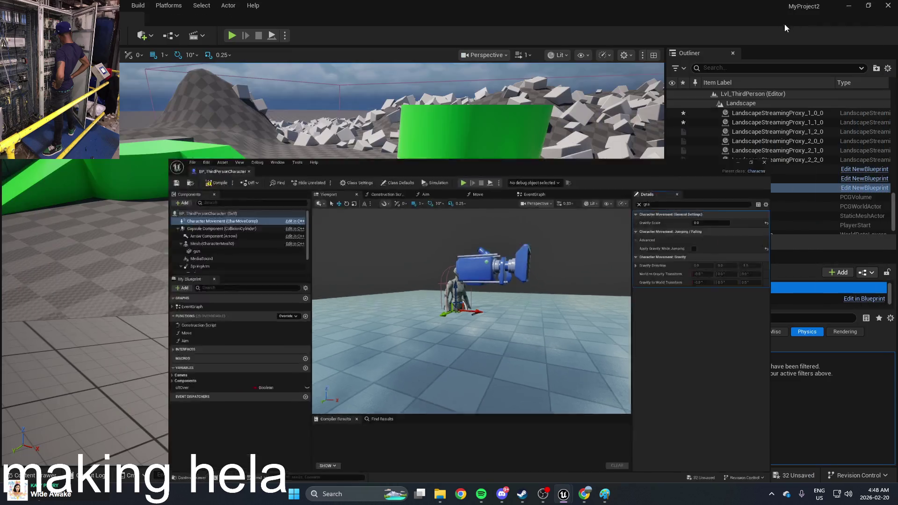
click(232, 36)
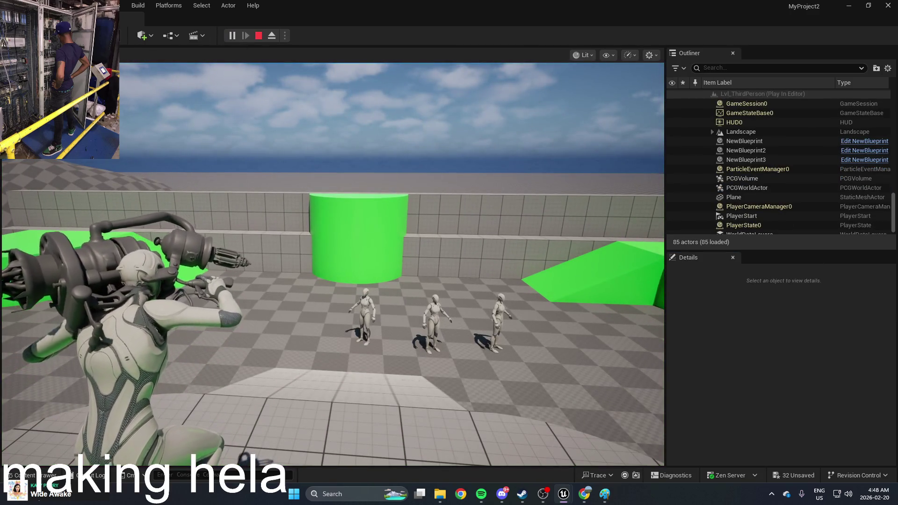
key(Escape)
Restore the character's Gravity Scale to 1.0
key(ctrl+space)
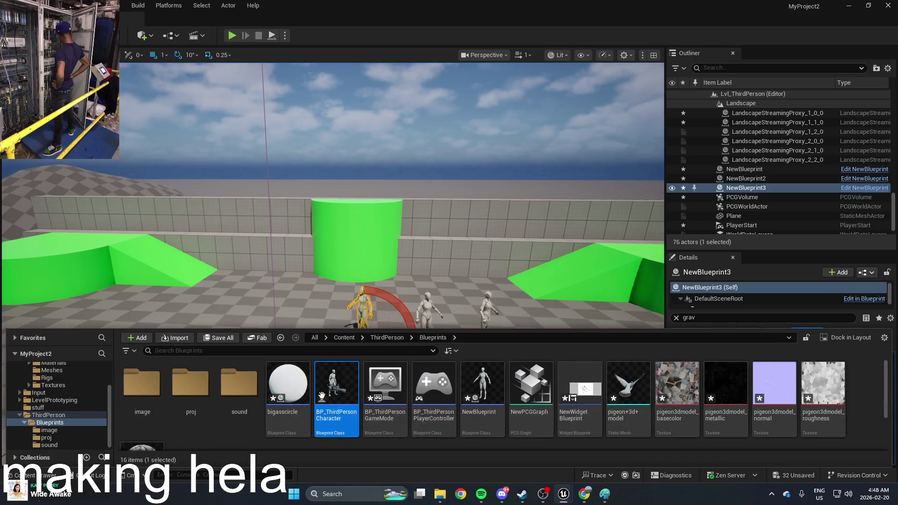
double_click(330, 401)
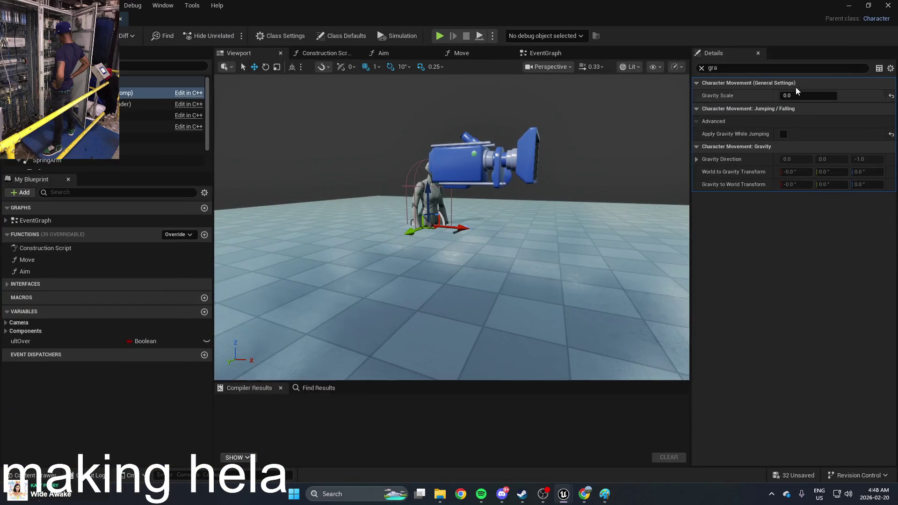
click(140, 103)
click(140, 93)
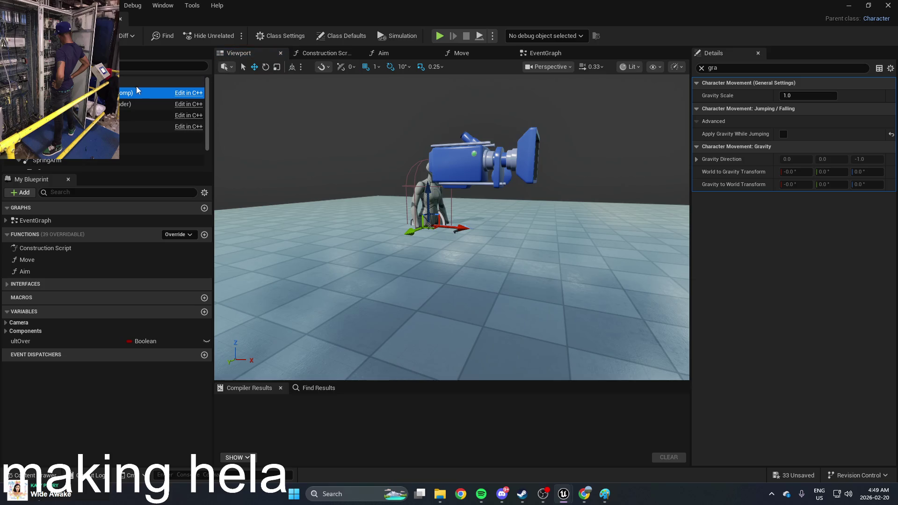
Browse the Construction Script and Aim graphs, then show the Camera and Q key nodes
click(302, 57)
click(257, 57)
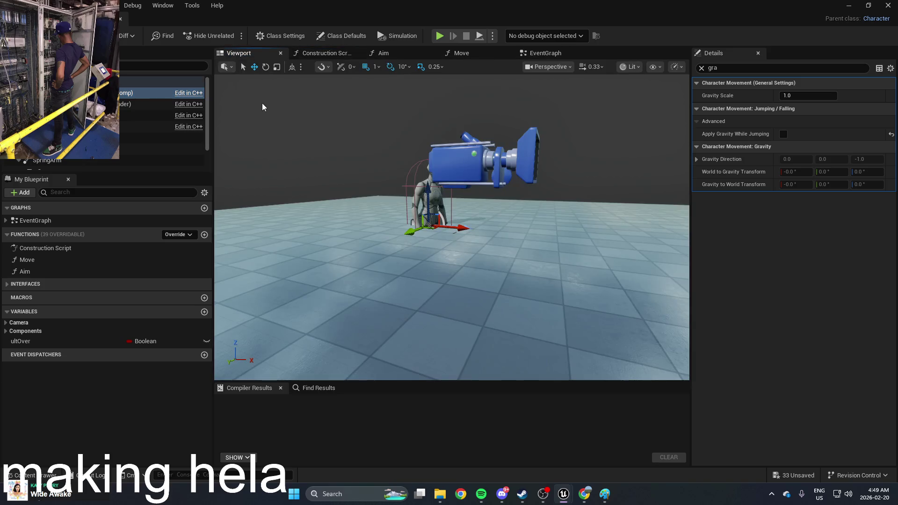
click(312, 53)
click(408, 56)
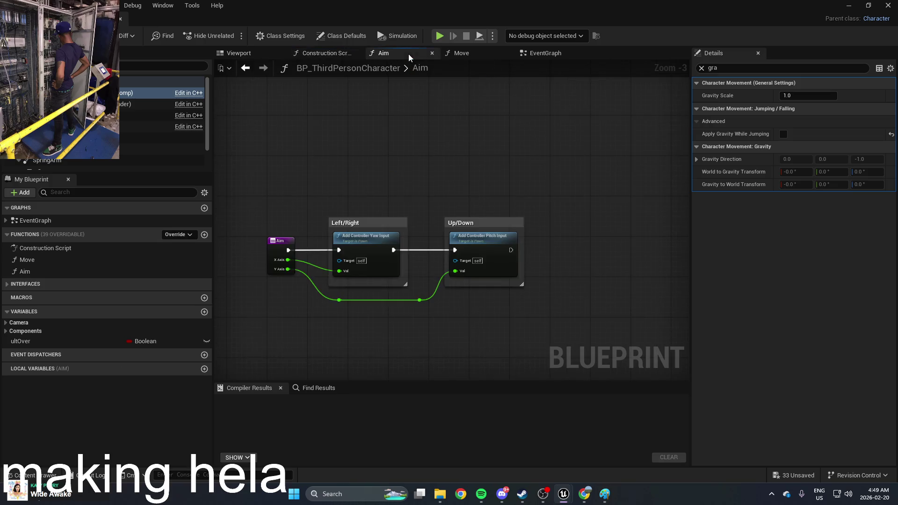
click(543, 55)
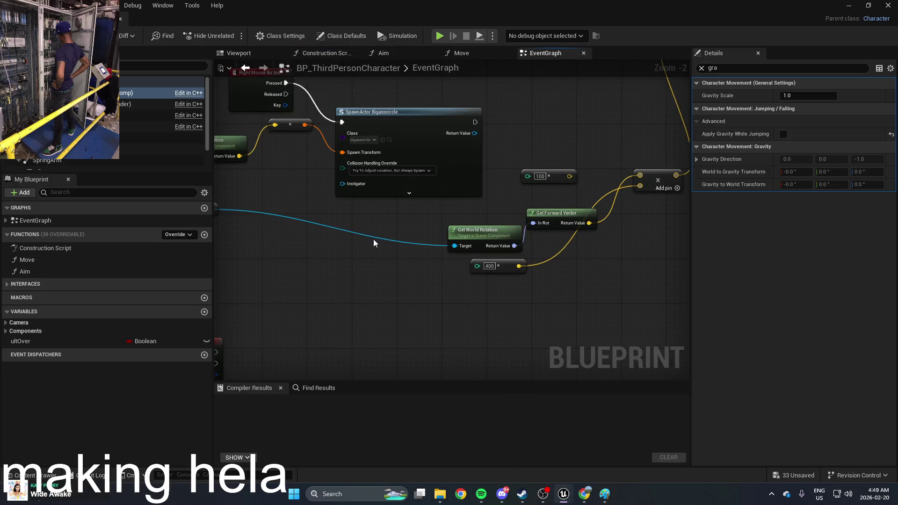
drag(374, 242, 470, 168)
Play-test the level twice with the restored gravity
click(849, 6)
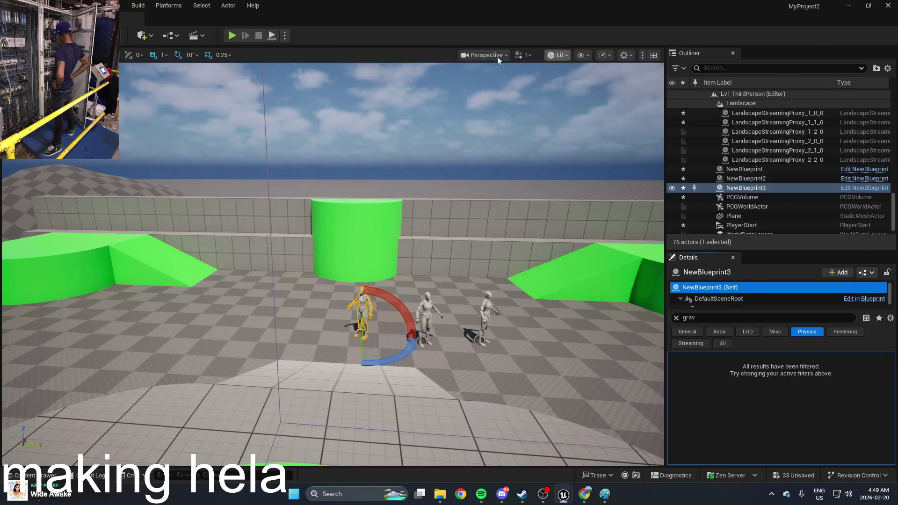
click(232, 35)
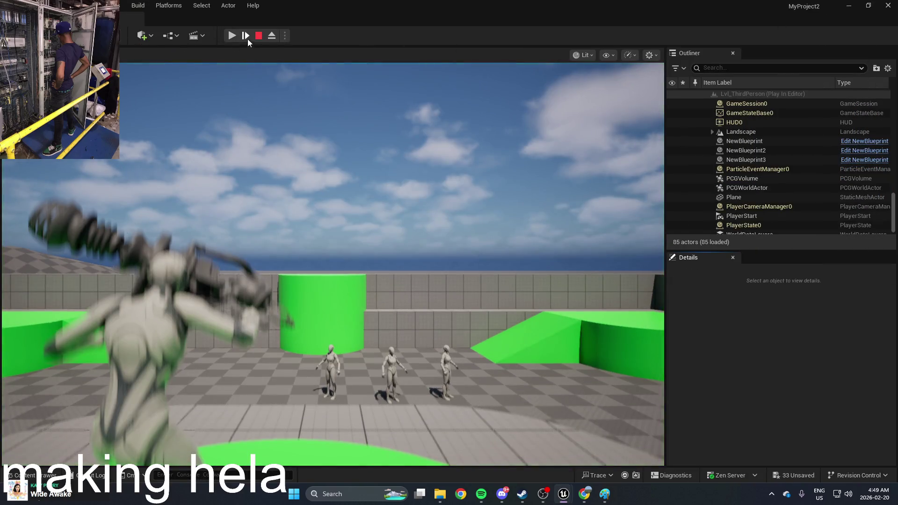
key(Escape)
click(231, 35)
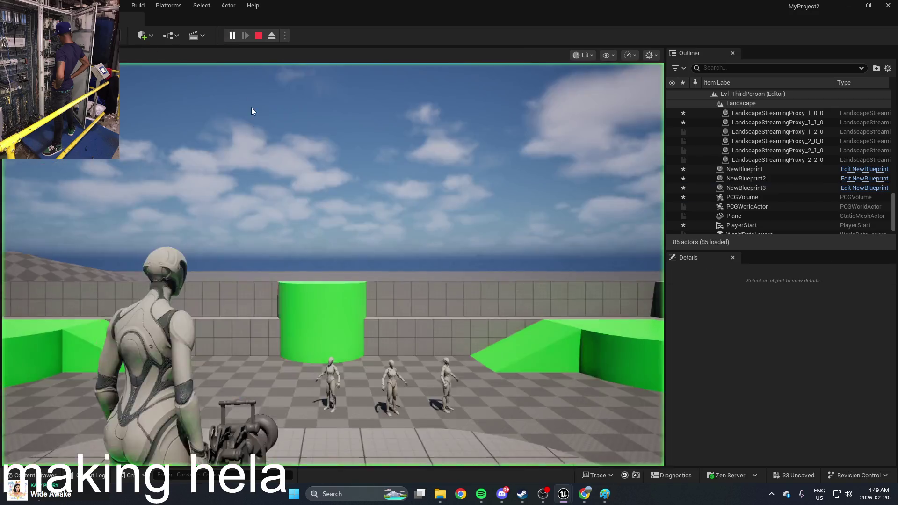
key(Escape)
Reopen BP_ThirdPersonCharacter and search all graph actions for a gravity node
key(ctrl+space)
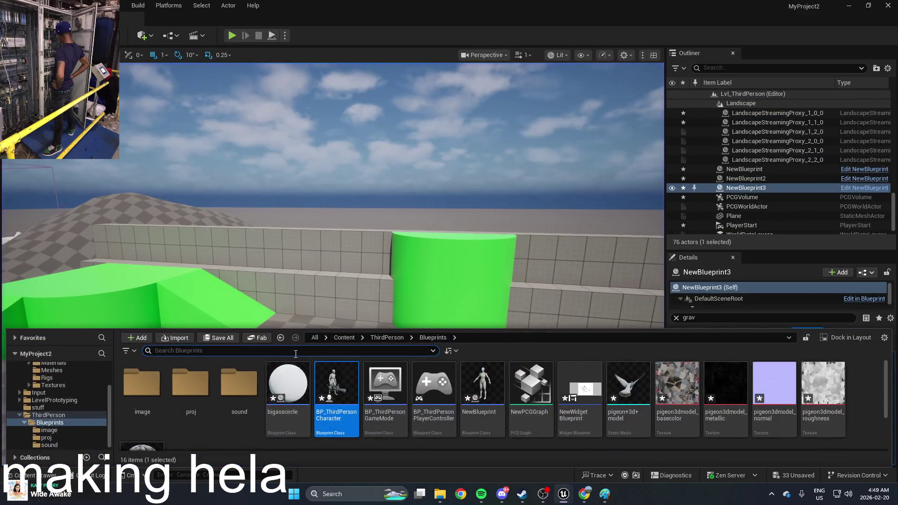
double_click(343, 400)
right_click(411, 273)
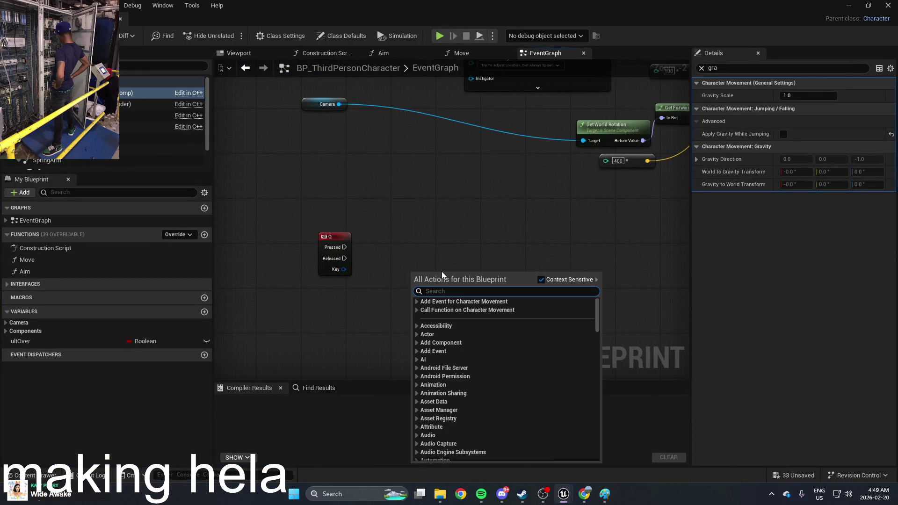
text(gravir)
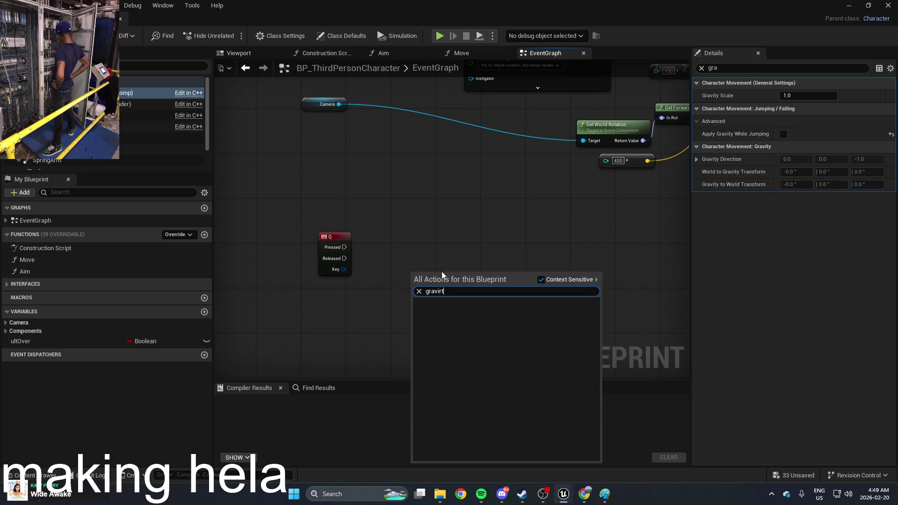
key(BackSpace)
text(ty trans)
click(541, 280)
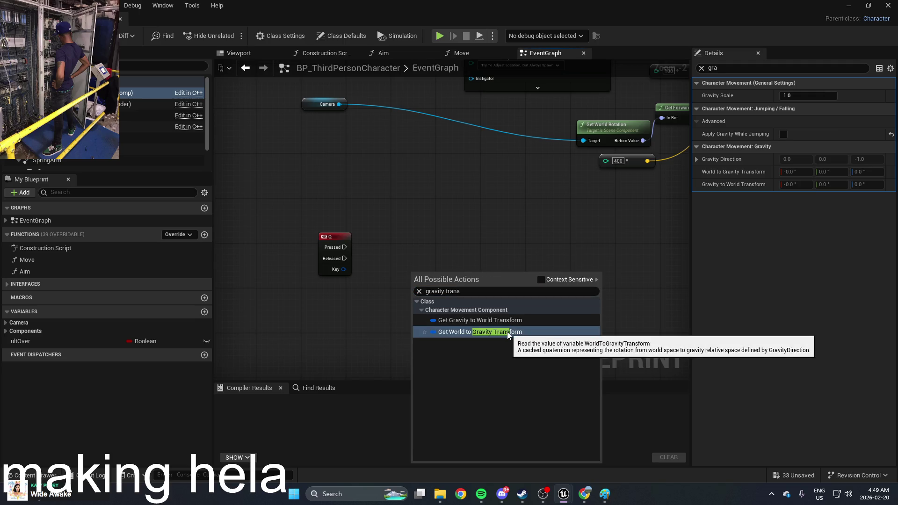
click(481, 292)
text(char)
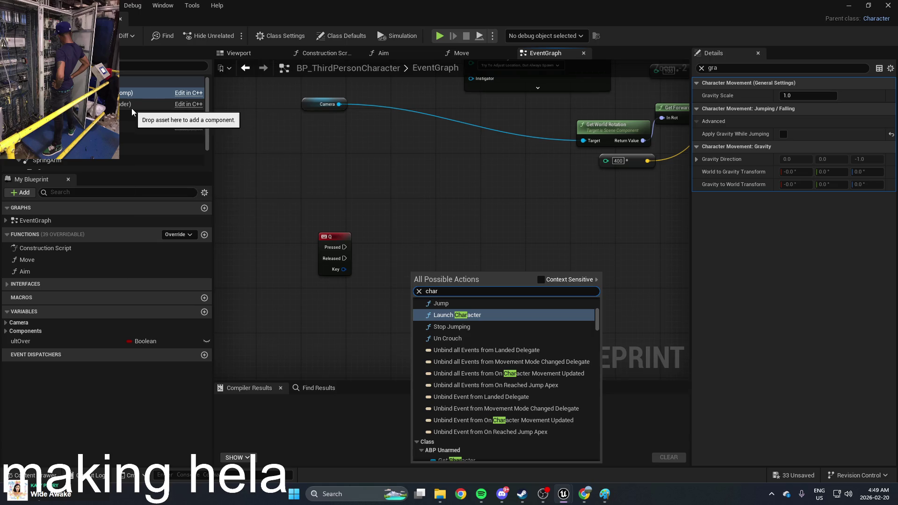
Drag a Character Movement reference node into the event graph
click(136, 108)
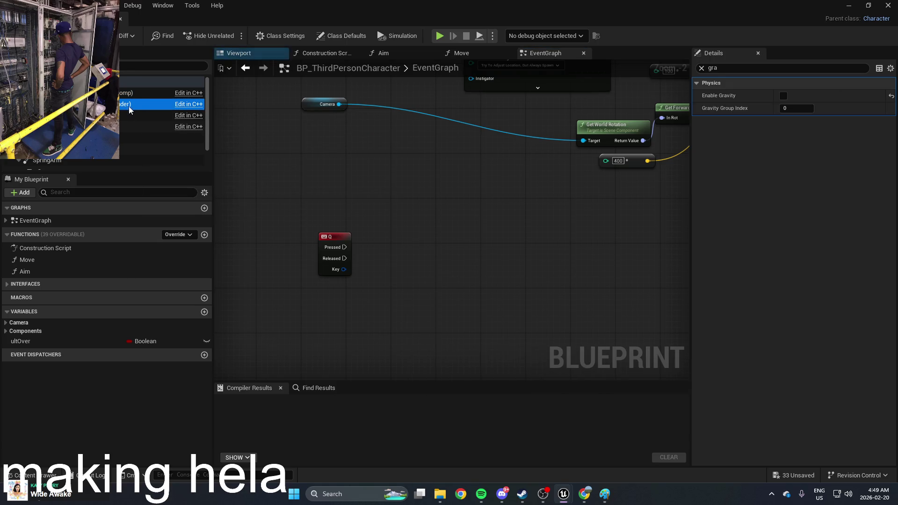
click(124, 94)
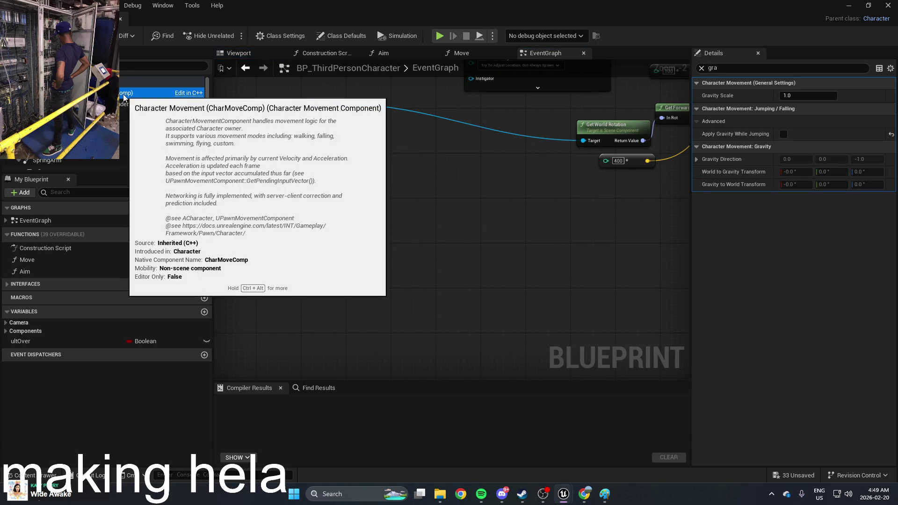
mouse_move(124, 94)
mouse_down()
mouse_move(388, 192)
mouse_move(386, 204)
mouse_move(442, 214)
mouse_up()
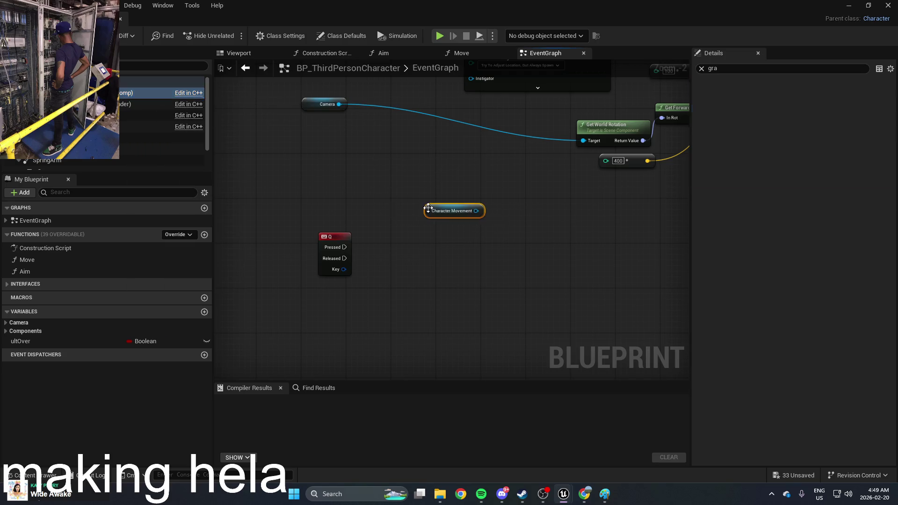
scroll(441, 214, up, 2)
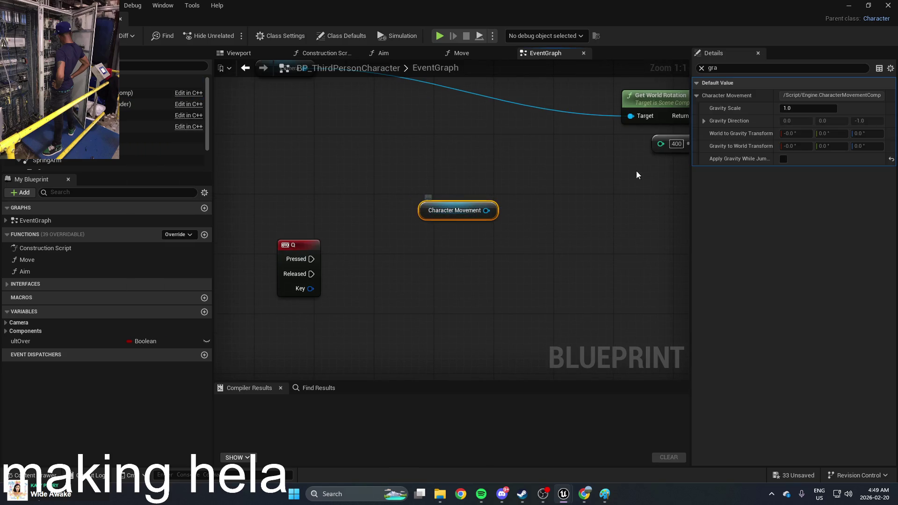
Add a Set Gravity Scale node targeting Character Movement beside the Q event
right_click(465, 286)
text(grav)
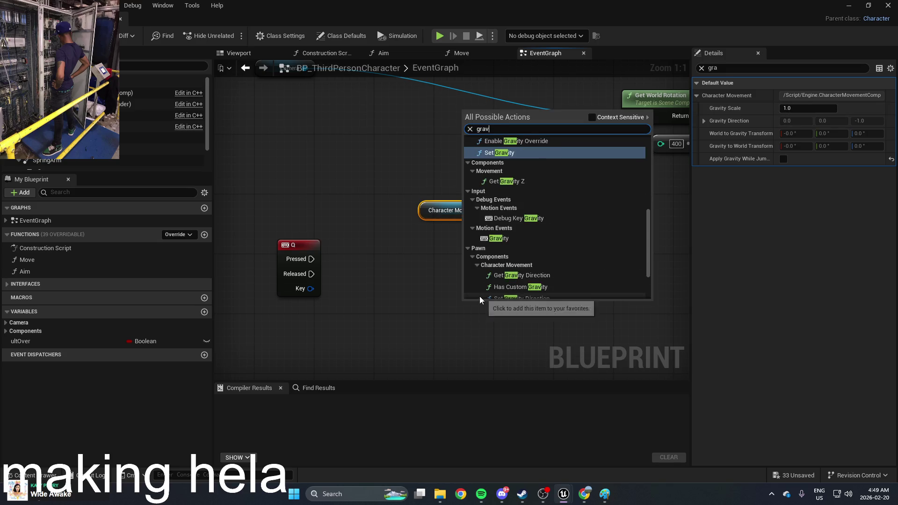
text(ity scal)
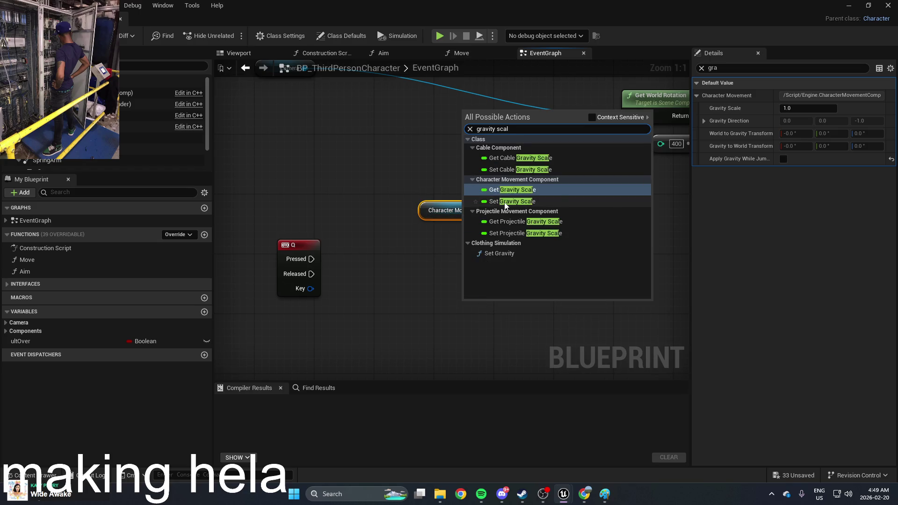
click(503, 201)
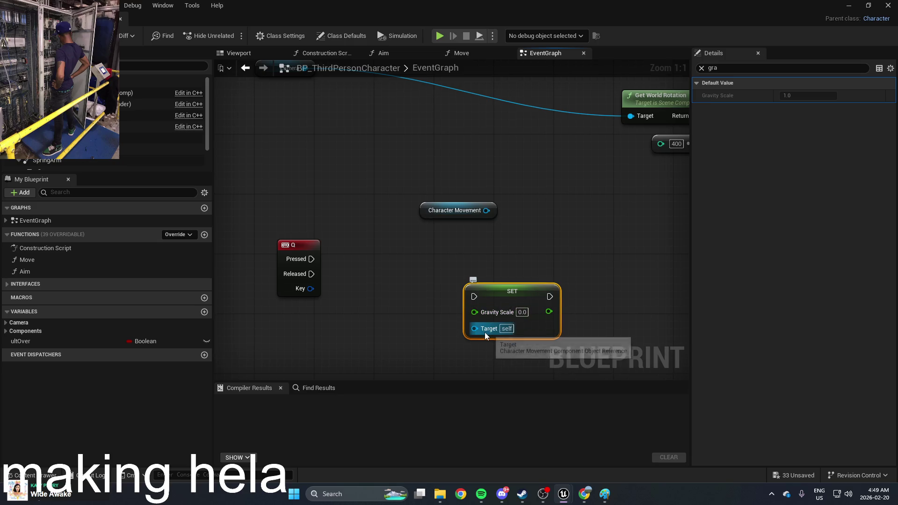
mouse_move(486, 331)
mouse_down()
mouse_move(490, 214)
mouse_move(440, 212)
mouse_move(339, 373)
mouse_move(398, 272)
mouse_up()
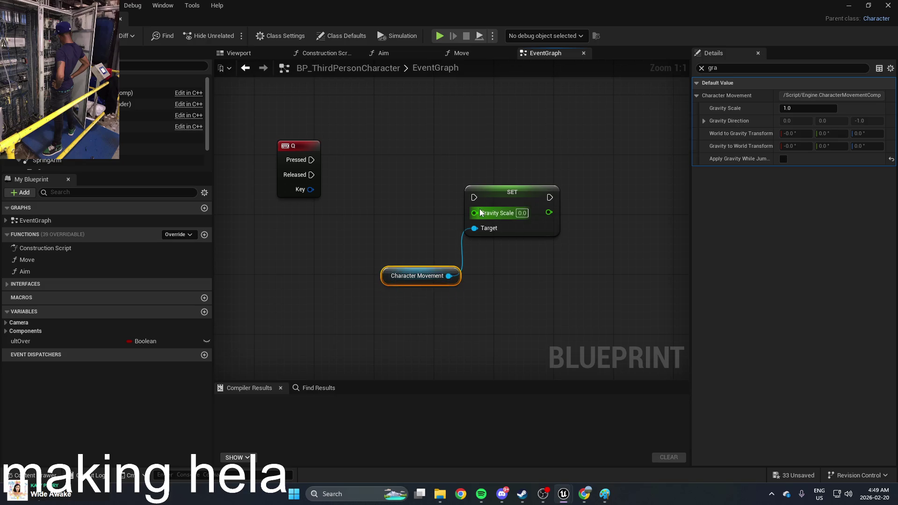
drag(483, 187, 416, 172)
mouse_move(497, 188)
mouse_down()
mouse_move(473, 236)
mouse_move(446, 239)
mouse_up()
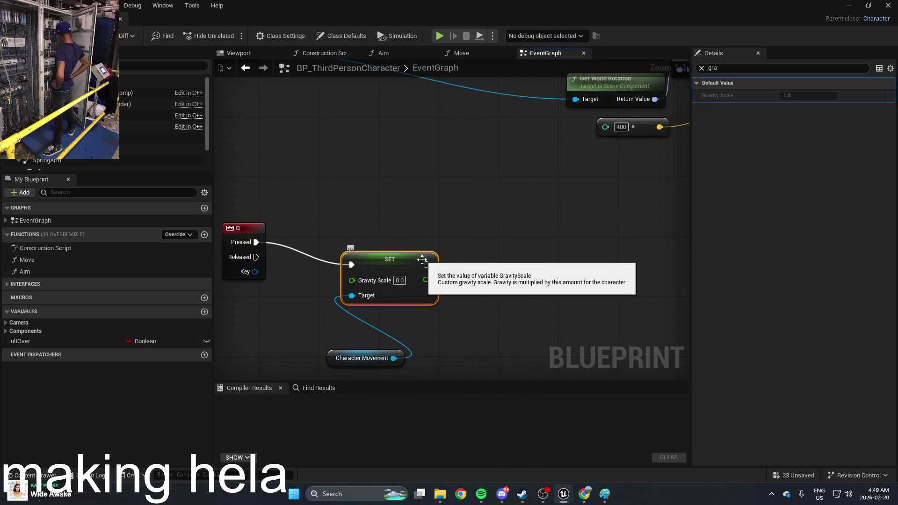
scroll(425, 264, down, 1)
drag(472, 241, 529, 247)
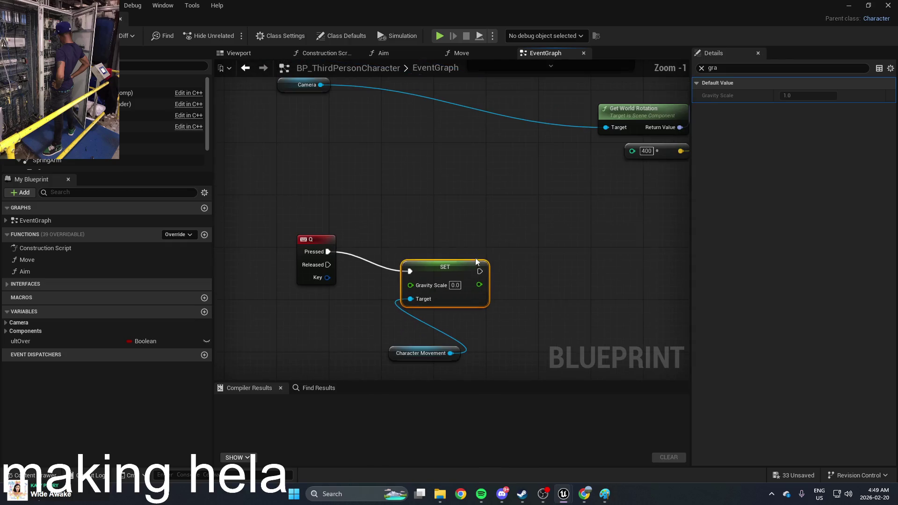
mouse_move(466, 258)
mouse_down()
mouse_move(564, 254)
mouse_move(408, 236)
mouse_move(369, 246)
mouse_move(402, 234)
mouse_move(443, 266)
mouse_up()
Add a Get World Transform node, then undo its move and delete it
right_click(442, 266)
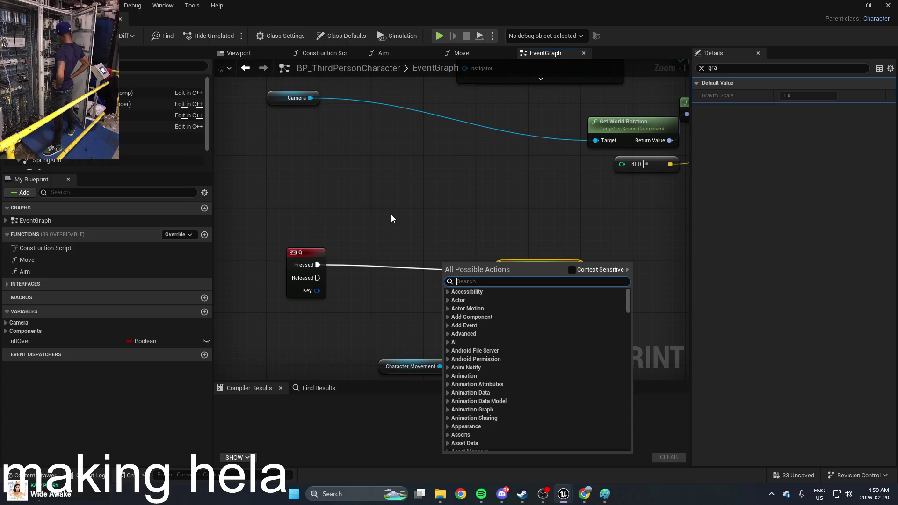
text(get world trans)
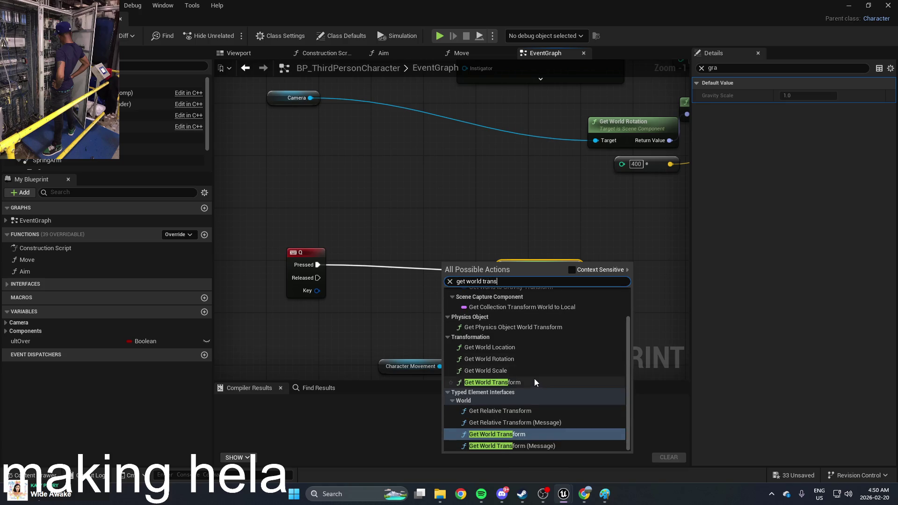
click(533, 381)
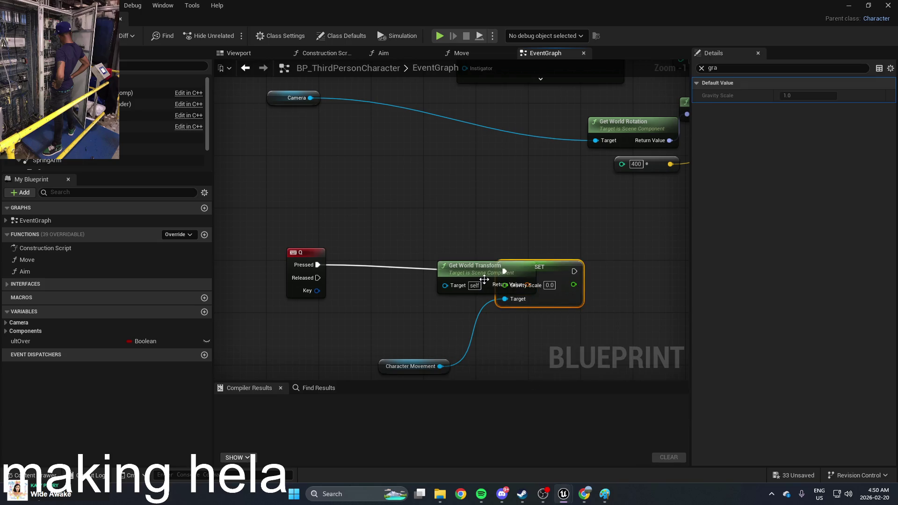
drag(476, 266, 327, 316)
drag(373, 298, 434, 266)
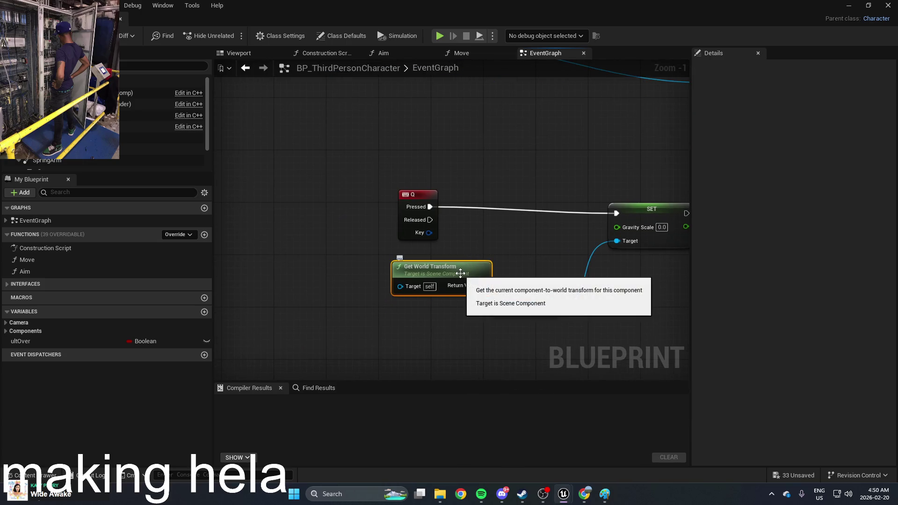
key(ctrl+z)
right_click(402, 281)
click(567, 212)
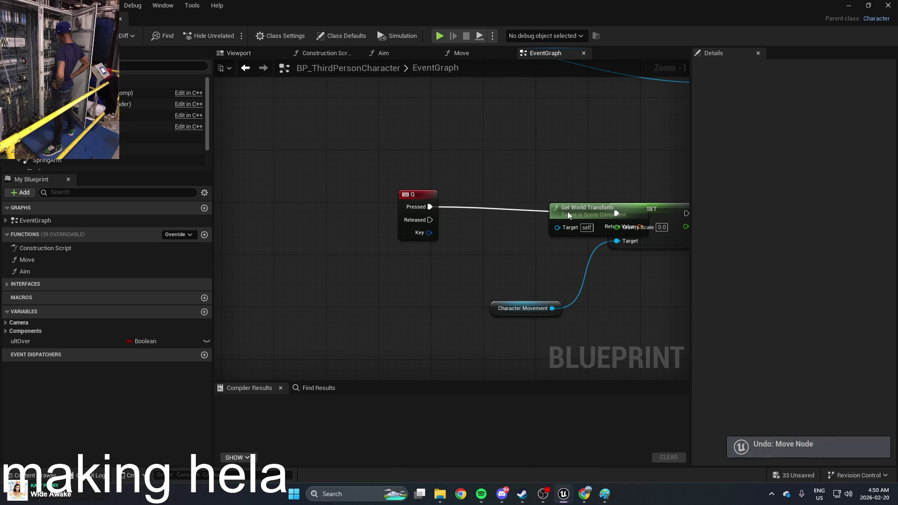
key(Delete)
Add Get World Location targeting CollisionCylinder and search 'add world offset' from its Return Value
right_click(353, 281)
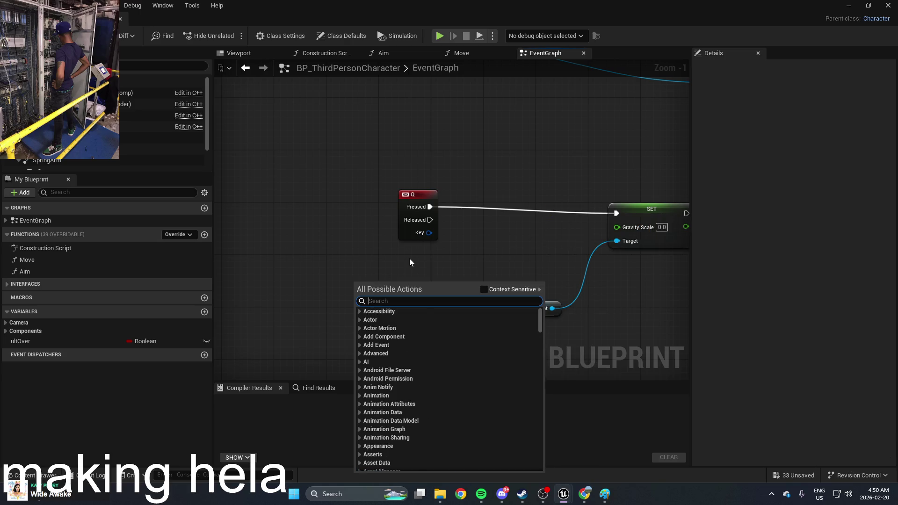
text(get world loca)
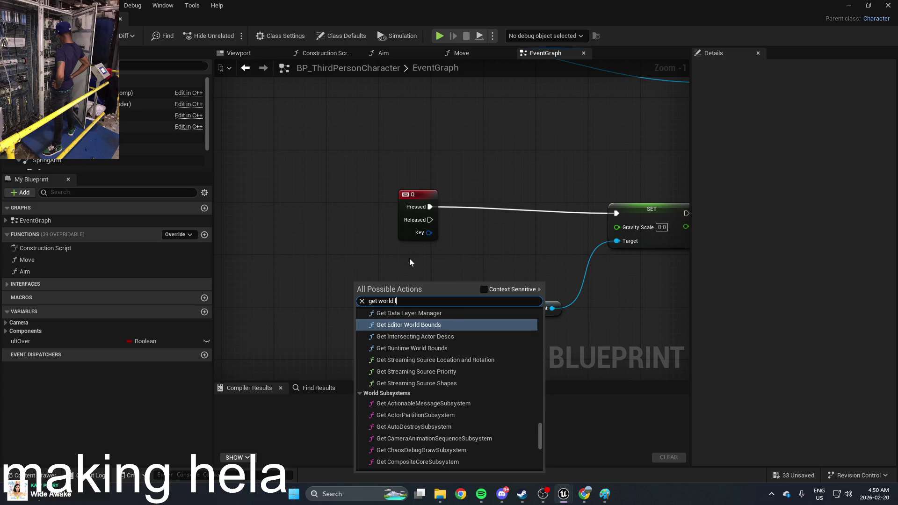
click(423, 410)
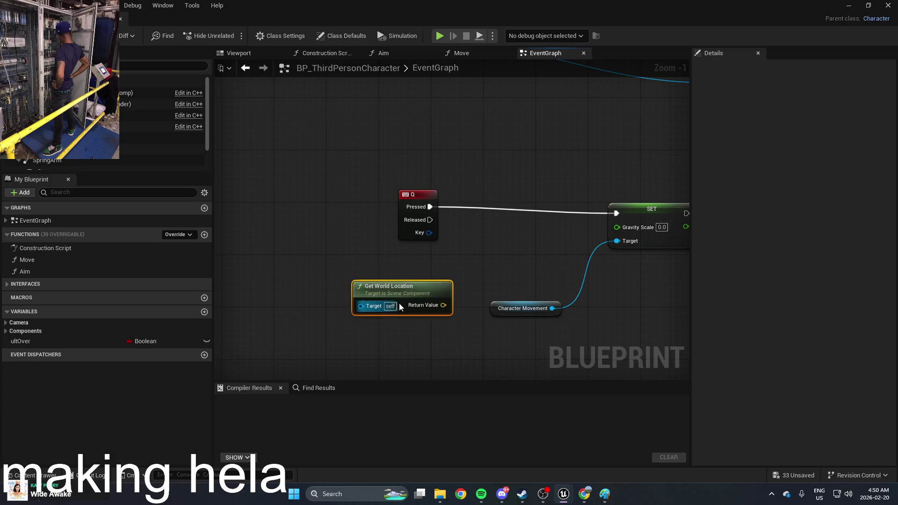
mouse_move(361, 305)
mouse_down()
mouse_move(280, 310)
mouse_move(288, 297)
mouse_up()
click(262, 295)
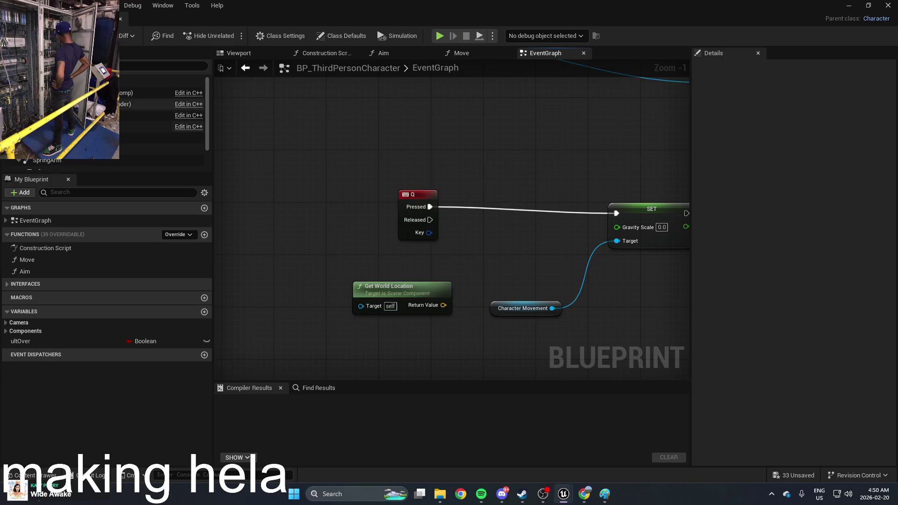
click(150, 104)
mouse_move(150, 104)
mouse_down()
mouse_move(268, 299)
mouse_move(261, 281)
mouse_move(360, 307)
mouse_up()
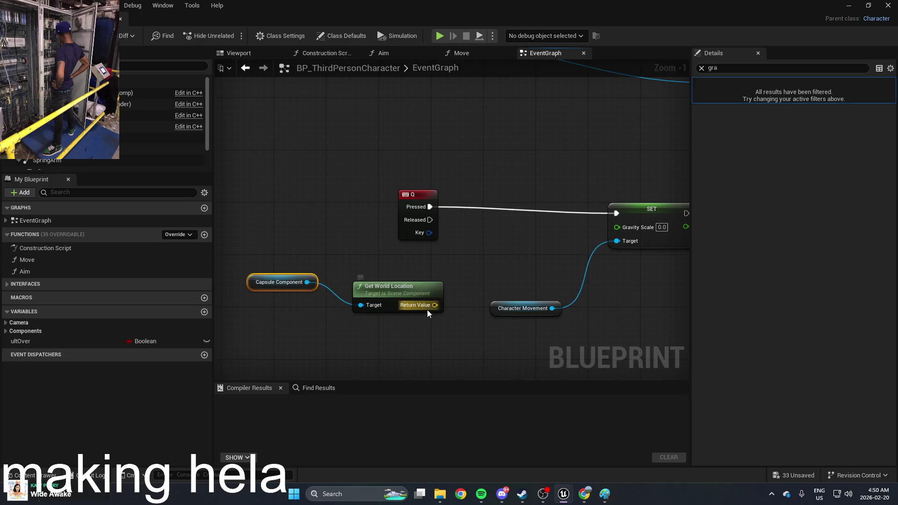
drag(434, 305, 490, 261)
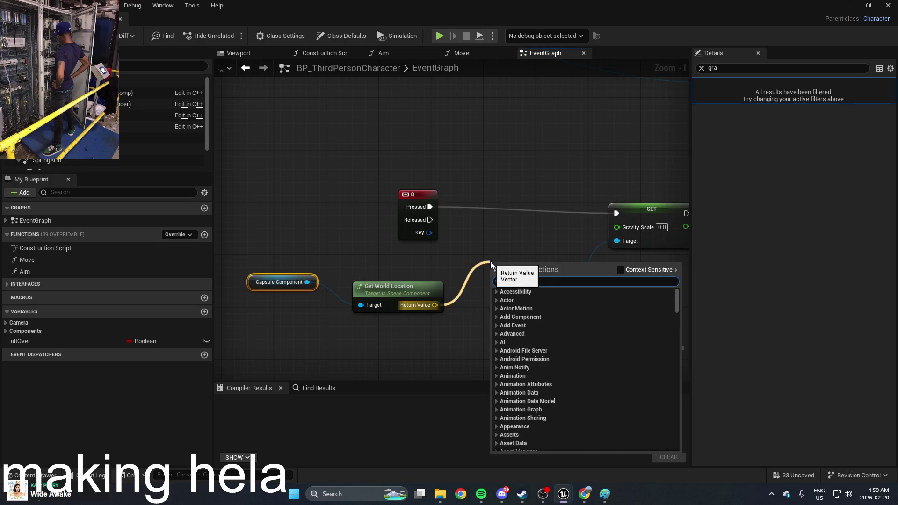
text(add wor)
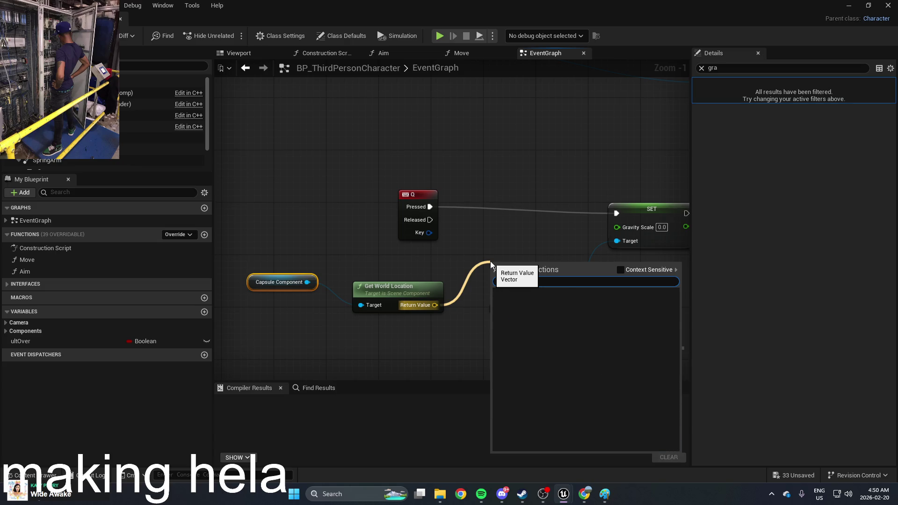
text(ld off)
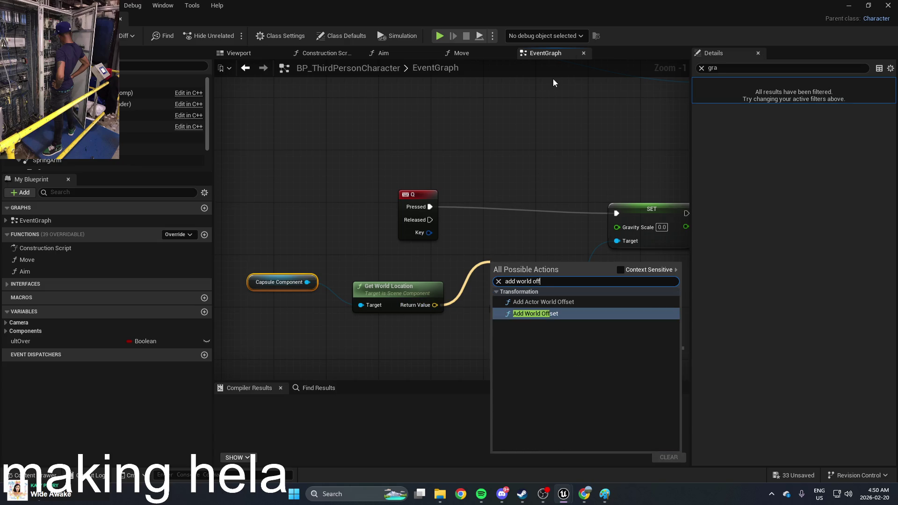
Place Add World Offset targeting the Capsule Component with Delta Z 800, dropping Get World Location
click(554, 318)
mouse_move(525, 271)
mouse_down()
mouse_move(507, 216)
mouse_move(500, 226)
mouse_move(515, 214)
mouse_up()
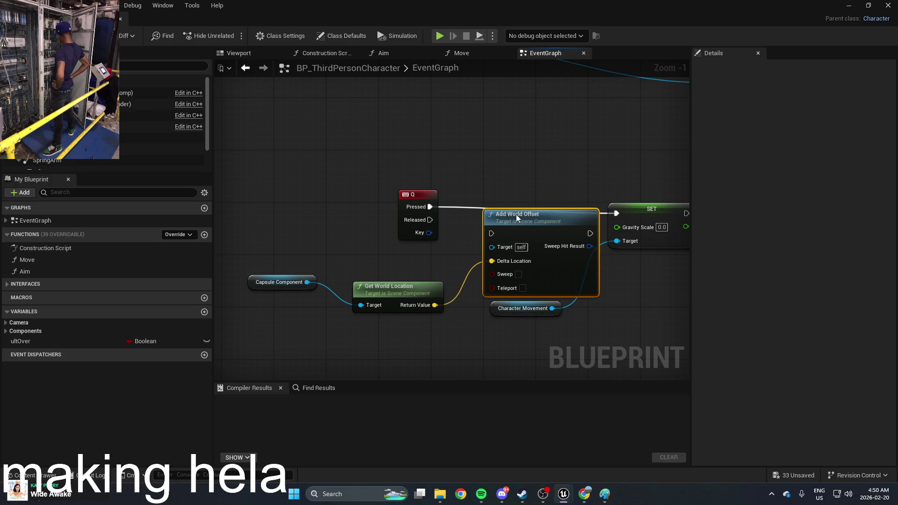
drag(423, 293, 409, 313)
drag(307, 282, 491, 246)
key(Delete)
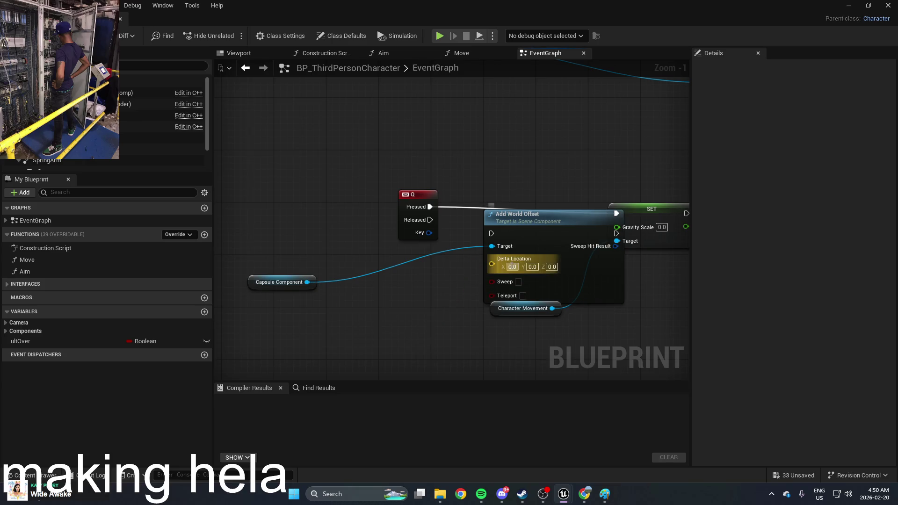
click(533, 267)
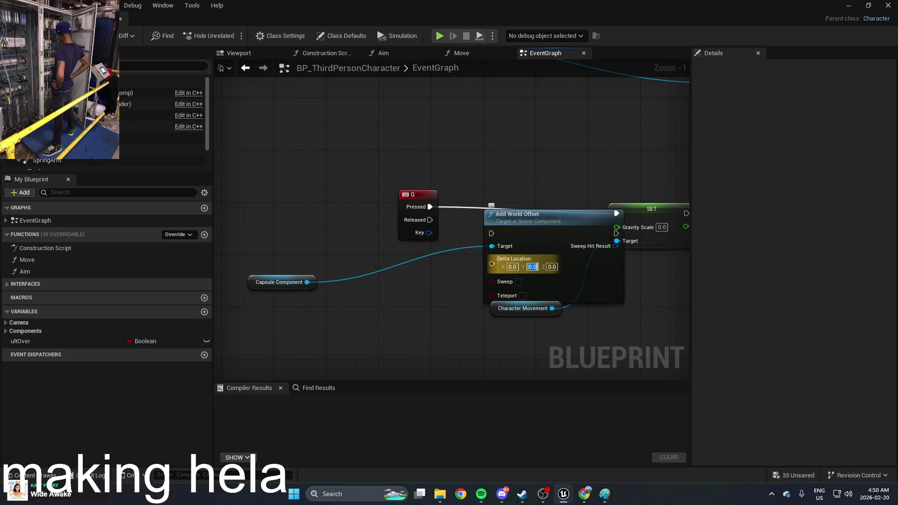
click(551, 267)
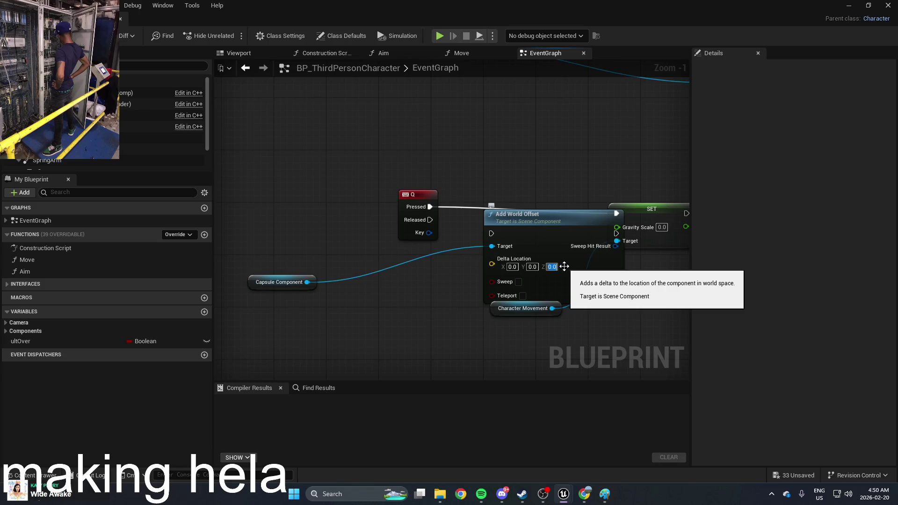
text(50)
key(BackSpace)
key(BackSpace)
text(800)
Chain Q Pressed into Add World Offset and then the gravity SET node
mouse_move(535, 221)
mouse_down()
mouse_move(540, 234)
mouse_move(609, 200)
mouse_up()
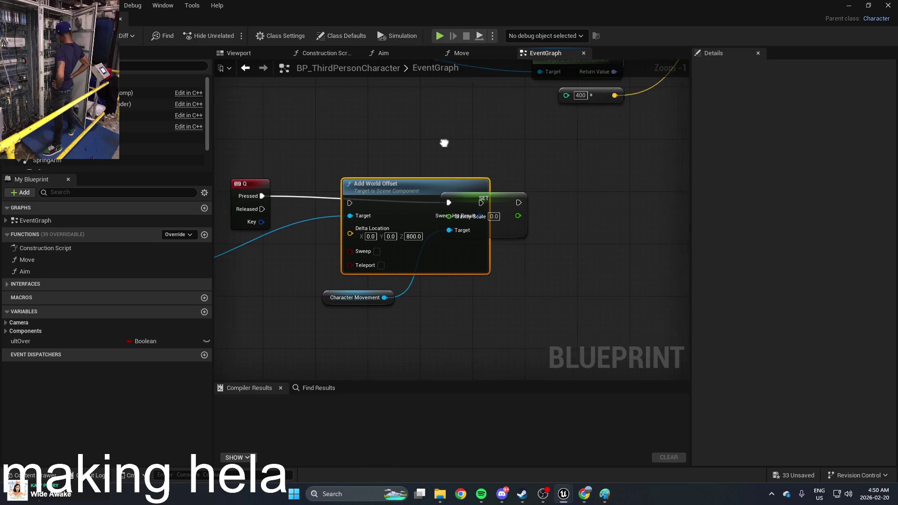
mouse_move(433, 196)
mouse_down()
mouse_move(368, 209)
mouse_move(444, 203)
mouse_up()
drag(281, 216, 258, 196)
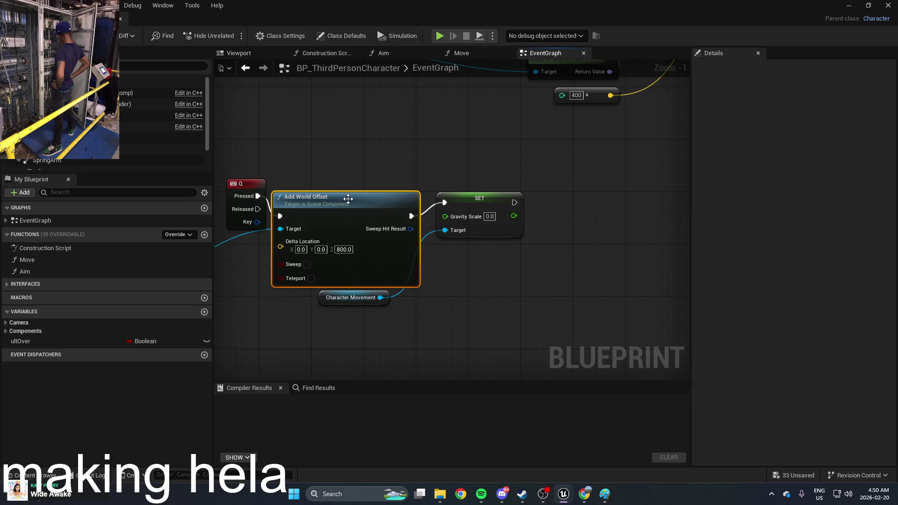
drag(345, 198, 351, 178)
drag(477, 202, 561, 202)
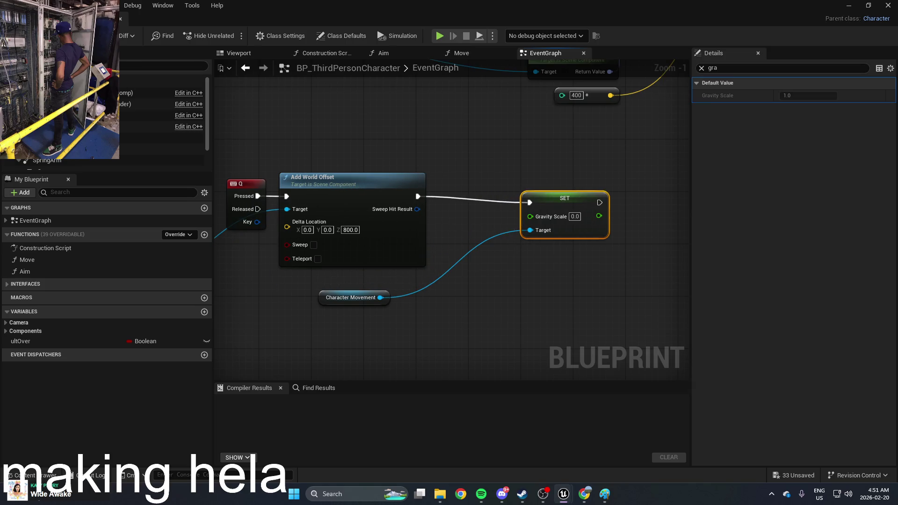
Compile, play-test the level, stop, and reopen BP_ThirdPersonCharacter
key(F7)
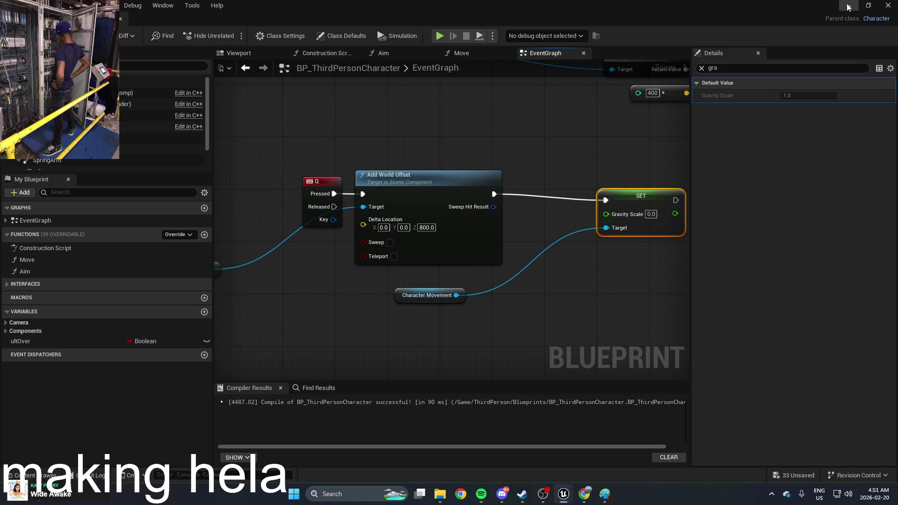
click(847, 5)
click(232, 35)
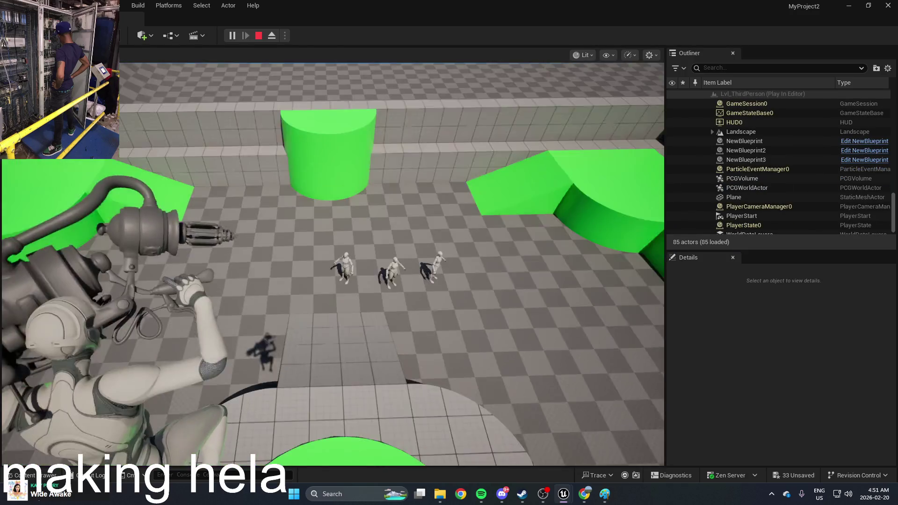
key(Escape)
double_click(336, 443)
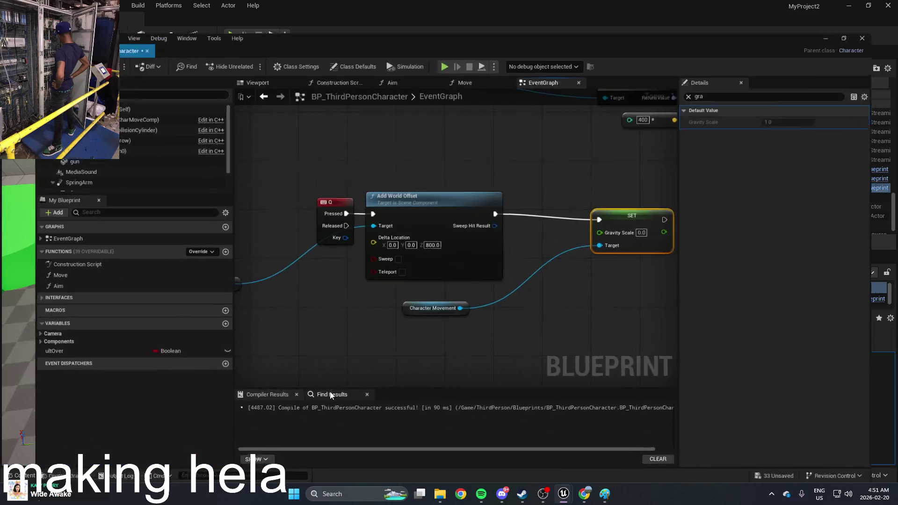
Add a 10-second Delay node that runs after the gravity SET
click(322, 183)
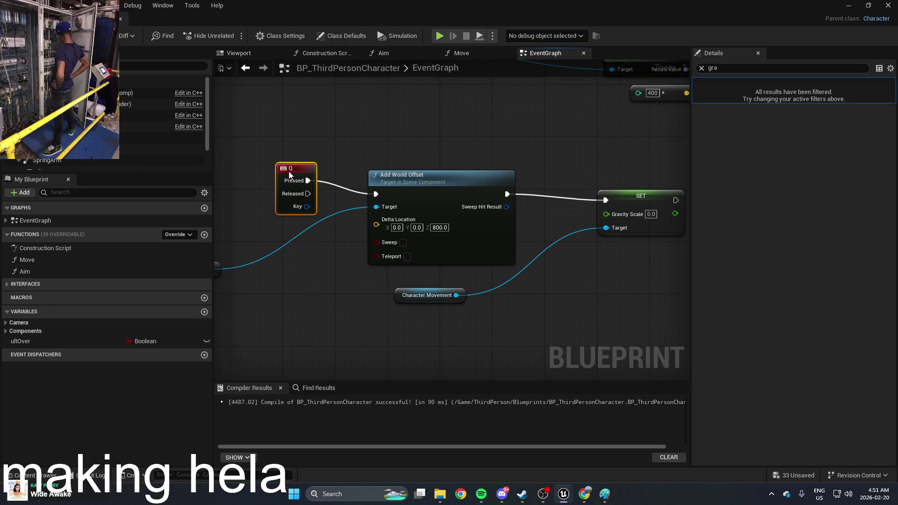
drag(617, 168, 517, 158)
right_click(624, 184)
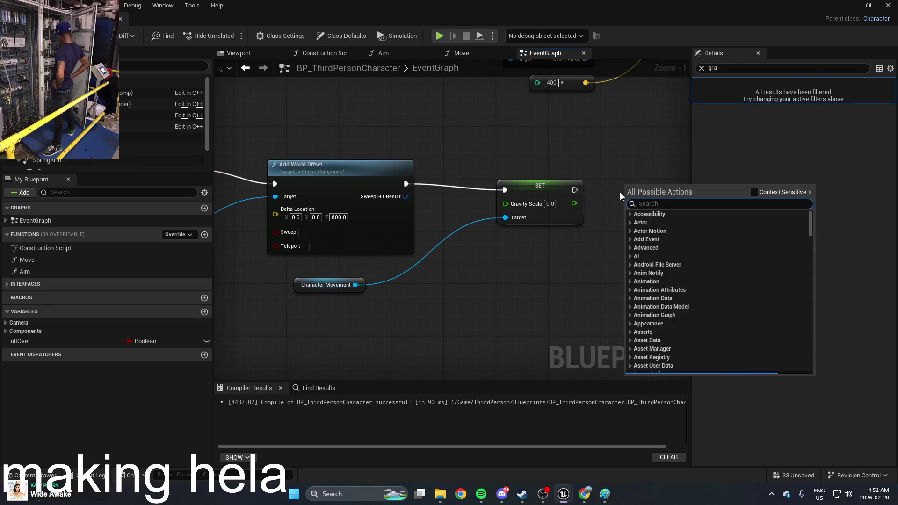
text(delay)
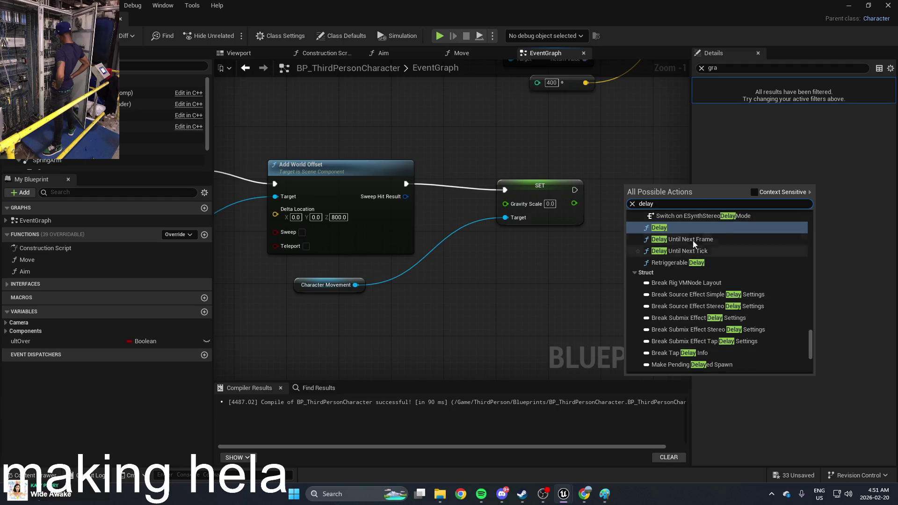
click(659, 227)
text(10)
key(Return)
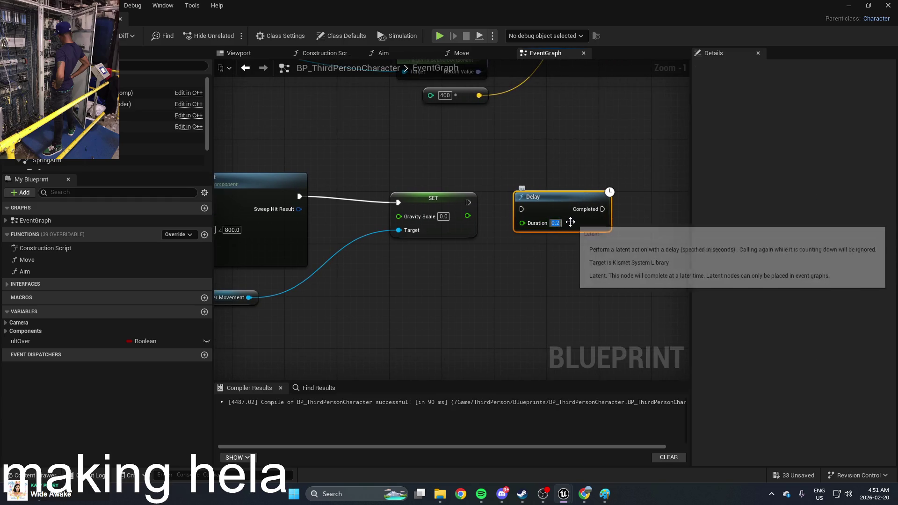
click(621, 164)
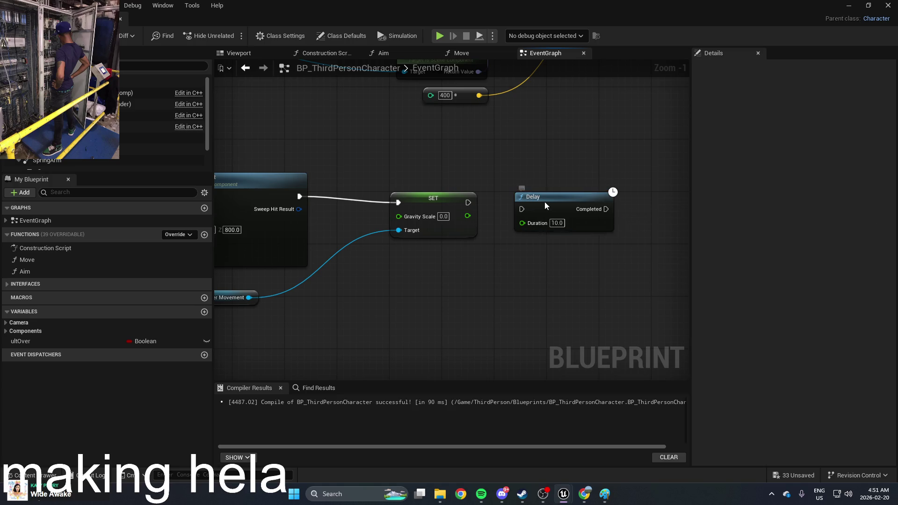
mouse_move(545, 206)
mouse_down()
mouse_move(558, 206)
mouse_move(470, 202)
mouse_up()
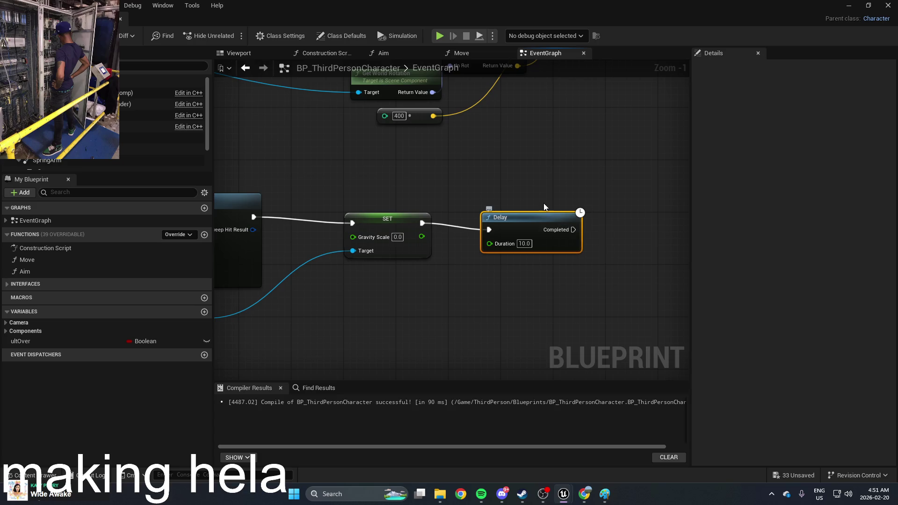
Duplicate the SET node on Character Movement after Delay Completed, with Gravity Scale 1.0
scroll(544, 206, down, 1)
click(408, 216)
key(ctrl+c)
key(ctrl+v)
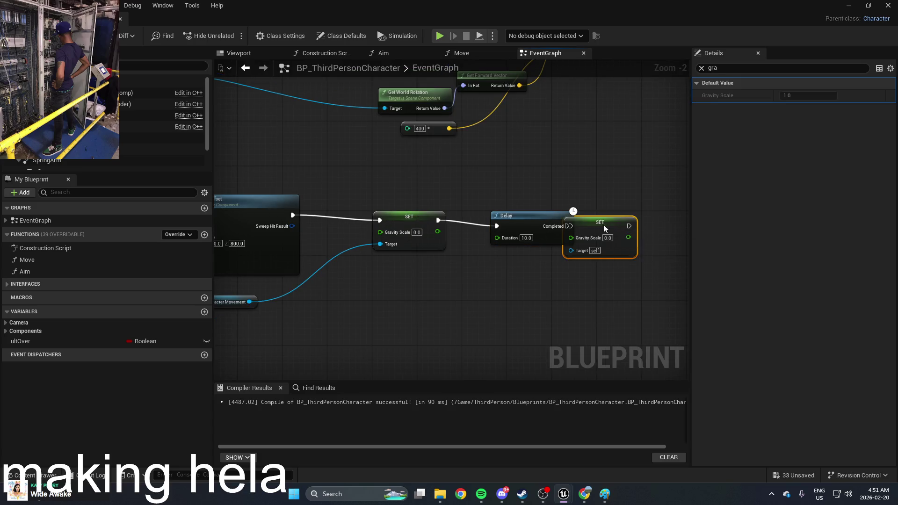
mouse_move(603, 228)
mouse_down()
mouse_move(638, 228)
mouse_move(249, 302)
mouse_up()
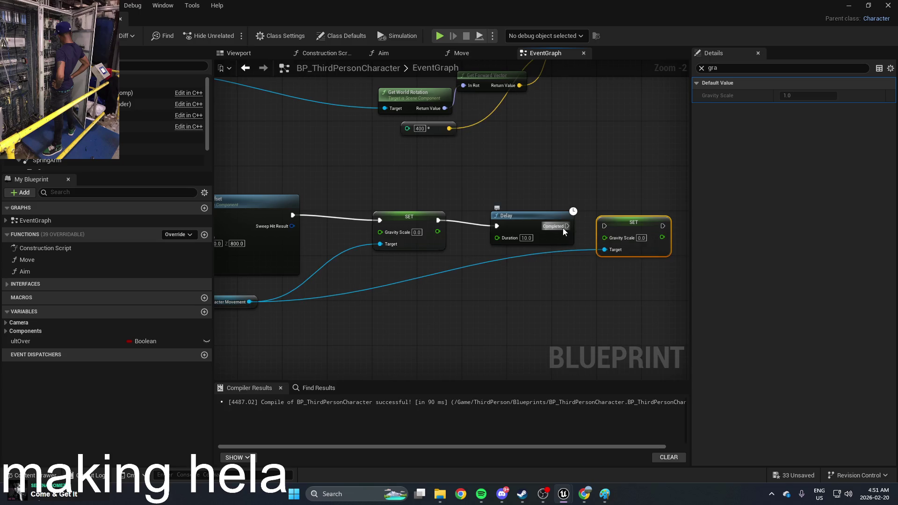
drag(564, 231, 604, 226)
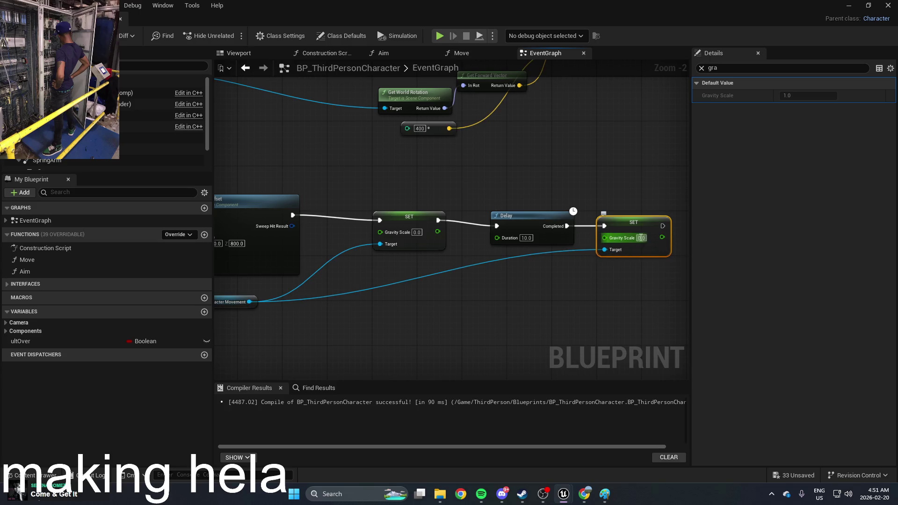
text(1)
click(632, 193)
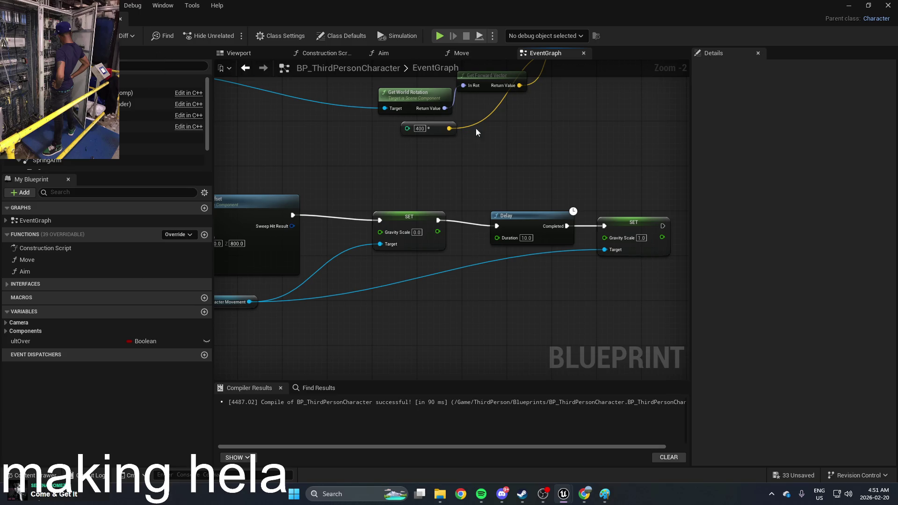
scroll(410, 188, down, 1)
Duplicate Add World Offset after the restoring SET with Z -800, targeting the Capsule Component, and compile
click(301, 214)
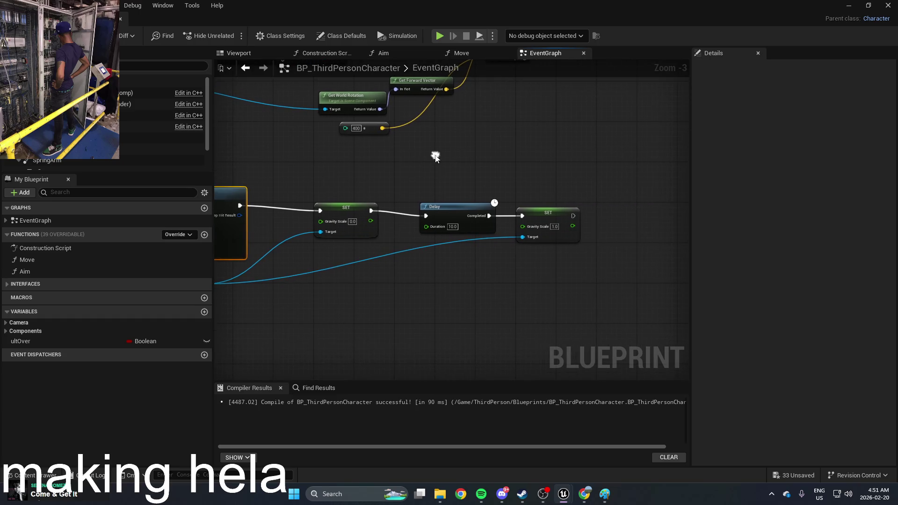
key(ctrl+c)
key(ctrl+v)
mouse_move(514, 206)
mouse_down()
mouse_move(602, 211)
mouse_move(574, 215)
mouse_up()
click(650, 247)
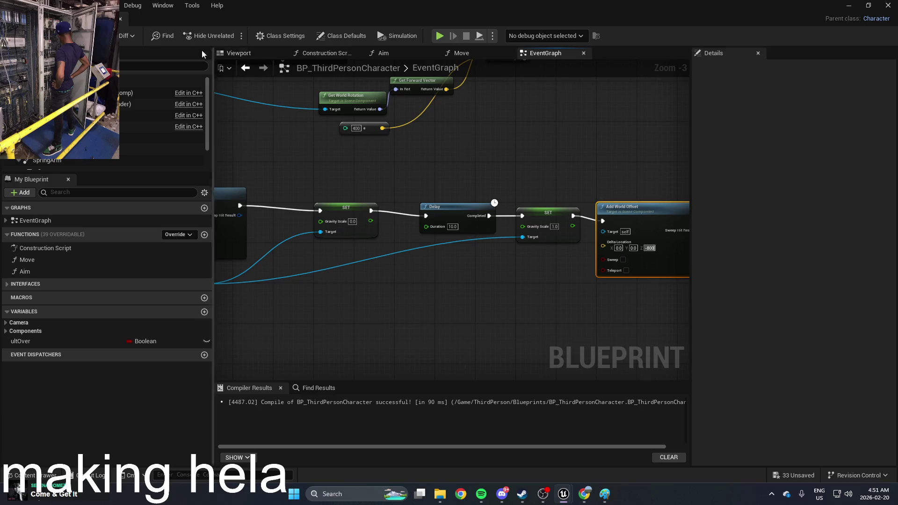
key(Return)
key(F7)
scroll(443, 136, up, 1)
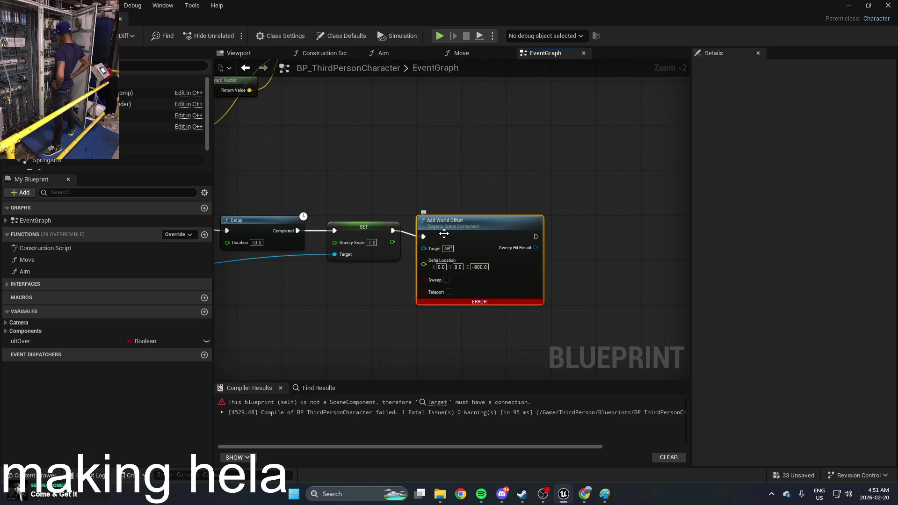
scroll(445, 233, down, 2)
mouse_move(556, 202)
mouse_down()
mouse_move(352, 226)
mouse_move(711, 217)
mouse_move(263, 236)
mouse_move(497, 223)
mouse_move(374, 218)
mouse_move(509, 289)
mouse_up()
drag(443, 207, 295, 199)
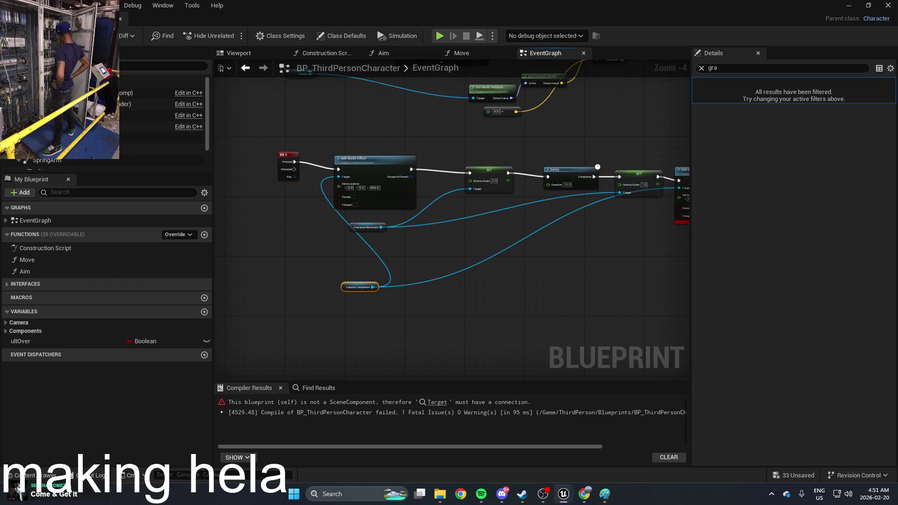
Play the level, trigger the gravity ultimate, and stop the session
click(848, 5)
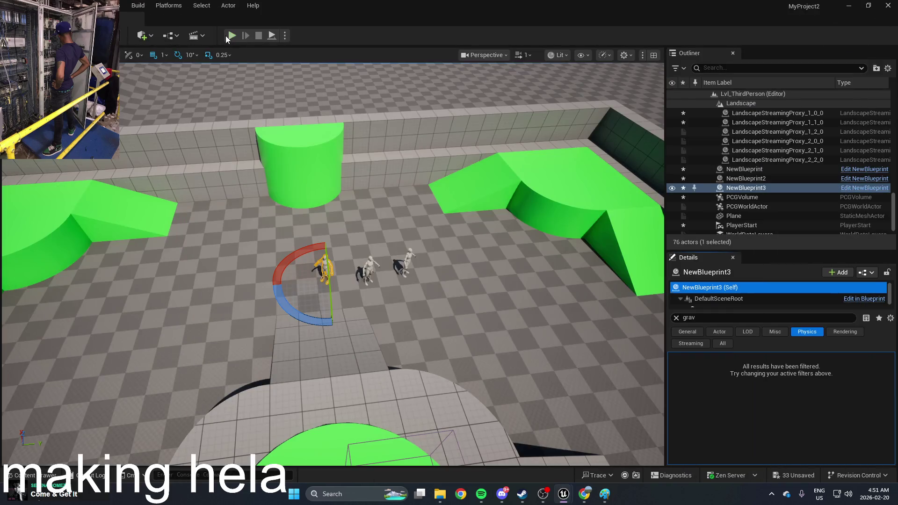
click(227, 37)
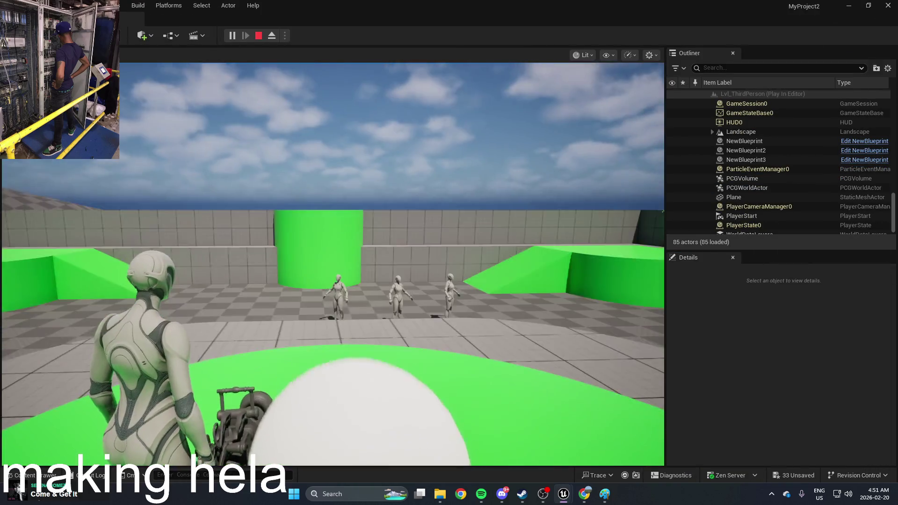
key(space)
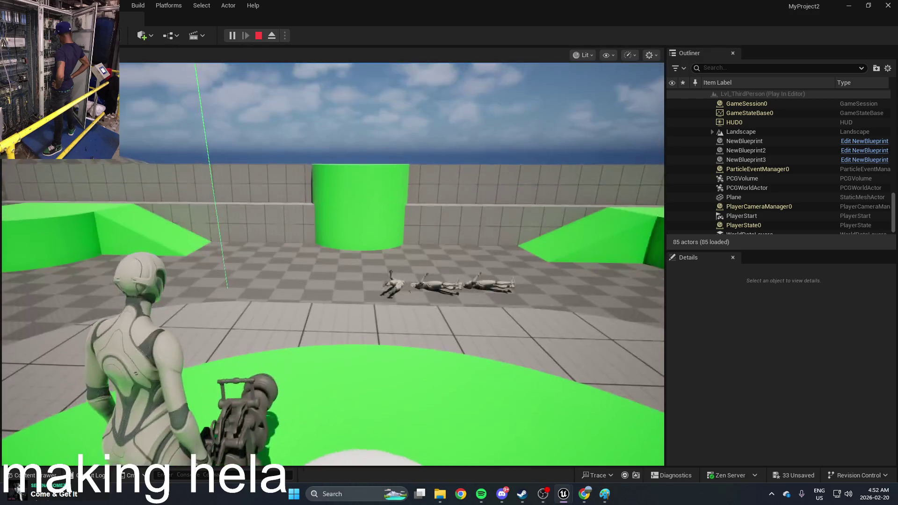
key(Escape)
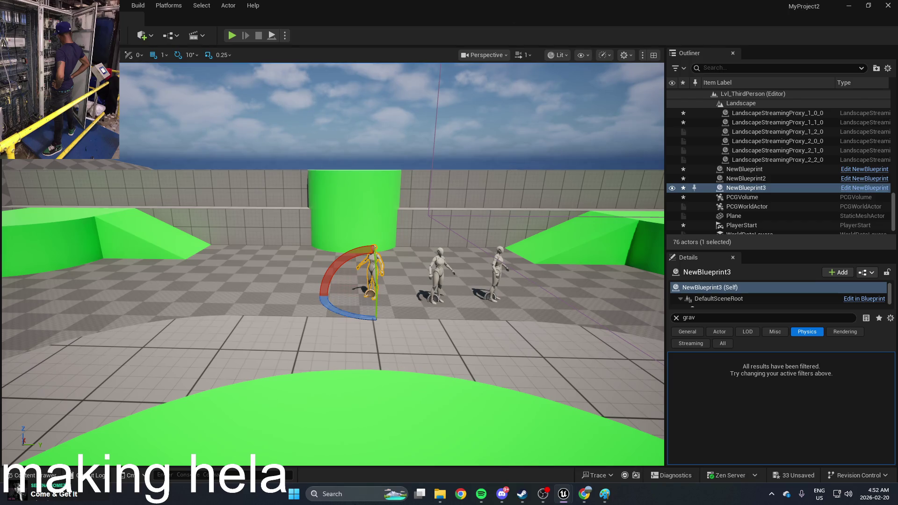
Launch Sound Recorder from a Windows search for 'sound'
click(359, 493)
text(sound)
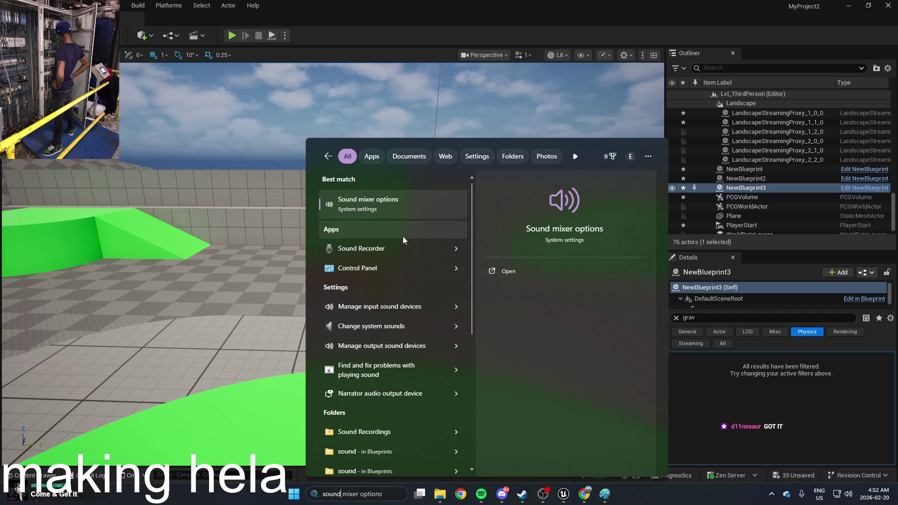
click(395, 248)
click(355, 290)
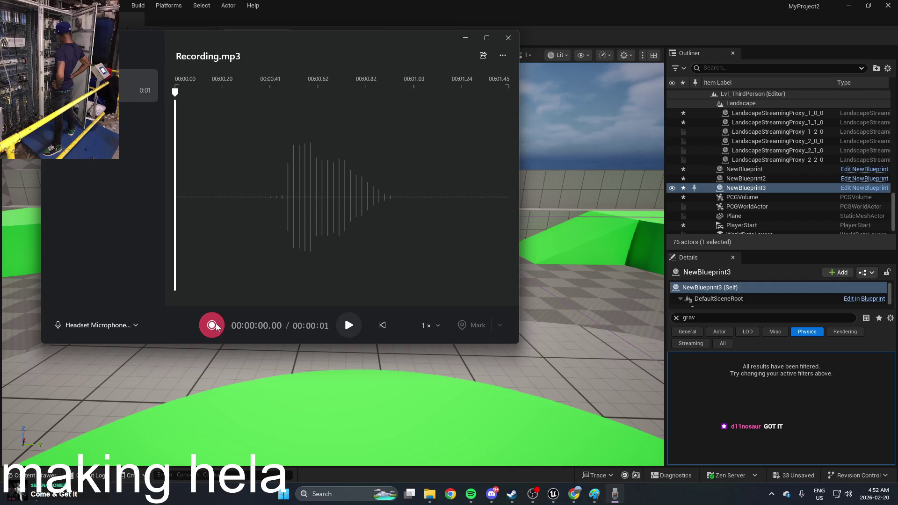
Record a two-second voice clip and play it back twice
click(216, 326)
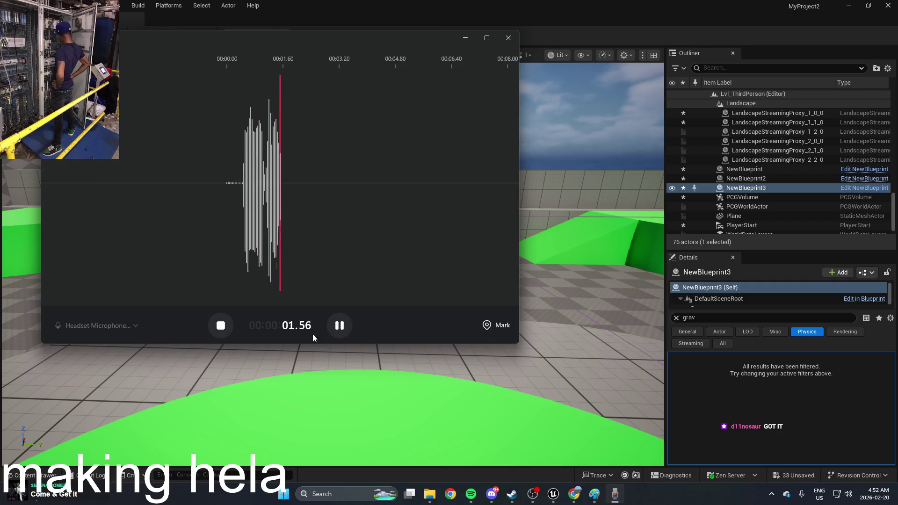
click(221, 326)
click(353, 330)
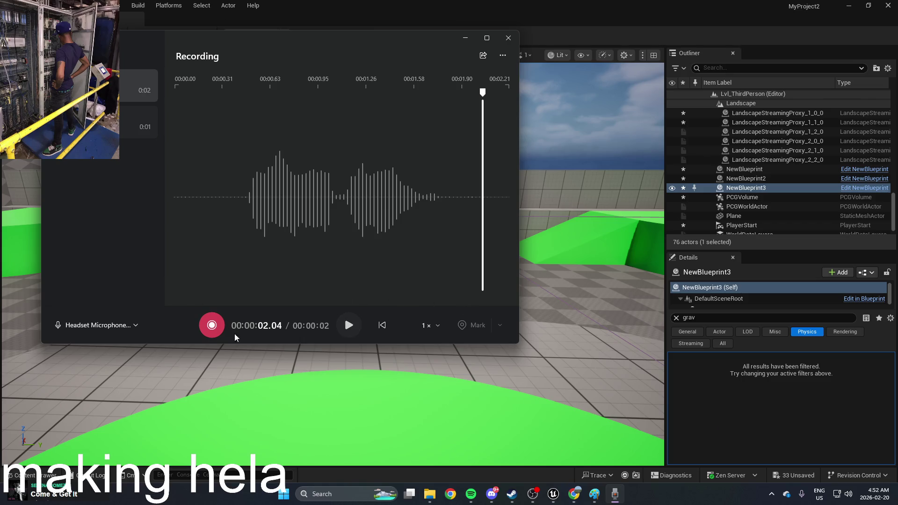
click(346, 331)
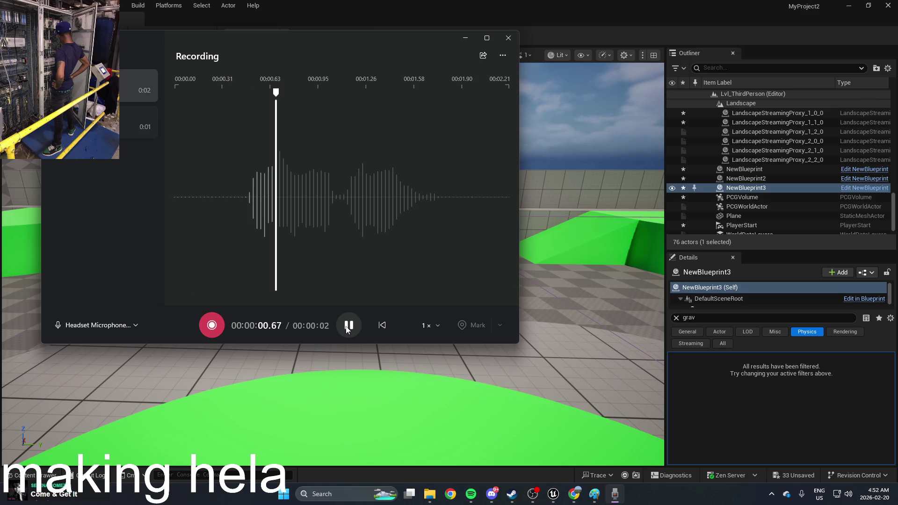
click(346, 330)
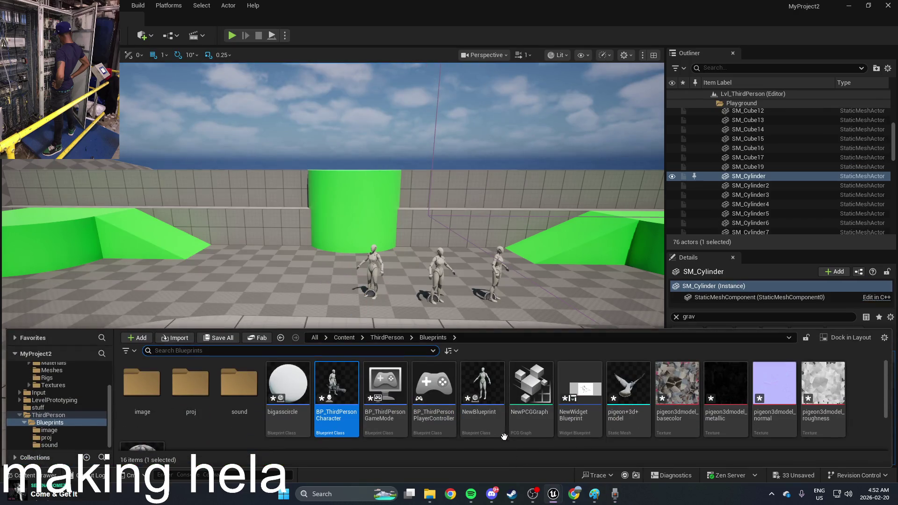
Open the Blueprints sound folder to import Recording and Recording_mp3 and create NewMediaPlayer
scroll(367, 406, down, 1)
scroll(327, 405, up, 1)
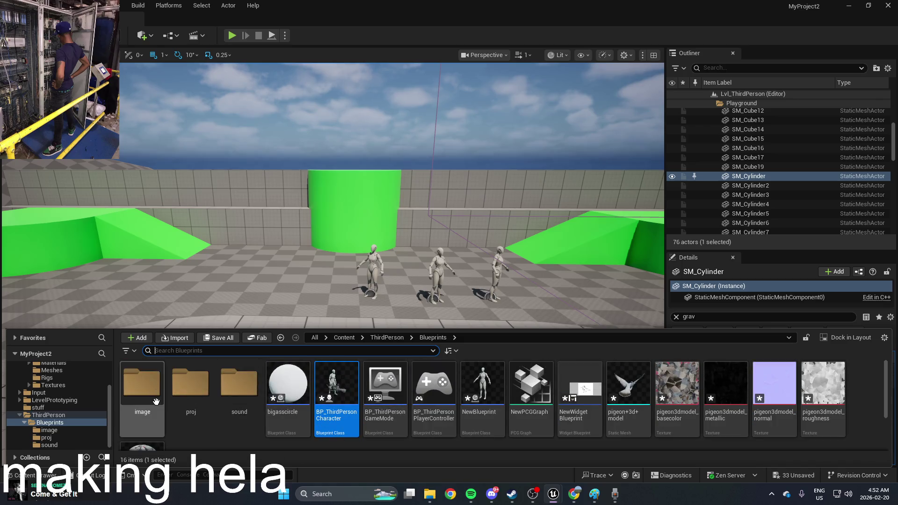
double_click(240, 402)
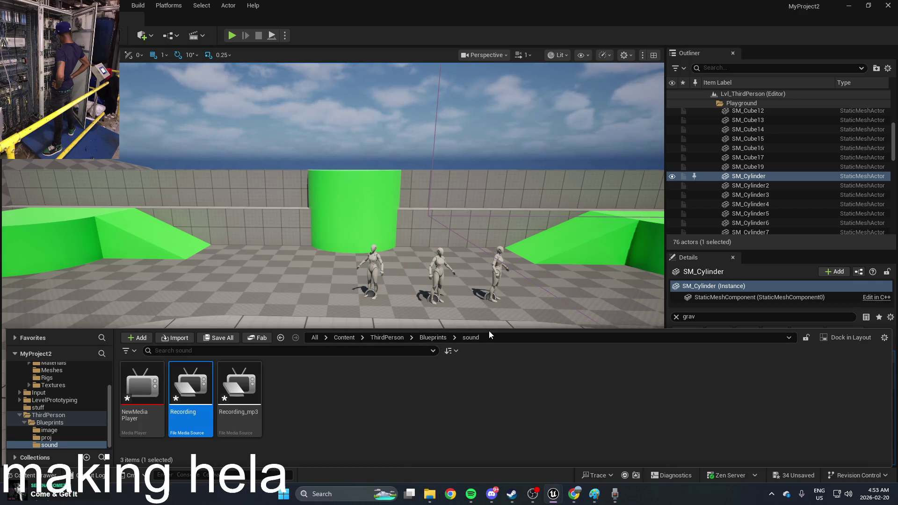
right_click(492, 408)
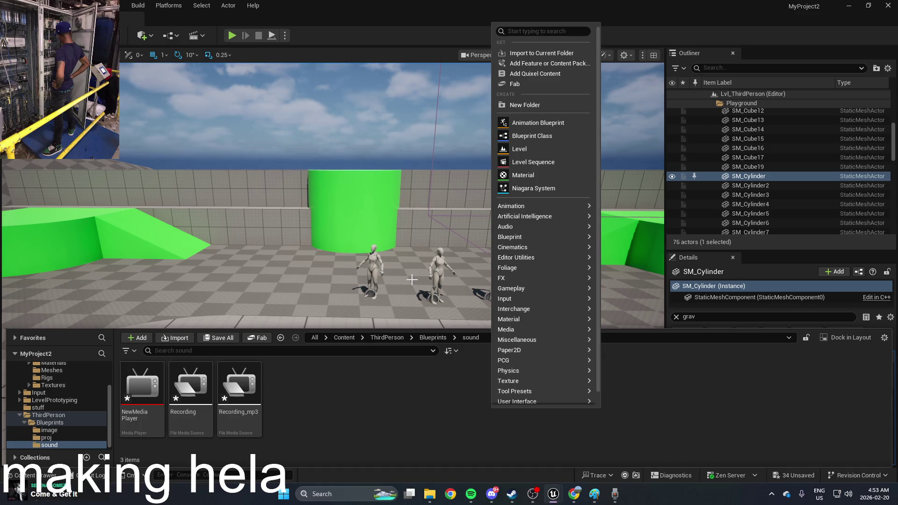
click(573, 494)
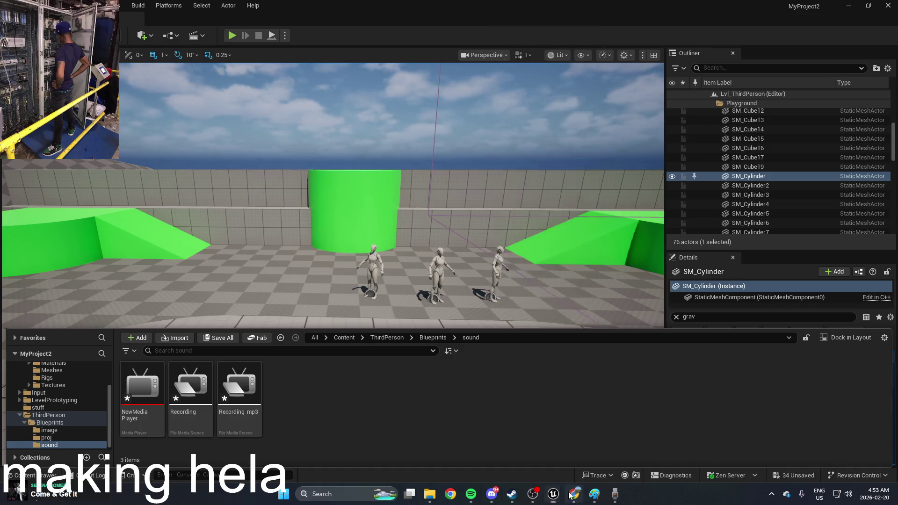
Go to the Implementing Projectiles documentation tab and scroll through its Fire function code
click(638, 6)
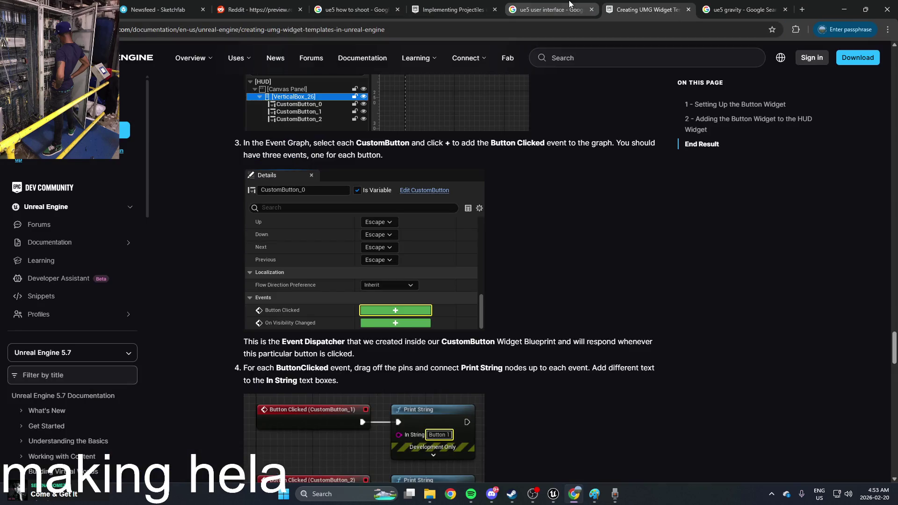
click(552, 9)
click(456, 6)
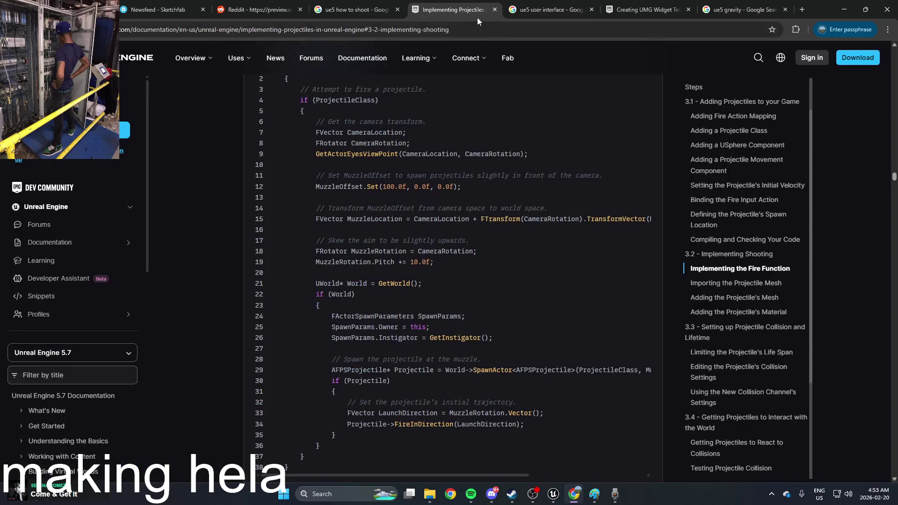
scroll(631, 245, down, 8)
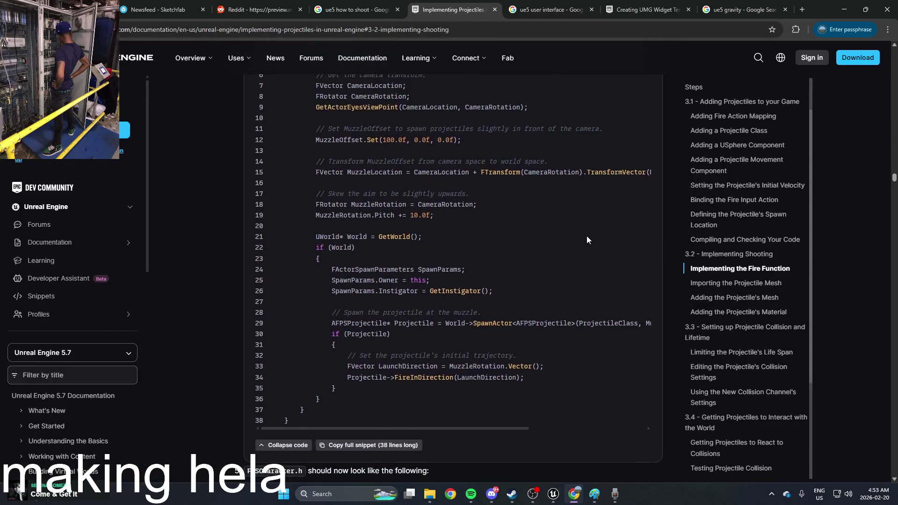
scroll(740, 293, down, 5)
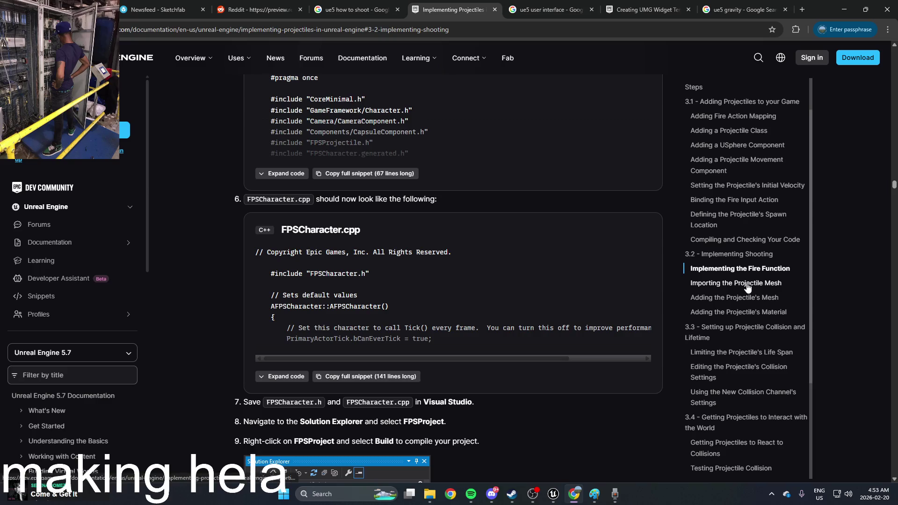
scroll(515, 264, down, 2)
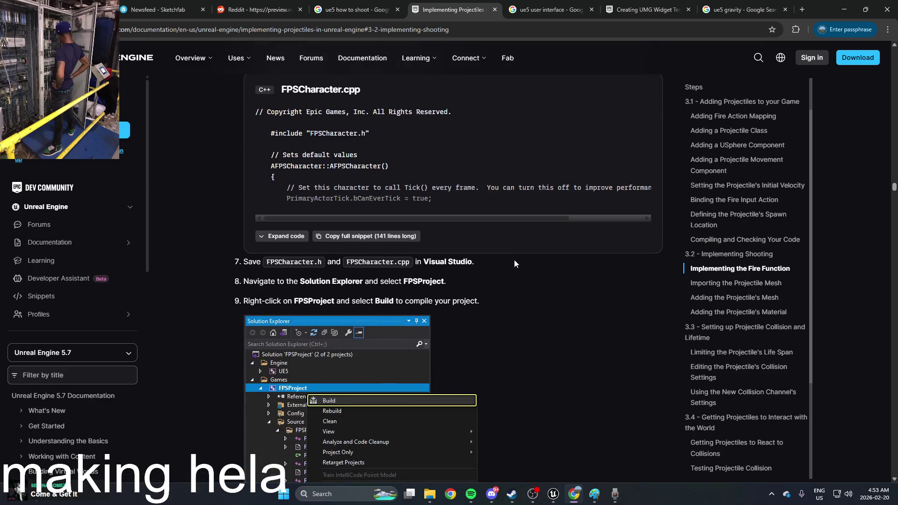
scroll(324, 345, up, 3)
scroll(324, 345, up, 2)
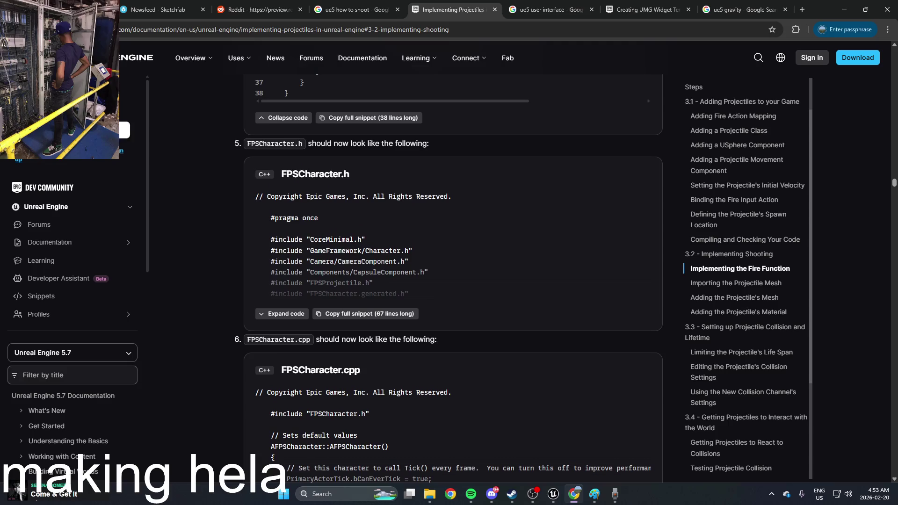
scroll(444, 280, up, 15)
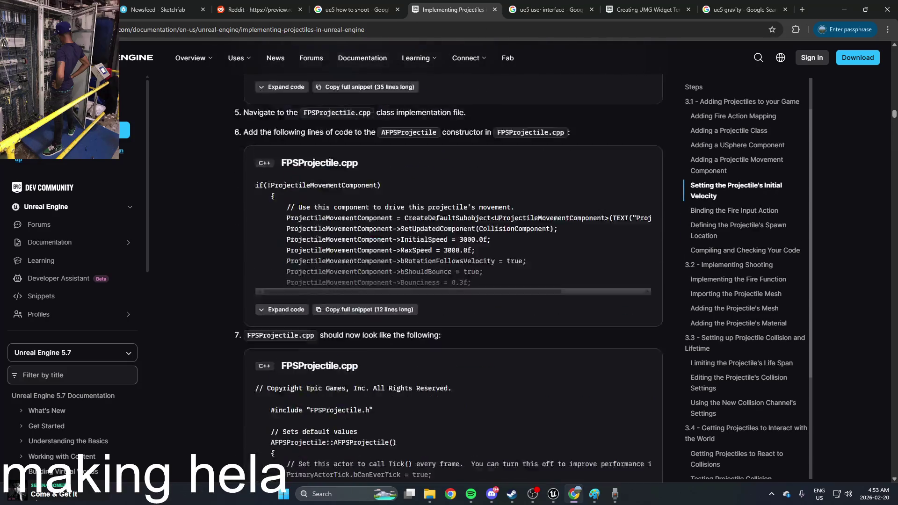
scroll(444, 262, up, 5)
Open the forum thread 'How to make the player shoot a projectile?' and read the answer
key(ctrl+shift+Tab)
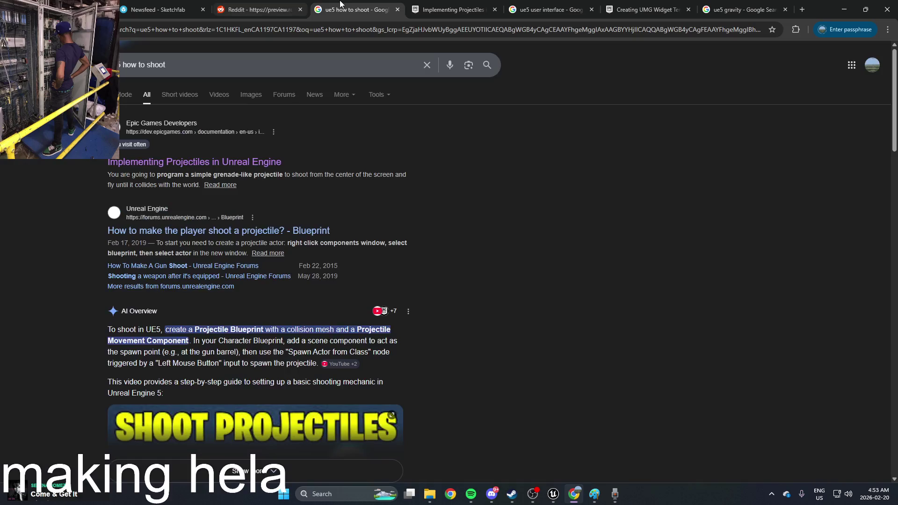
click(244, 231)
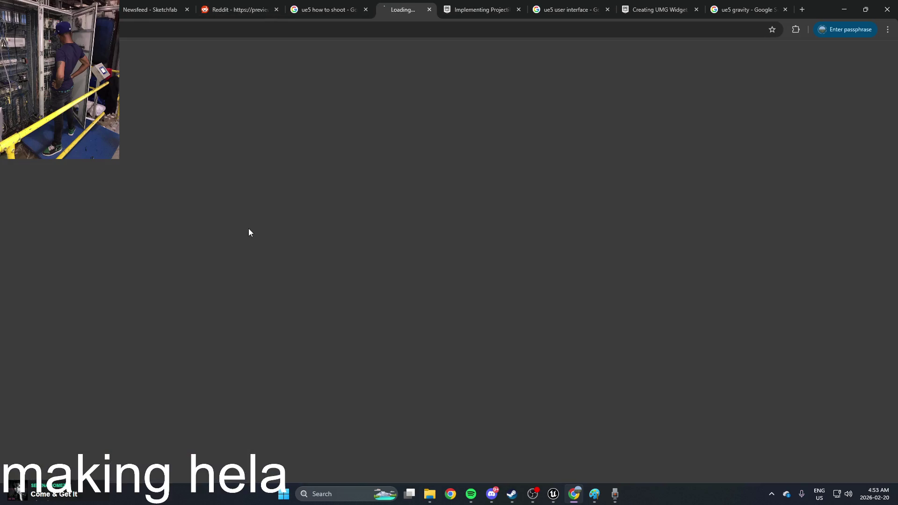
scroll(280, 219, down, 5)
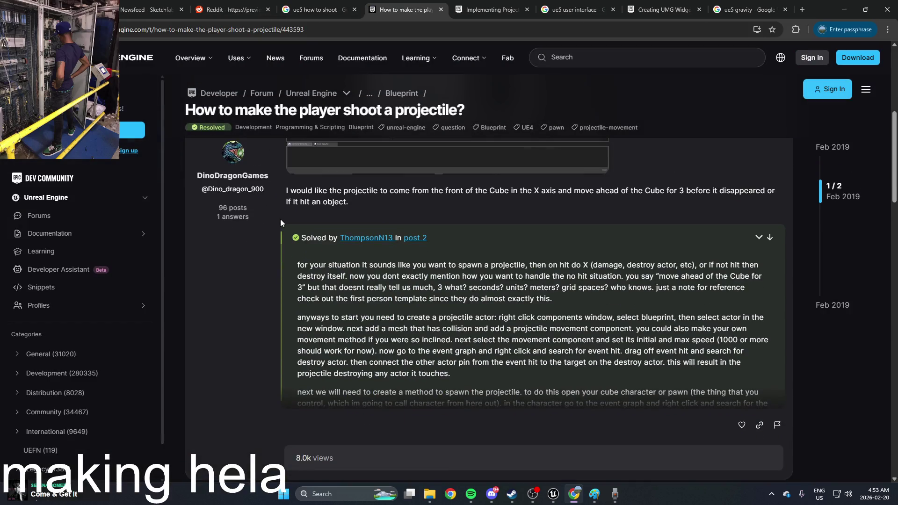
scroll(384, 246, down, 5)
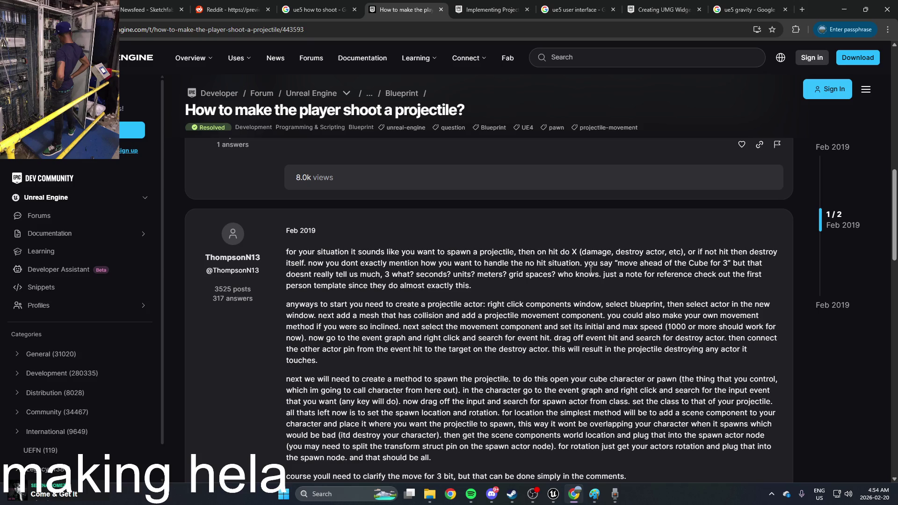
scroll(590, 270, down, 2)
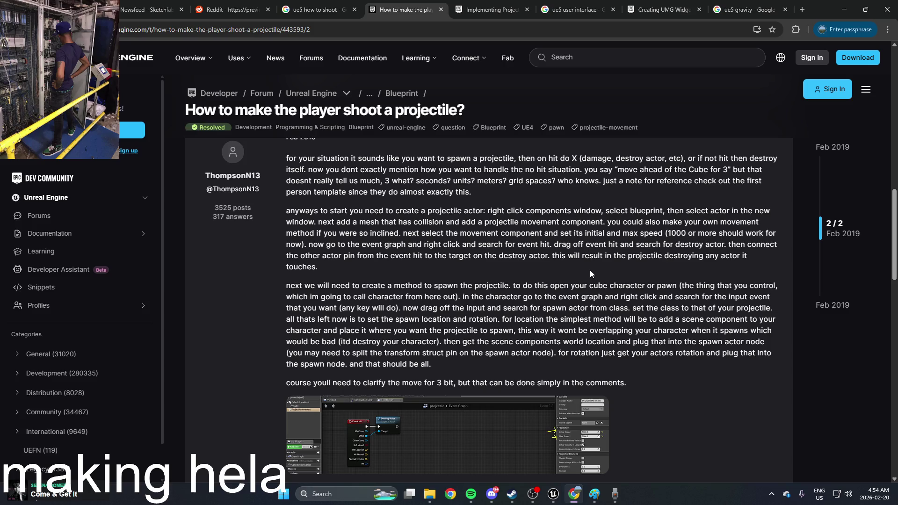
scroll(590, 270, down, 3)
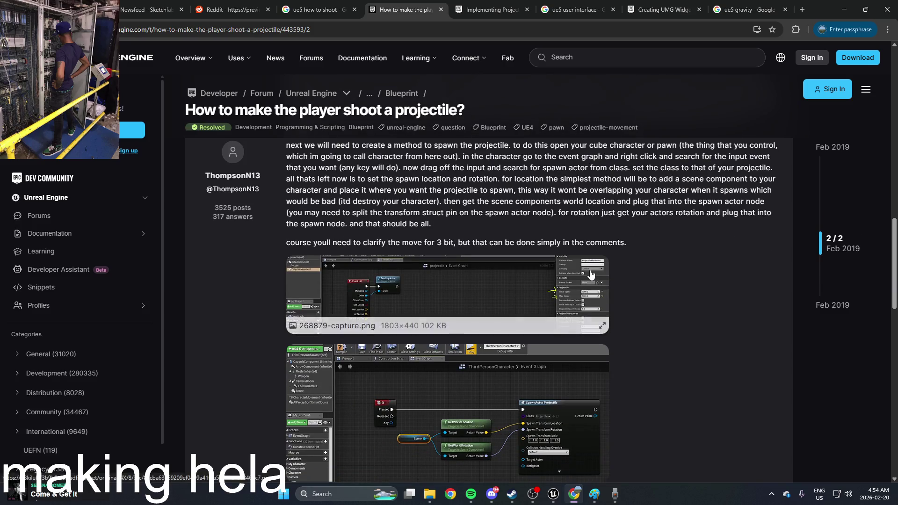
scroll(674, 281, down, 5)
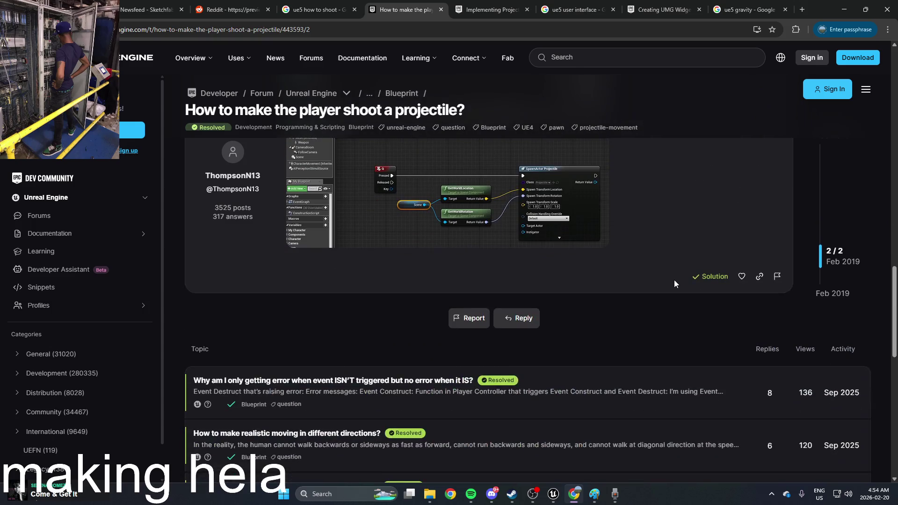
scroll(673, 280, up, 3)
scroll(672, 283, down, 4)
scroll(671, 283, up, 10)
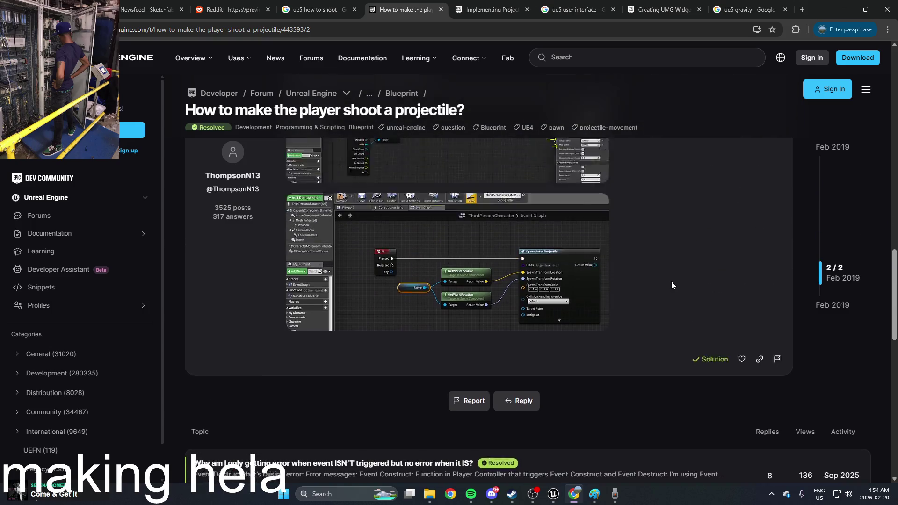
scroll(671, 283, up, 1)
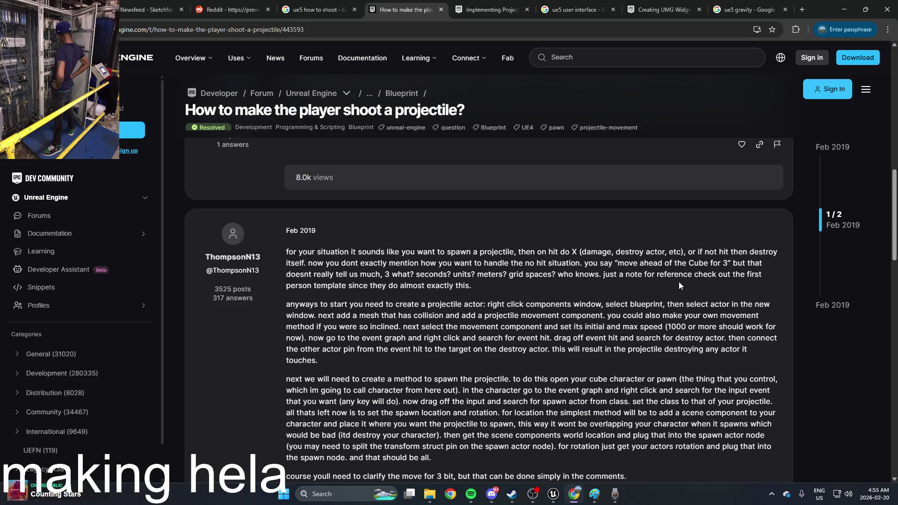
key(alt+Tab)
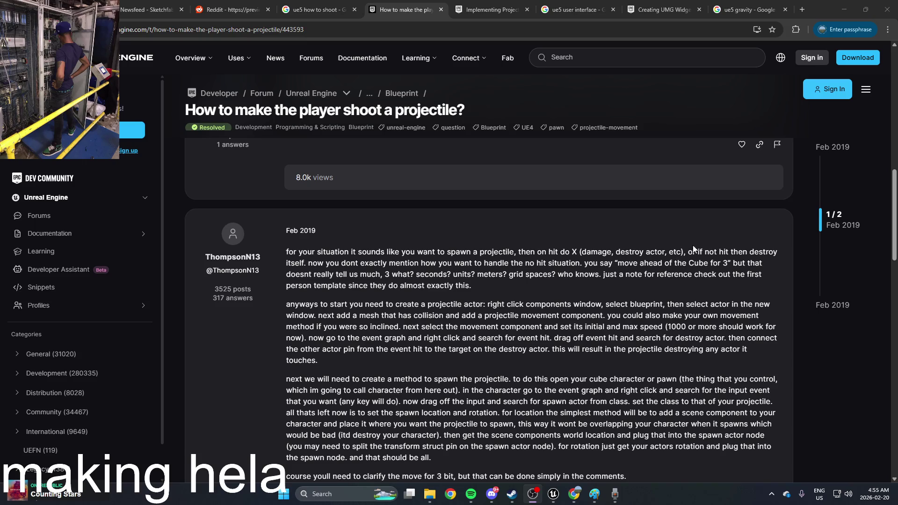
scroll(701, 253, down, 2)
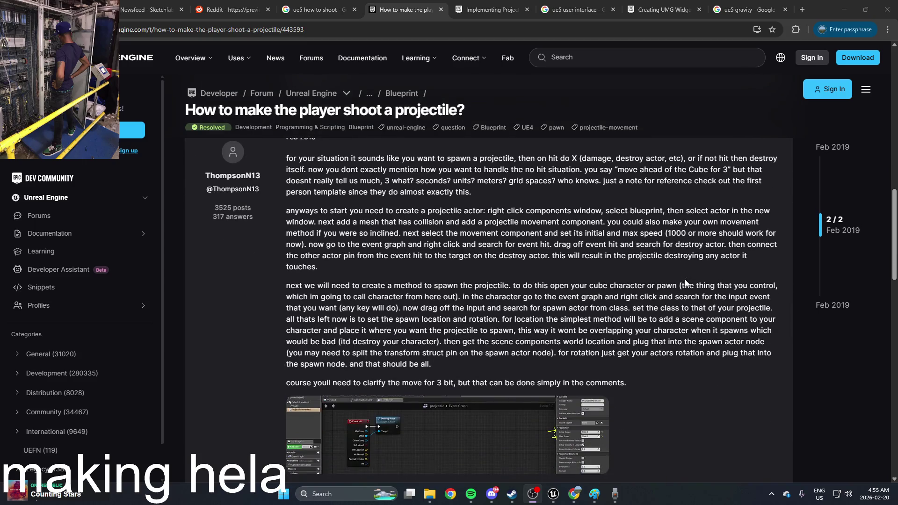
scroll(598, 374, down, 3)
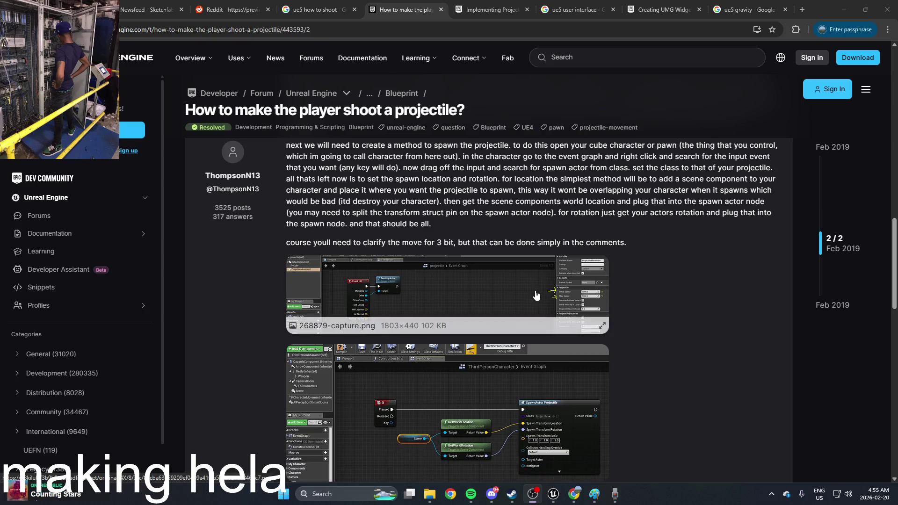
scroll(585, 311, up, 5)
mouse_move(414, 252)
mouse_down()
mouse_move(762, 274)
mouse_move(471, 286)
mouse_up()
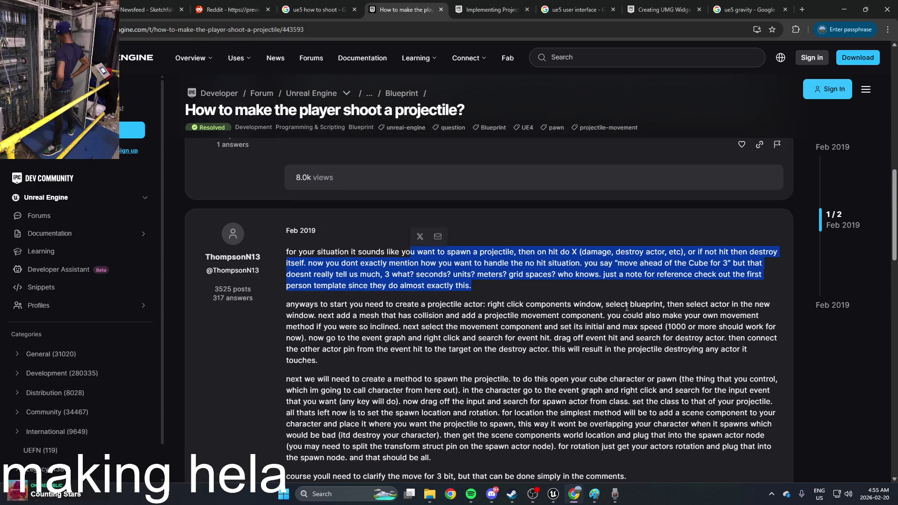
click(421, 237)
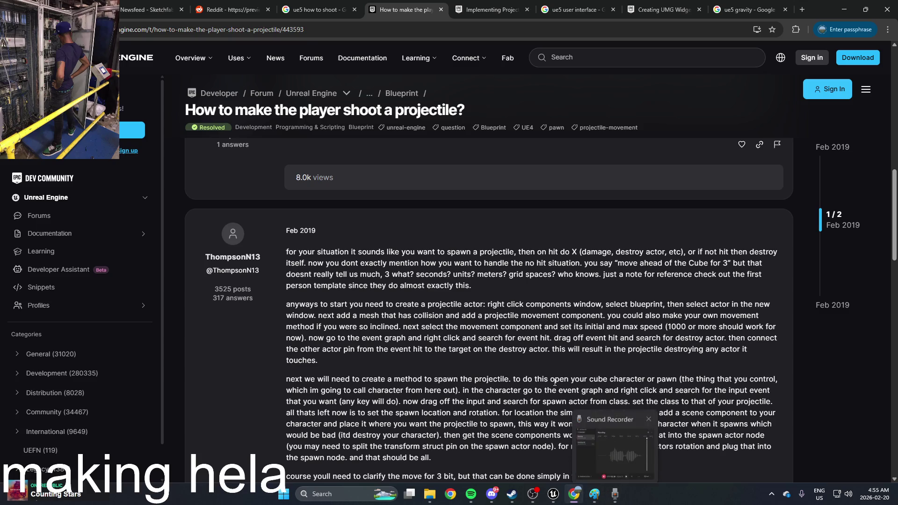
scroll(593, 393, down, 5)
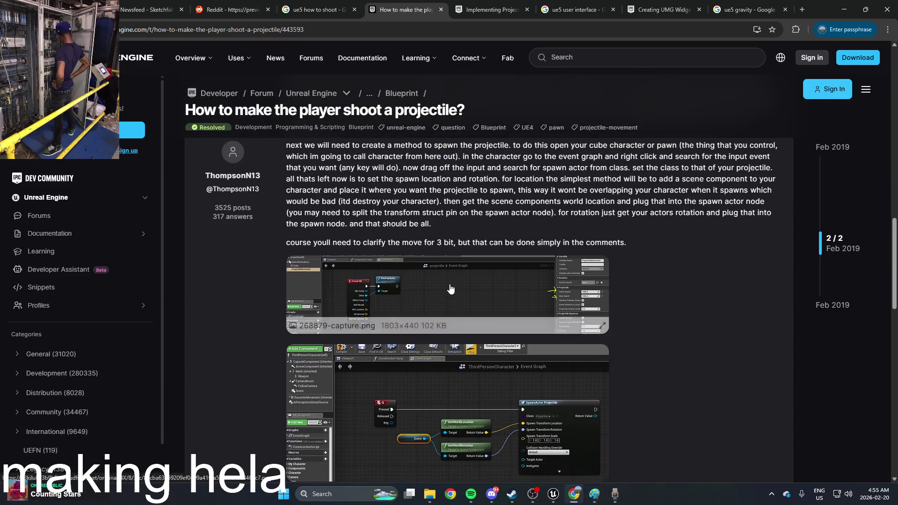
click(304, 266)
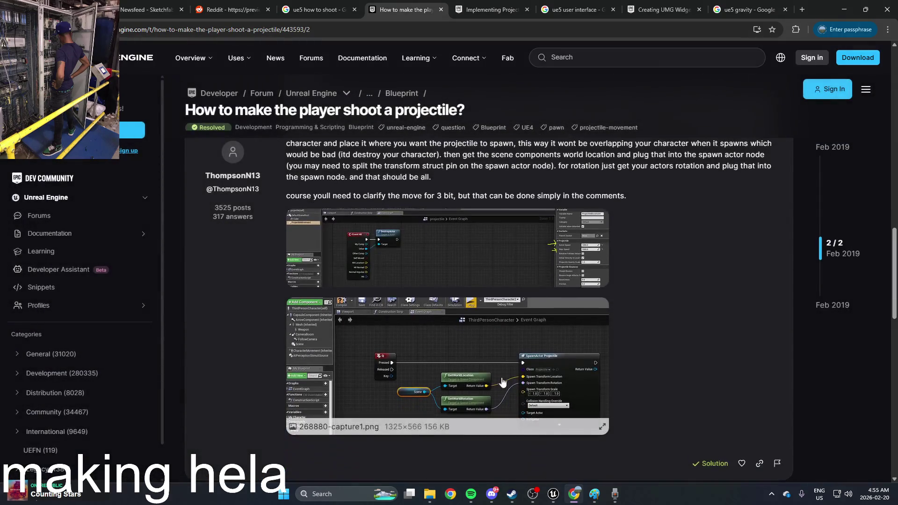
click(523, 405)
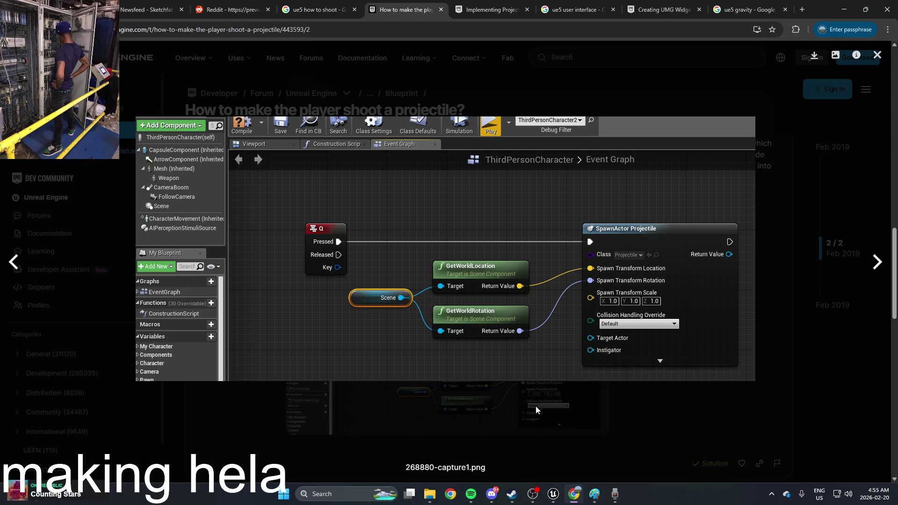
scroll(535, 408, down, 10)
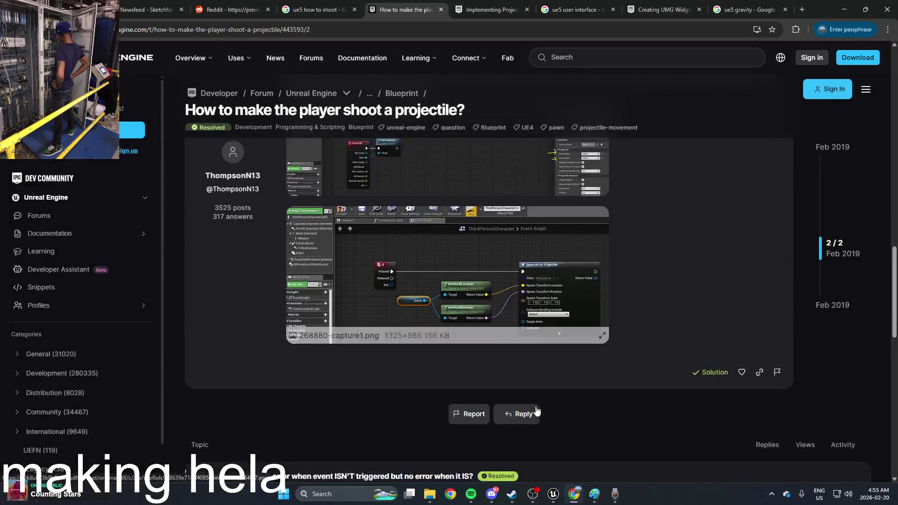